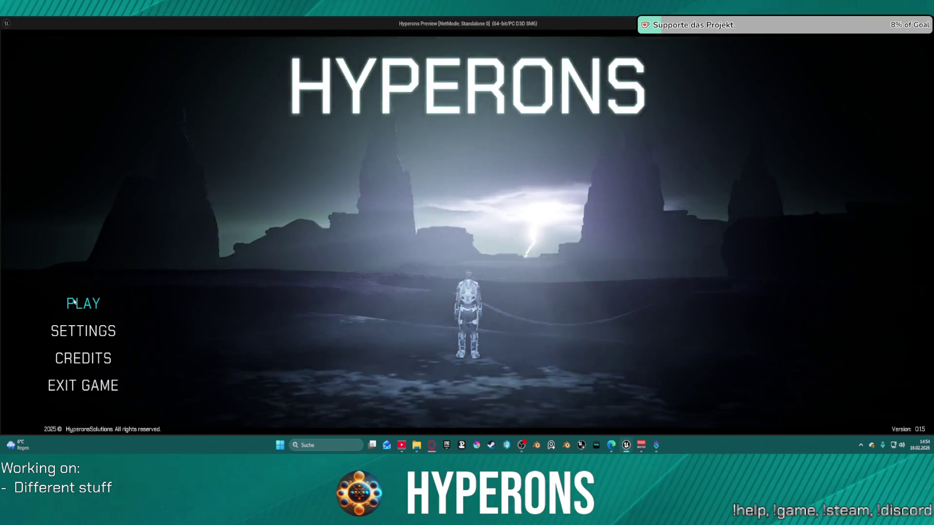
Play-test the game with the TEST character, fly around, then end the session with Esc.
{"action": "left_click", "coordinate": [94, 304]}
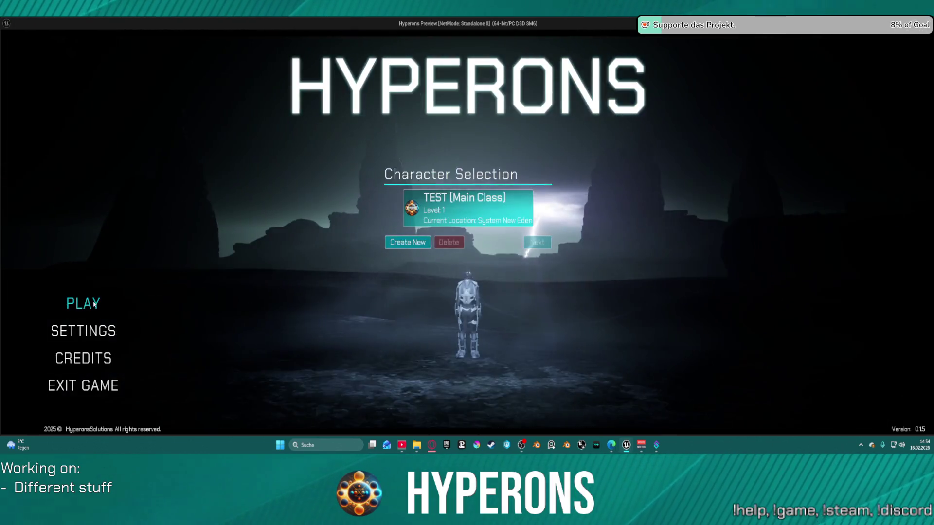
{"action": "left_click", "coordinate": [448, 215]}
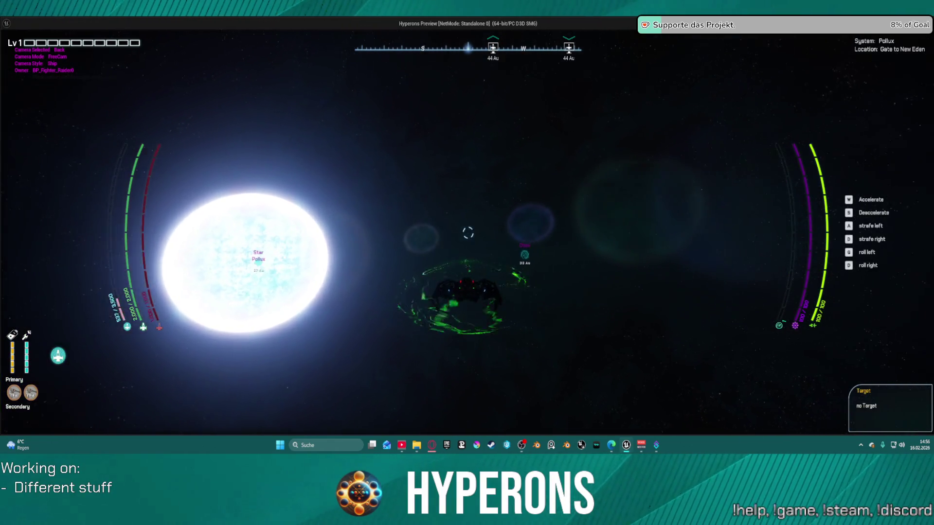
{"action": "key", "text": "Escape"}
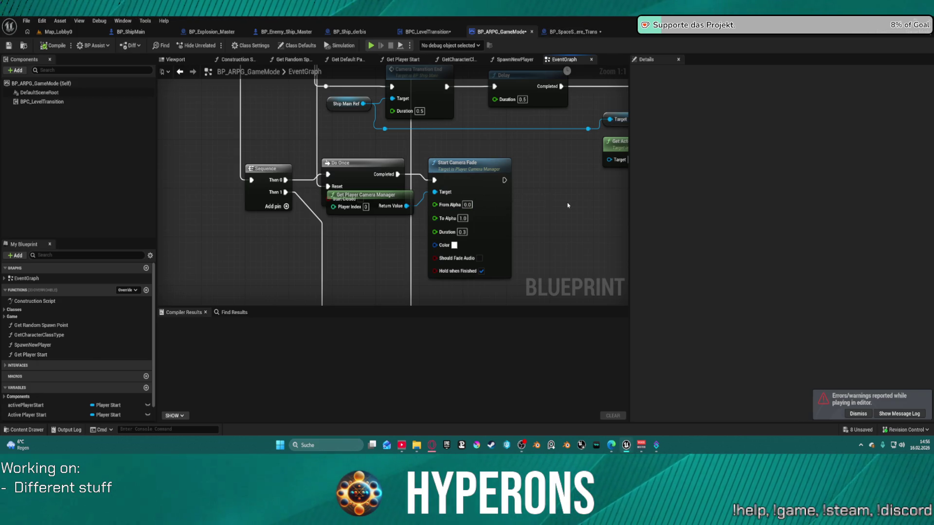
Move the Sequence, Delay and second Sequence nodes up and left into a tighter layout.
{"action": "scroll", "coordinate": [567, 206], "scroll_direction": "down", "scroll_amount": 1}
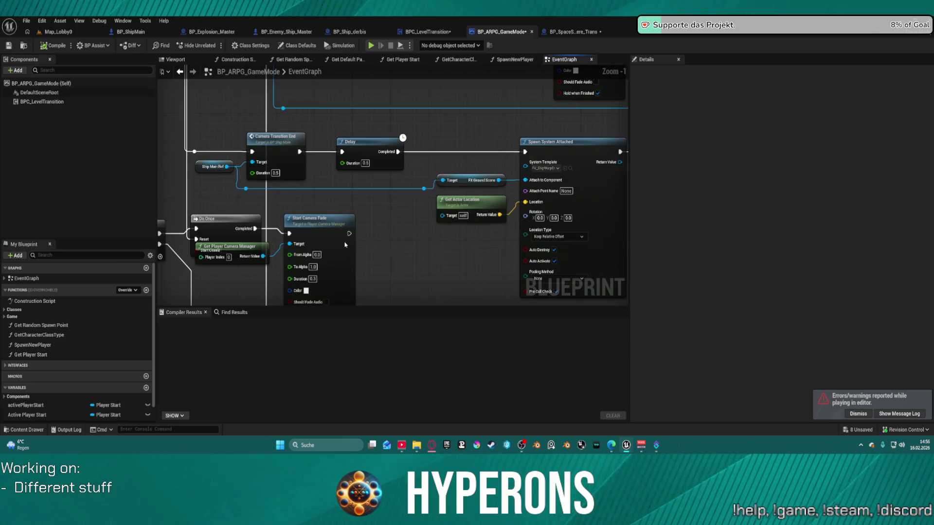
{"action": "scroll", "coordinate": [344, 244], "scroll_direction": "down", "scroll_amount": 3}
{"action": "left_click_drag", "start_coordinate": [334, 208], "coordinate": [519, 267]}
{"action": "scroll", "coordinate": [518, 267], "scroll_direction": "down", "scroll_amount": 1}
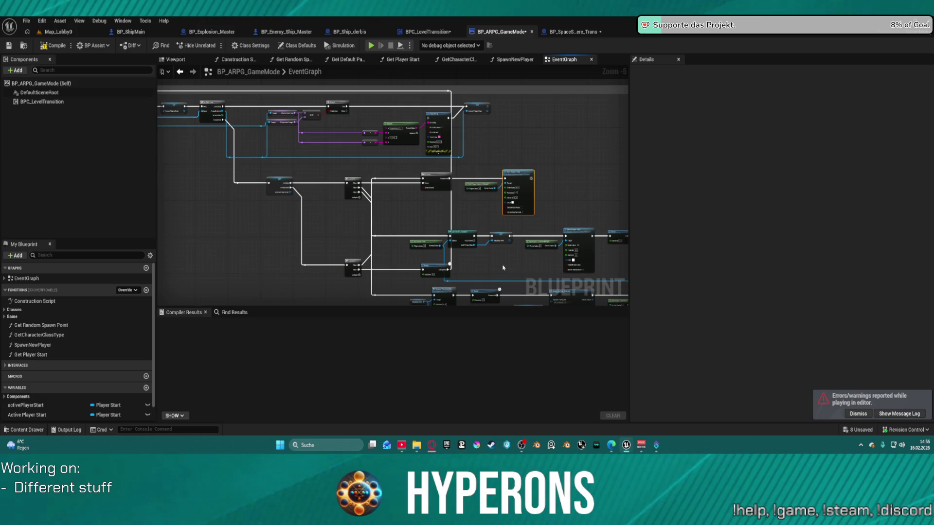
{"action": "scroll", "coordinate": [503, 268], "scroll_direction": "up", "scroll_amount": 1}
{"action": "left_click", "coordinate": [294, 261]}
{"action": "mouse_move", "coordinate": [295, 265]}
{"action": "left_mouse_down"}
{"action": "mouse_move", "coordinate": [246, 232]}
{"action": "mouse_move", "coordinate": [241, 122]}
{"action": "mouse_move", "coordinate": [241, 141]}
{"action": "mouse_move", "coordinate": [234, 125]}
{"action": "mouse_move", "coordinate": [256, 171]}
{"action": "mouse_move", "coordinate": [269, 243]}
{"action": "mouse_move", "coordinate": [302, 260]}
{"action": "left_mouse_up"}
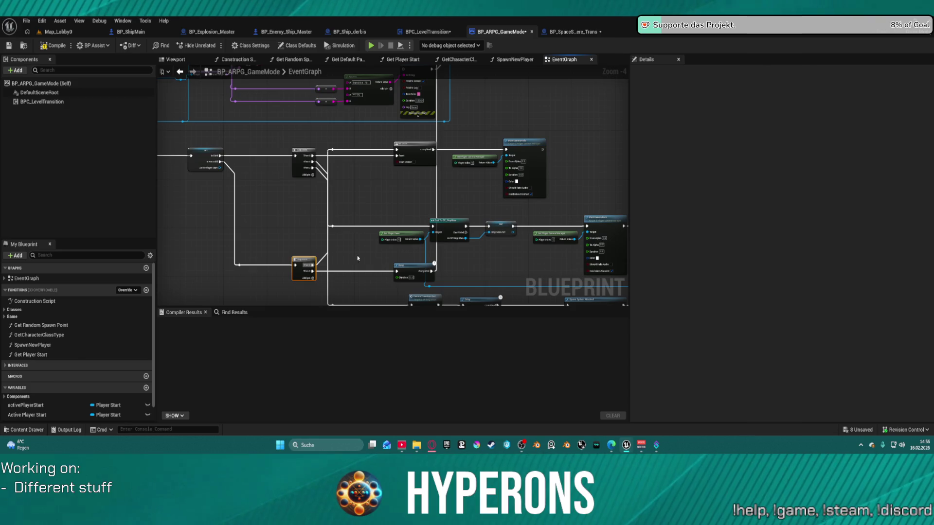
{"action": "mouse_move", "coordinate": [419, 272]}
{"action": "left_mouse_down"}
{"action": "mouse_move", "coordinate": [418, 153]}
{"action": "mouse_move", "coordinate": [303, 131]}
{"action": "mouse_move", "coordinate": [294, 225]}
{"action": "left_mouse_up"}
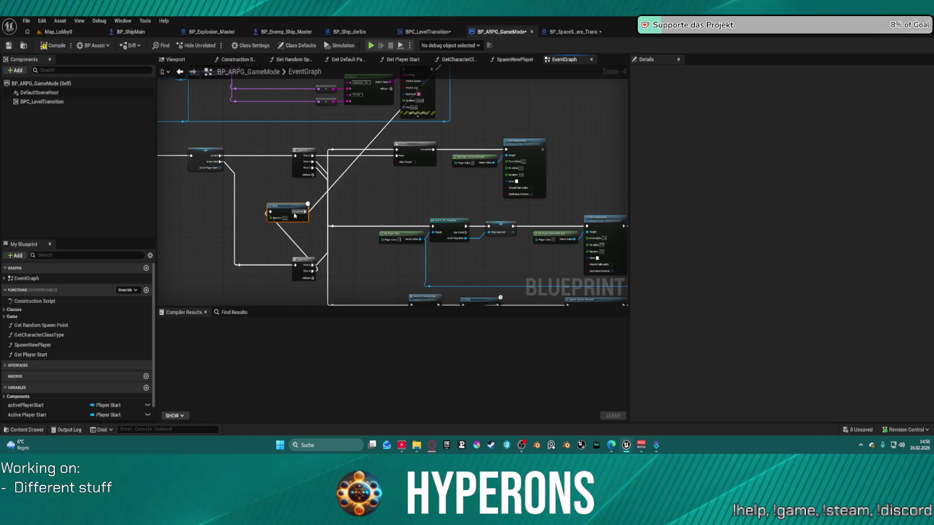
{"action": "mouse_move", "coordinate": [308, 261]}
{"action": "left_mouse_down"}
{"action": "mouse_move", "coordinate": [261, 262]}
{"action": "mouse_move", "coordinate": [247, 202]}
{"action": "mouse_move", "coordinate": [255, 145]}
{"action": "left_mouse_up"}
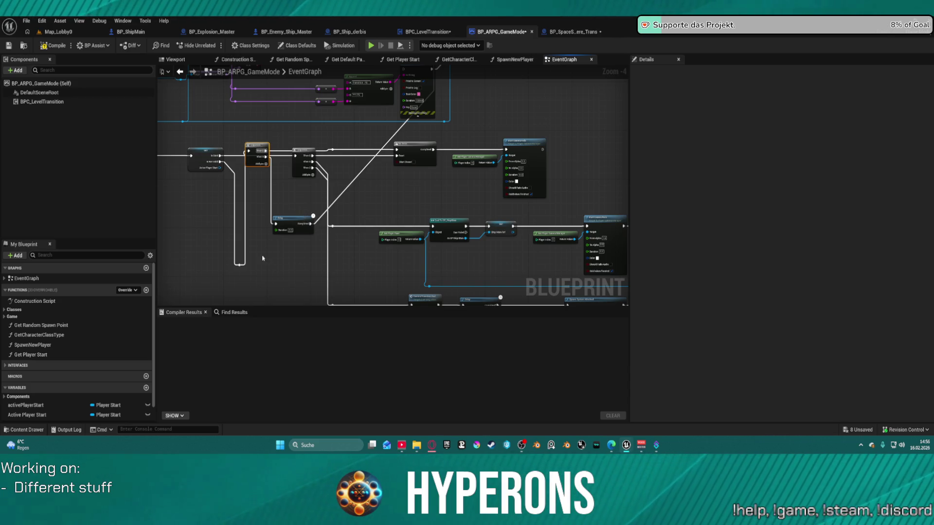
{"action": "scroll", "coordinate": [220, 188], "scroll_direction": "up", "scroll_amount": 4}
Connect GET's Is Not Valid pin to the first Sequence and place Delay above it.
{"action": "left_click", "coordinate": [221, 176]}
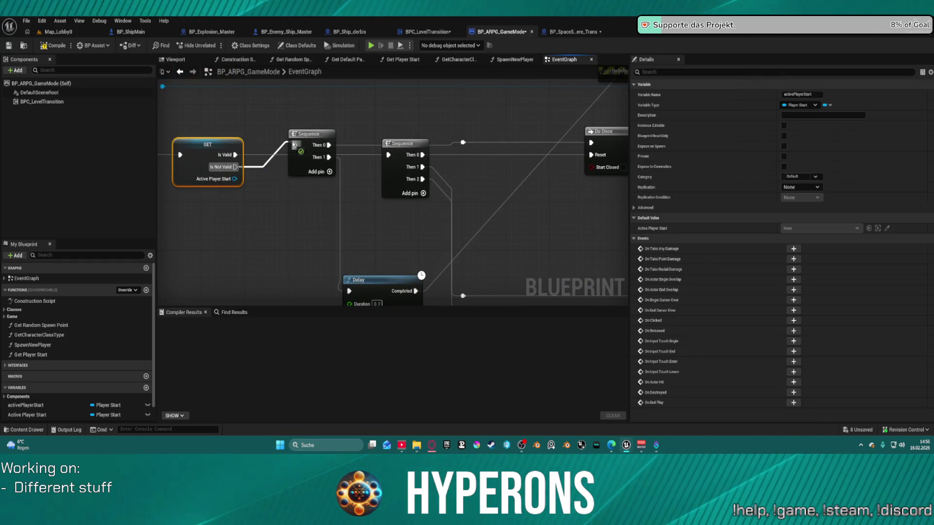
{"action": "left_click_drag", "start_coordinate": [294, 145], "coordinate": [295, 145]}
{"action": "scroll", "coordinate": [408, 235], "scroll_direction": "down", "scroll_amount": 3}
{"action": "mouse_move", "coordinate": [273, 219]}
{"action": "left_mouse_down"}
{"action": "mouse_move", "coordinate": [296, 171]}
{"action": "mouse_move", "coordinate": [280, 107]}
{"action": "left_mouse_up"}
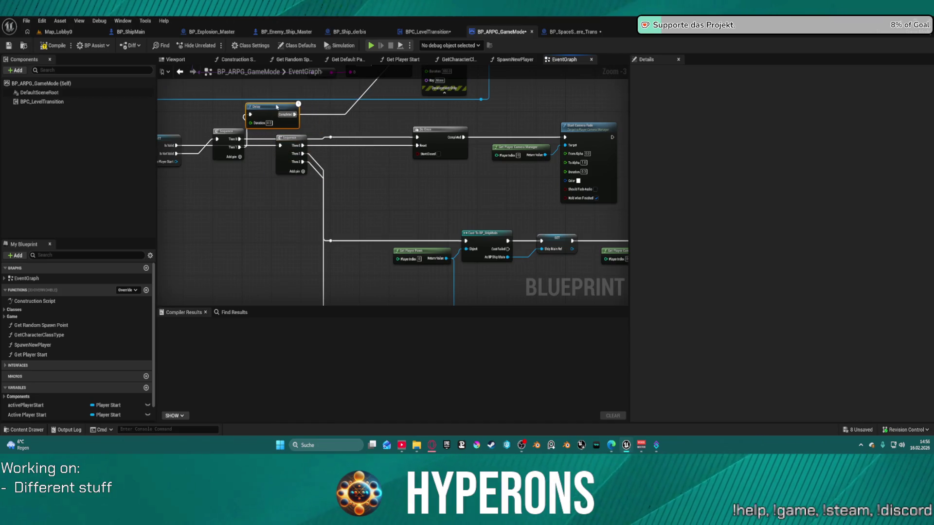
Bring up the Content Drawer showing the Jumpgates assets.
{"action": "scroll", "coordinate": [403, 185], "scroll_direction": "down", "scroll_amount": 2}
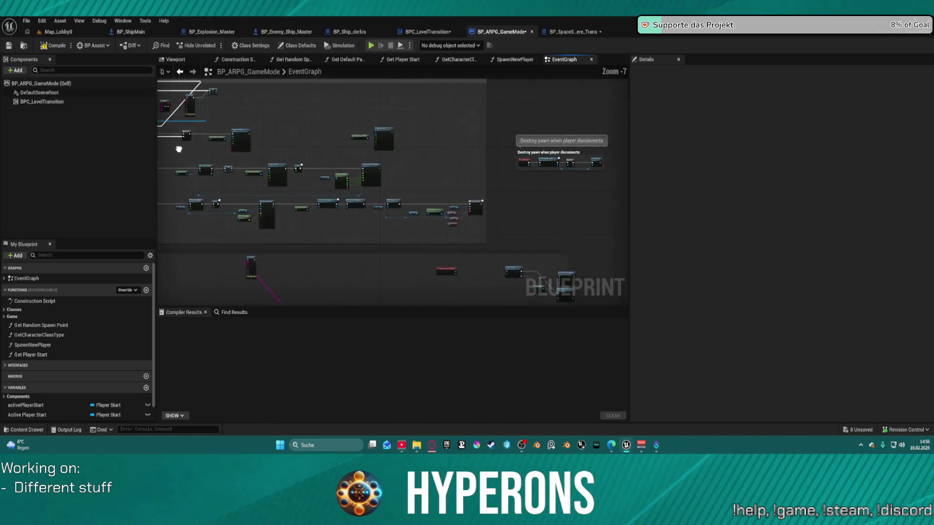
{"action": "scroll", "coordinate": [515, 187], "scroll_direction": "down", "scroll_amount": 1}
{"action": "scroll", "coordinate": [436, 165], "scroll_direction": "up", "scroll_amount": 5}
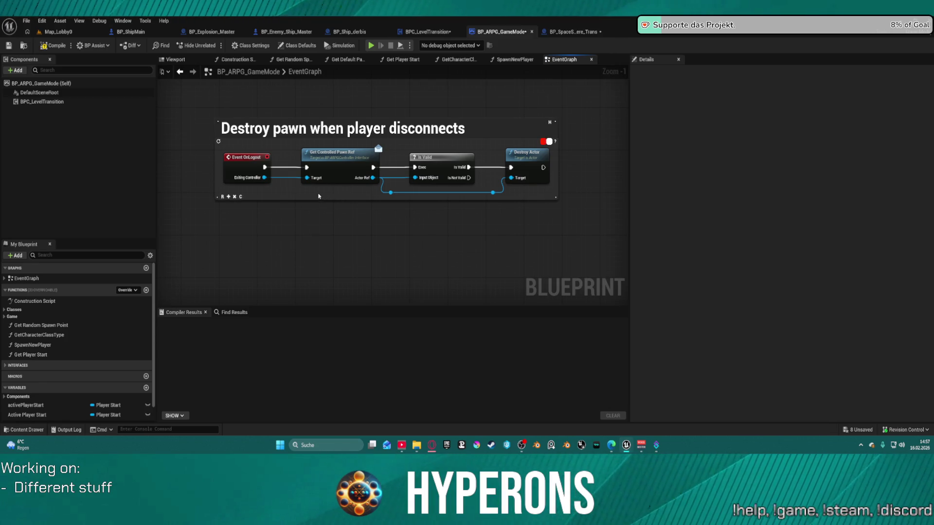
{"action": "scroll", "coordinate": [314, 189], "scroll_direction": "down", "scroll_amount": 5}
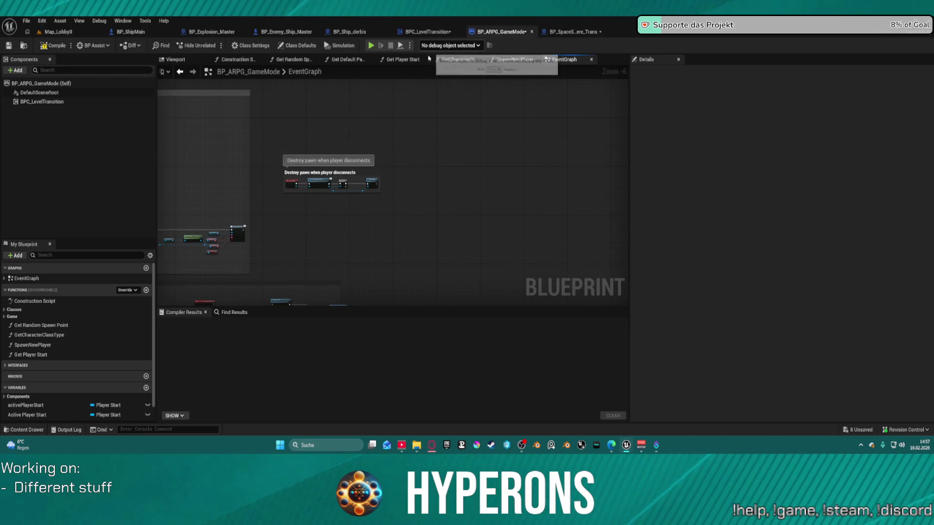
{"action": "key", "text": "ctrl+space"}
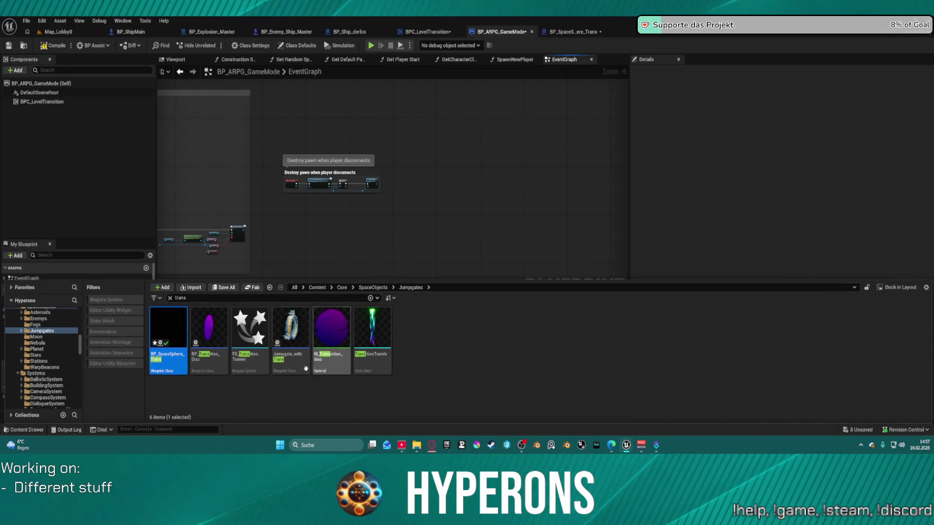
Inspect the Jumpgate_withTrans blueprint's Viewport, then close it.
{"action": "double_click", "coordinate": [298, 332]}
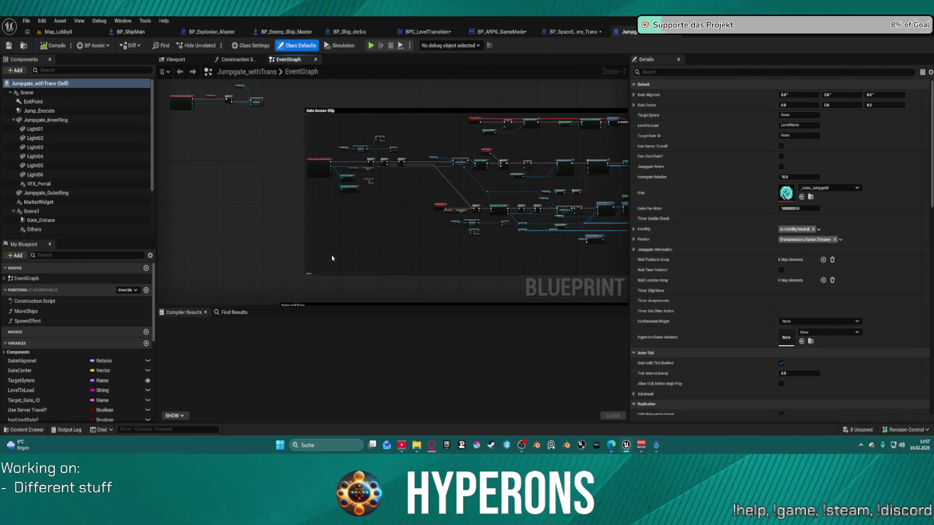
{"action": "left_click", "coordinate": [164, 59]}
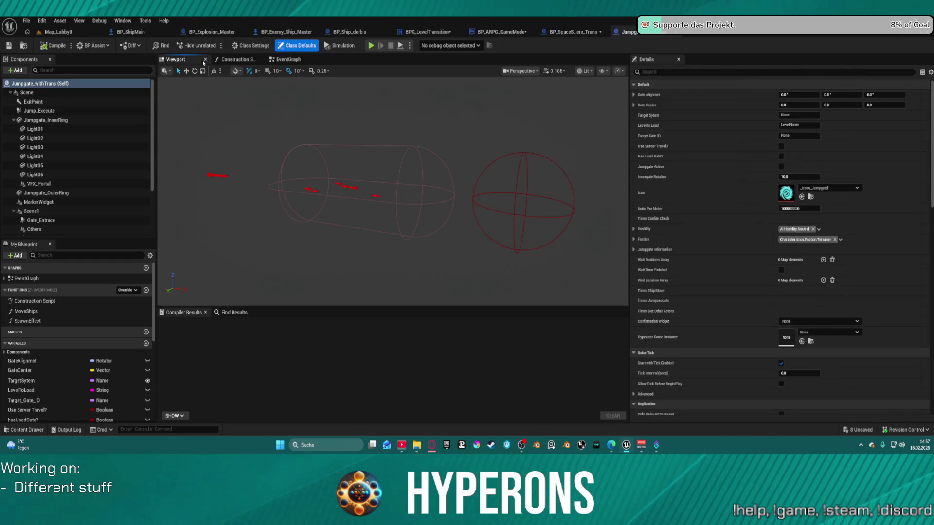
{"action": "left_click", "coordinate": [659, 37]}
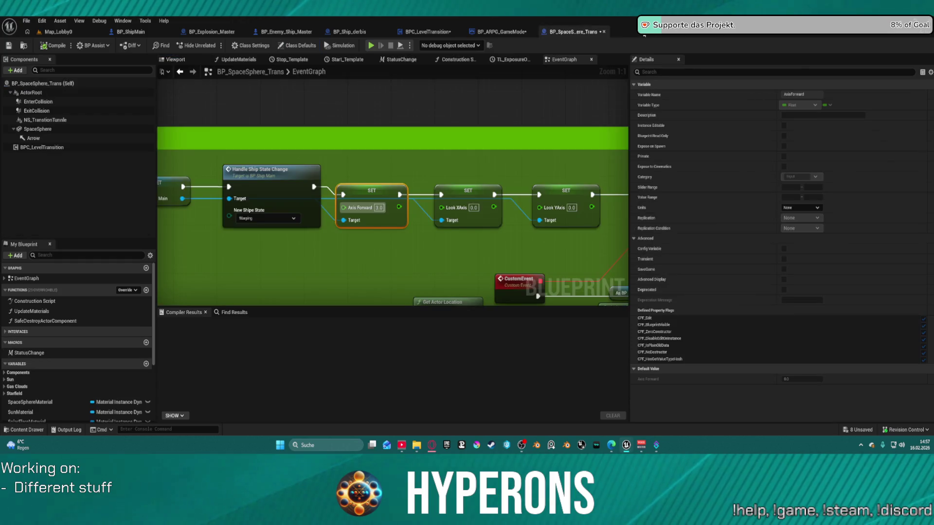
Open the Jumpgate_01 blueprint from the Content Drawer.
{"action": "key", "text": "ctrl+space"}
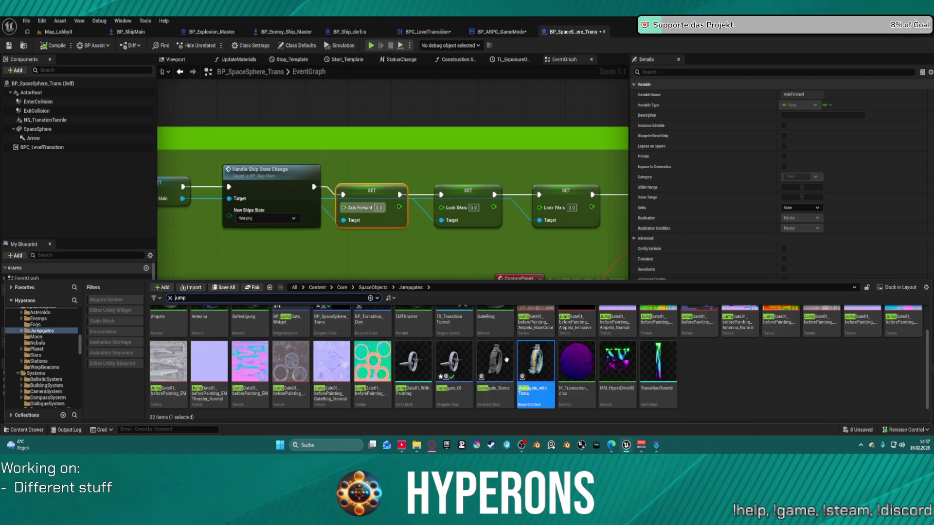
{"action": "left_click", "coordinate": [456, 354]}
{"action": "double_click", "coordinate": [456, 354]}
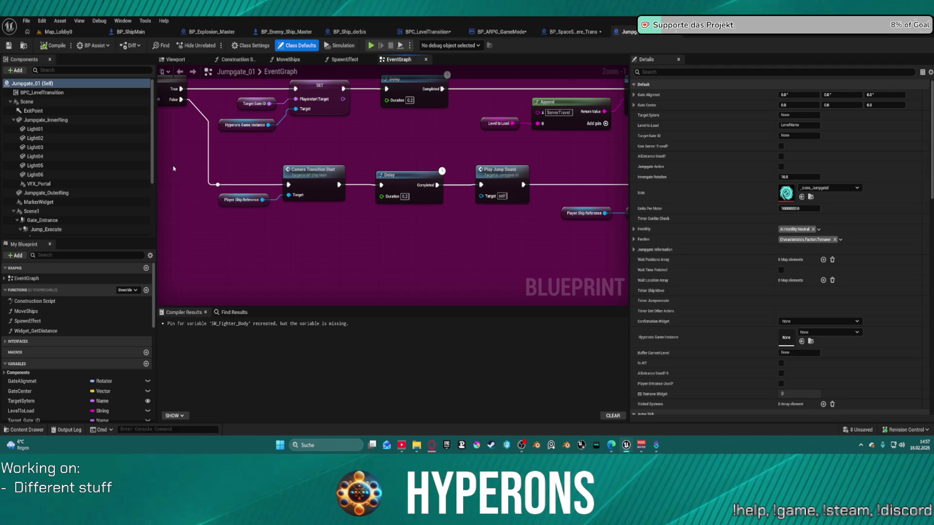
{"action": "scroll", "coordinate": [254, 153], "scroll_direction": "down", "scroll_amount": 4}
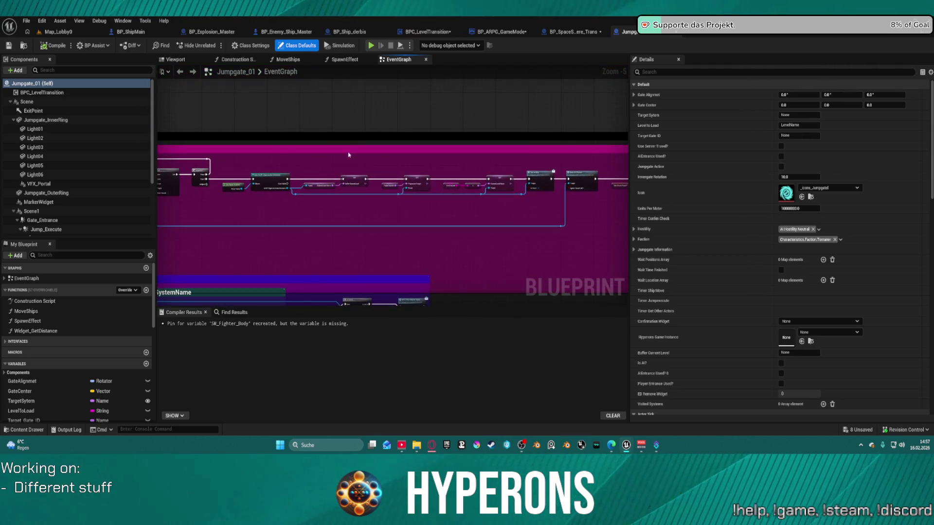
{"action": "left_click", "coordinate": [32, 83]}
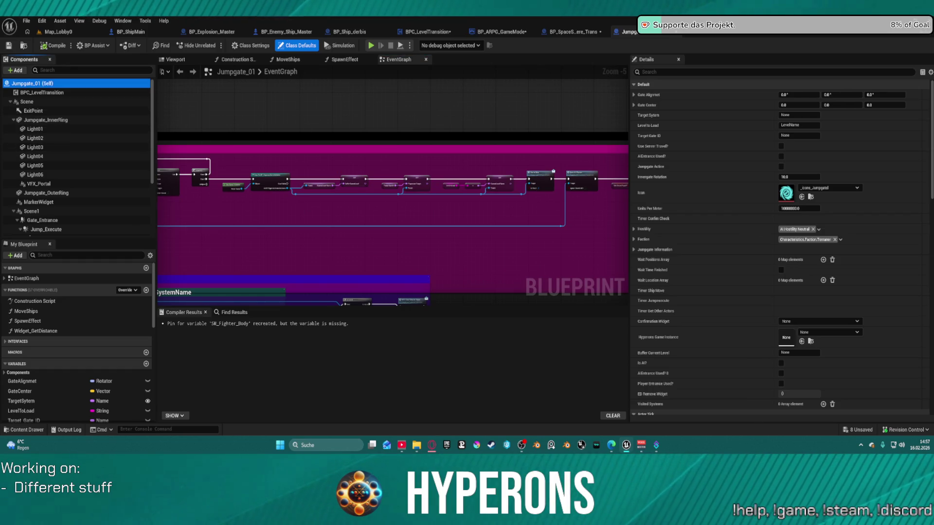
{"action": "scroll", "coordinate": [272, 167], "scroll_direction": "down", "scroll_amount": 4}
{"action": "left_click", "coordinate": [190, 62]}
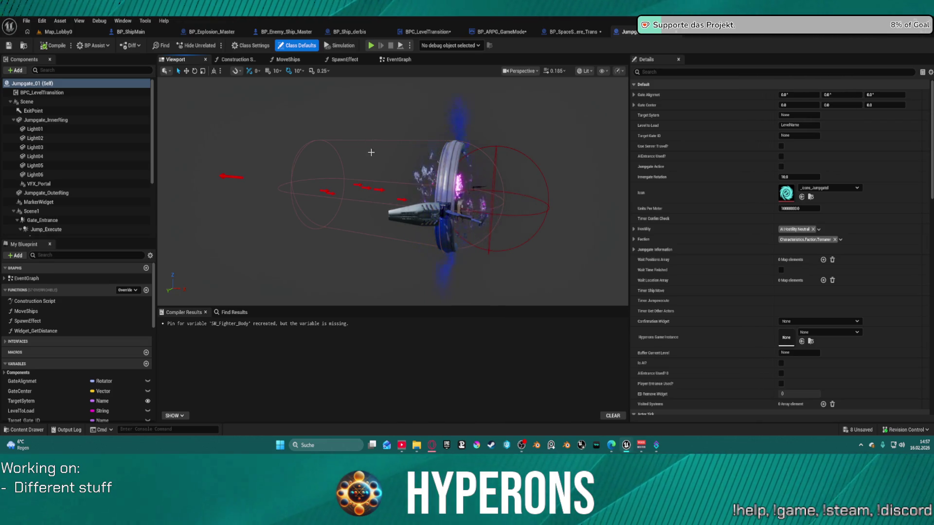
{"action": "left_click_drag", "start_coordinate": [535, 200], "coordinate": [486, 209]}
{"action": "scroll", "coordinate": [393, 191], "scroll_direction": "up", "scroll_amount": 2}
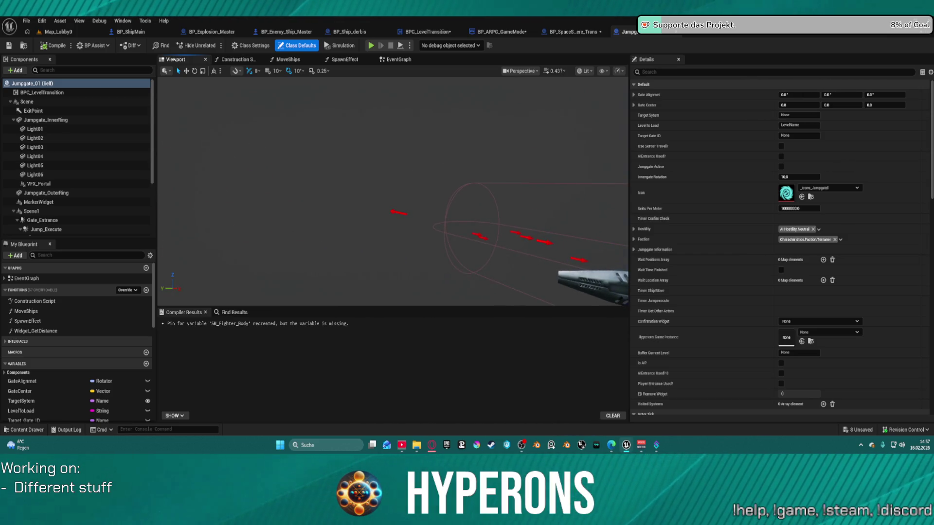
{"action": "scroll", "coordinate": [393, 191], "scroll_direction": "up", "scroll_amount": 5}
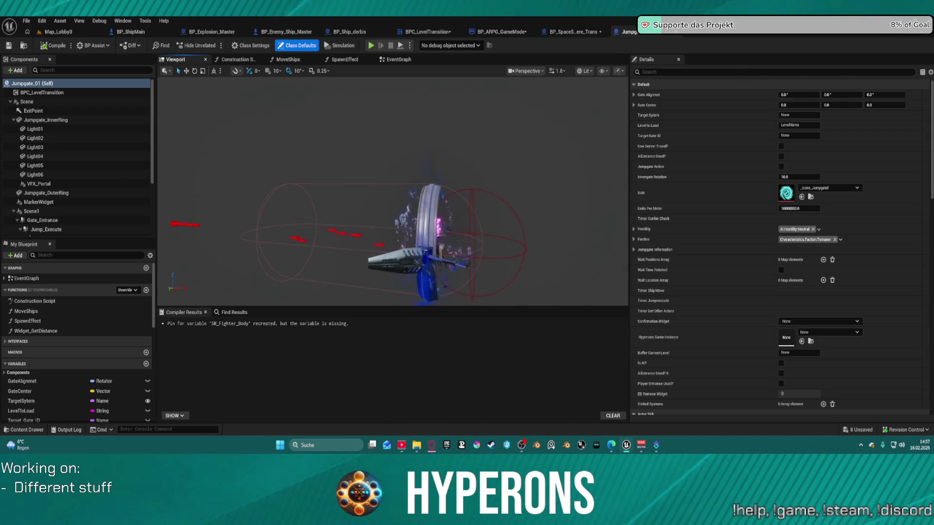
{"action": "scroll", "coordinate": [393, 191], "scroll_direction": "up", "scroll_amount": 3}
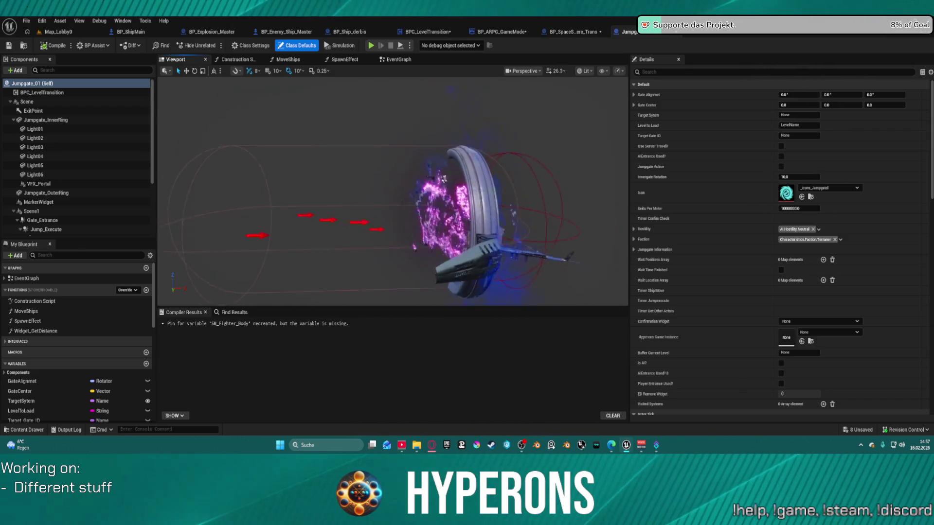
{"action": "left_click_drag", "start_coordinate": [393, 191], "coordinate": [425, 145]}
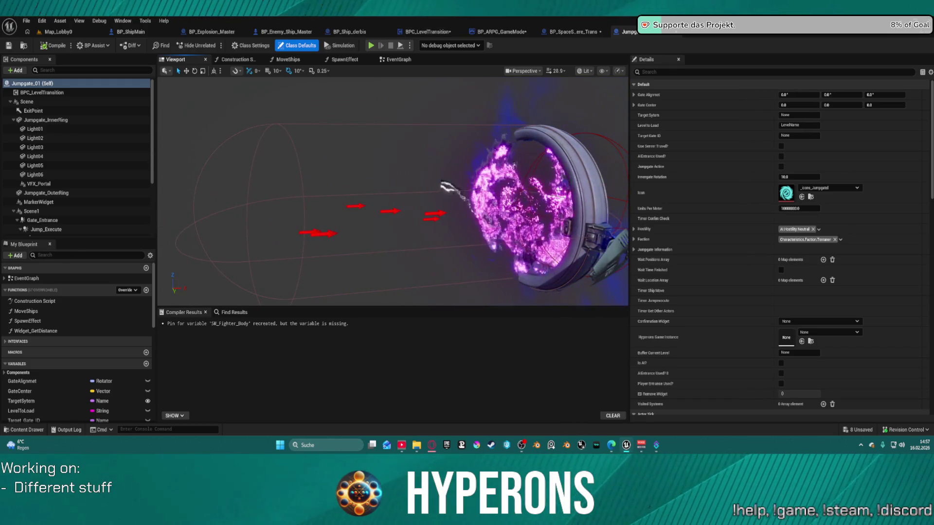
{"action": "left_click", "coordinate": [261, 137]}
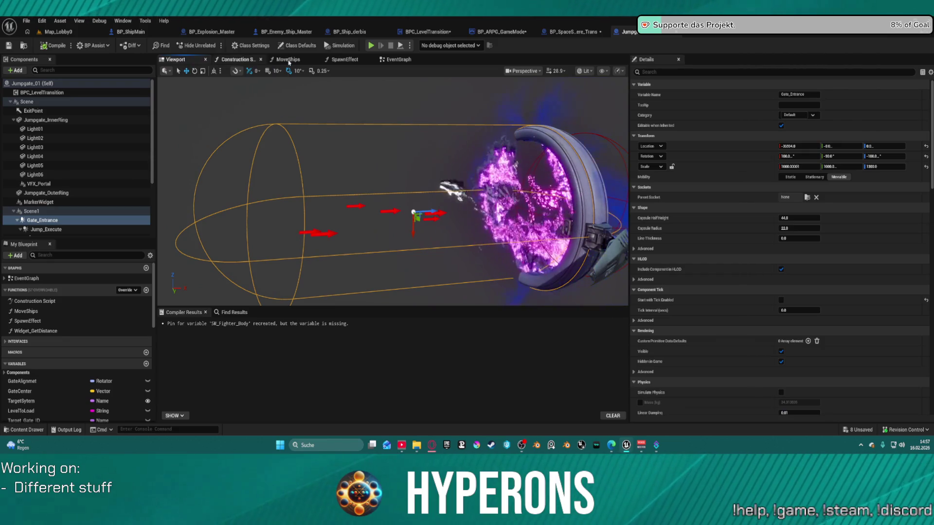
{"action": "left_click", "coordinate": [396, 60]}
{"action": "scroll", "coordinate": [390, 160], "scroll_direction": "down", "scroll_amount": 6}
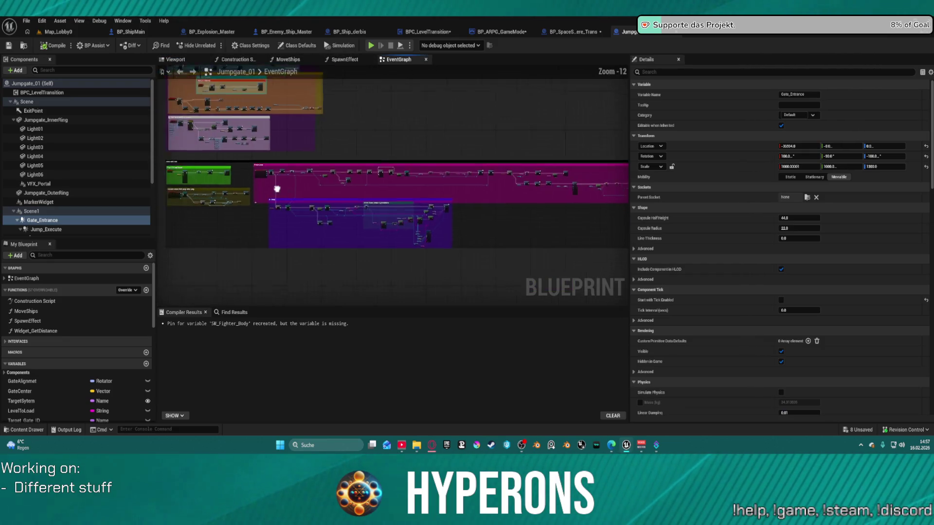
{"action": "scroll", "coordinate": [368, 151], "scroll_direction": "up", "scroll_amount": 10}
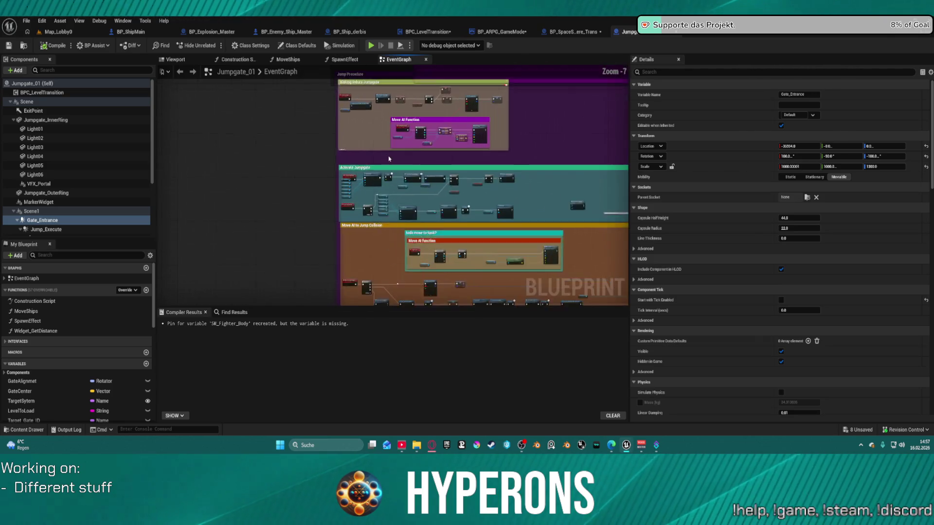
{"action": "mouse_move", "coordinate": [362, 153]}
{"action": "left_mouse_down"}
{"action": "mouse_move", "coordinate": [362, 124]}
{"action": "mouse_move", "coordinate": [384, 350]}
{"action": "left_mouse_up"}
{"action": "scroll", "coordinate": [454, 163], "scroll_direction": "down", "scroll_amount": 4}
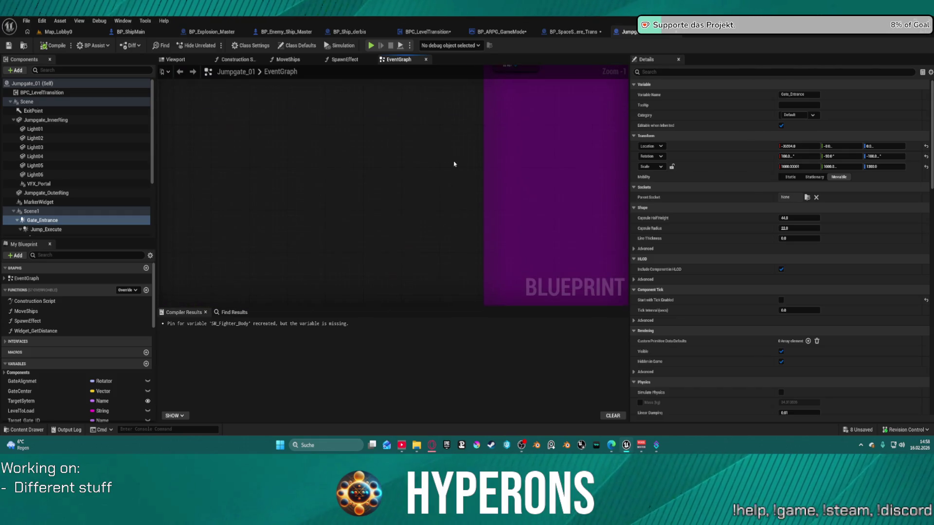
{"action": "scroll", "coordinate": [320, 133], "scroll_direction": "up", "scroll_amount": 6}
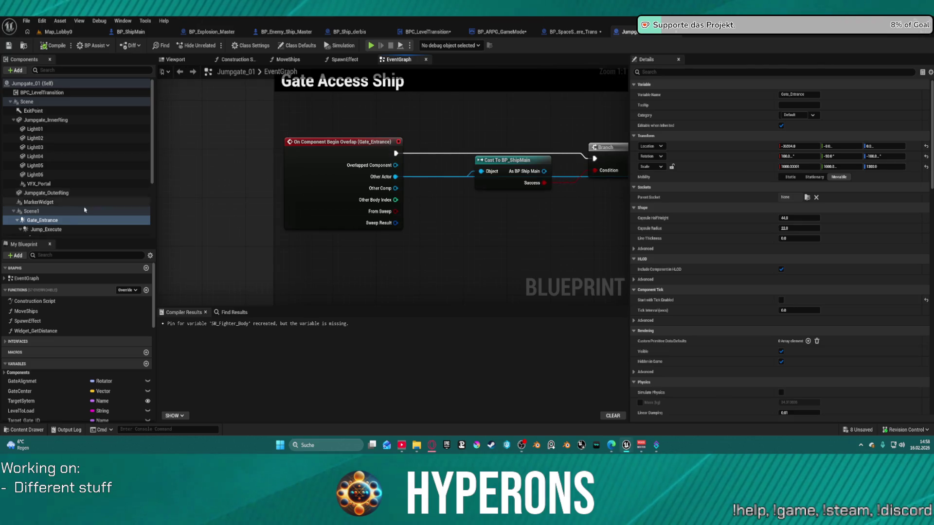
{"action": "scroll", "coordinate": [532, 244], "scroll_direction": "down", "scroll_amount": 3}
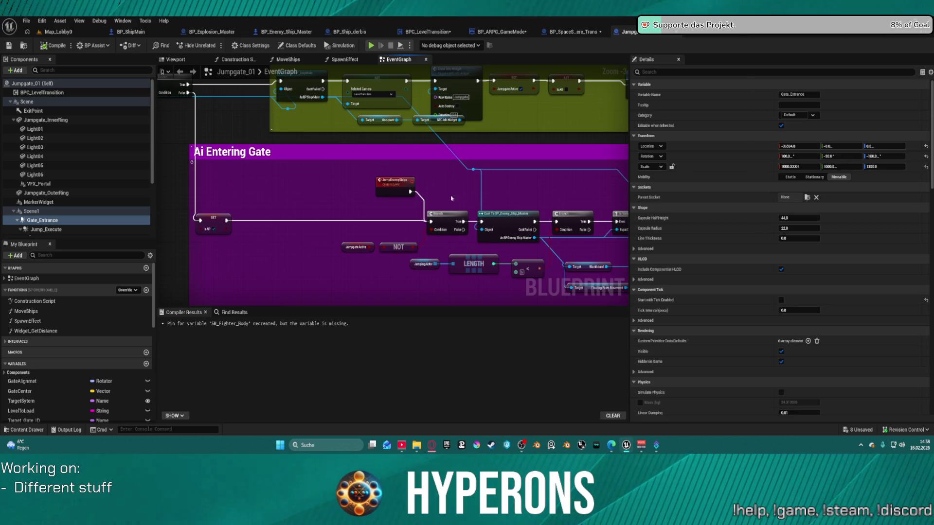
{"action": "left_click_drag", "start_coordinate": [355, 72], "coordinate": [383, 143]}
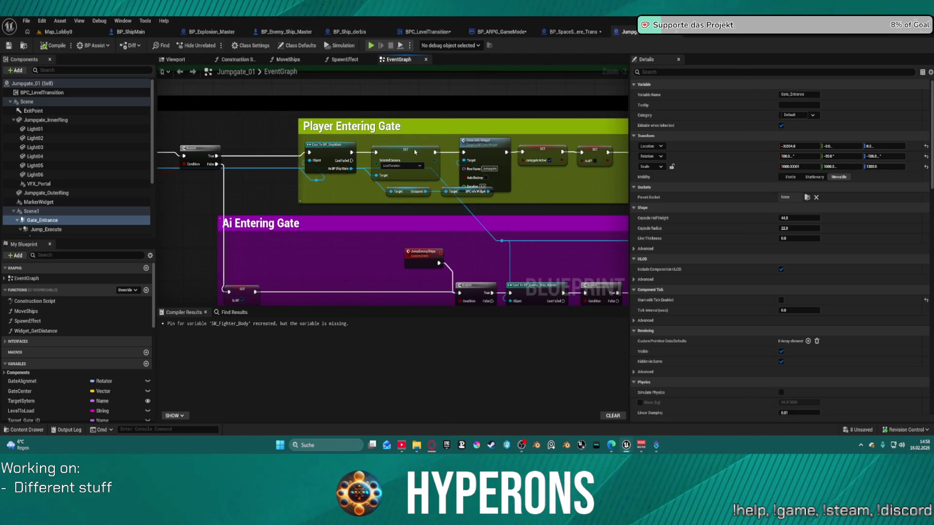
{"action": "left_click", "coordinate": [415, 152]}
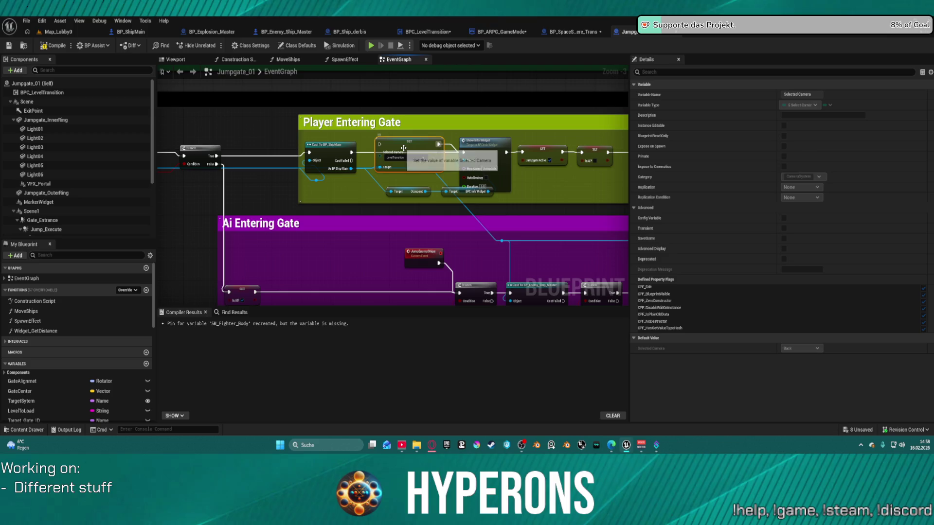
{"action": "left_click", "coordinate": [506, 209]}
{"action": "scroll", "coordinate": [525, 253], "scroll_direction": "down", "scroll_amount": 3}
{"action": "left_click_drag", "start_coordinate": [491, 235], "coordinate": [507, 54]}
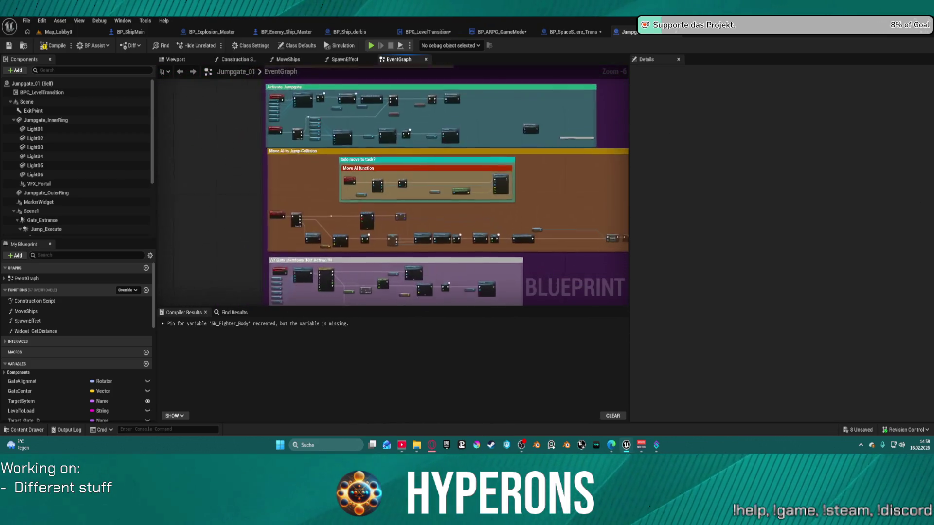
{"action": "left_click_drag", "start_coordinate": [496, 292], "coordinate": [497, 175]}
{"action": "left_click_drag", "start_coordinate": [495, 292], "coordinate": [495, 203]}
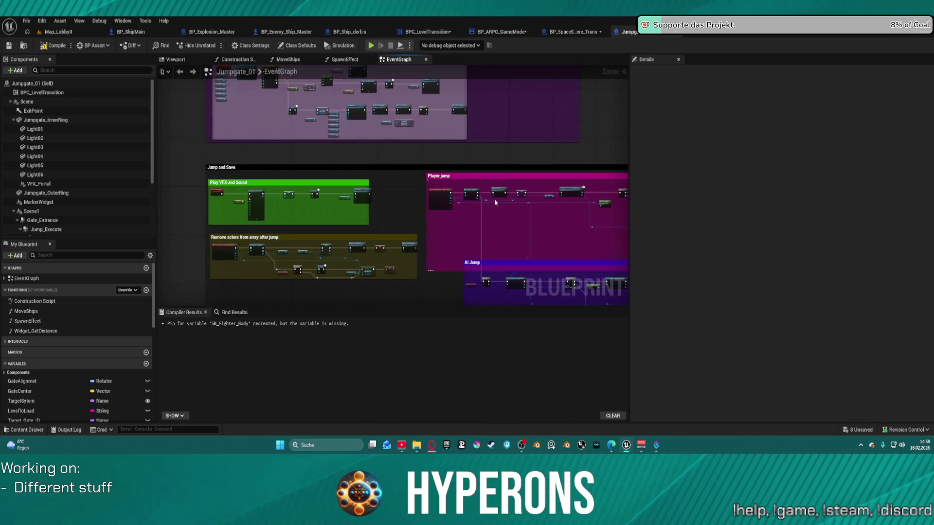
{"action": "scroll", "coordinate": [495, 203], "scroll_direction": "up", "scroll_amount": 7}
{"action": "left_click", "coordinate": [439, 223]}
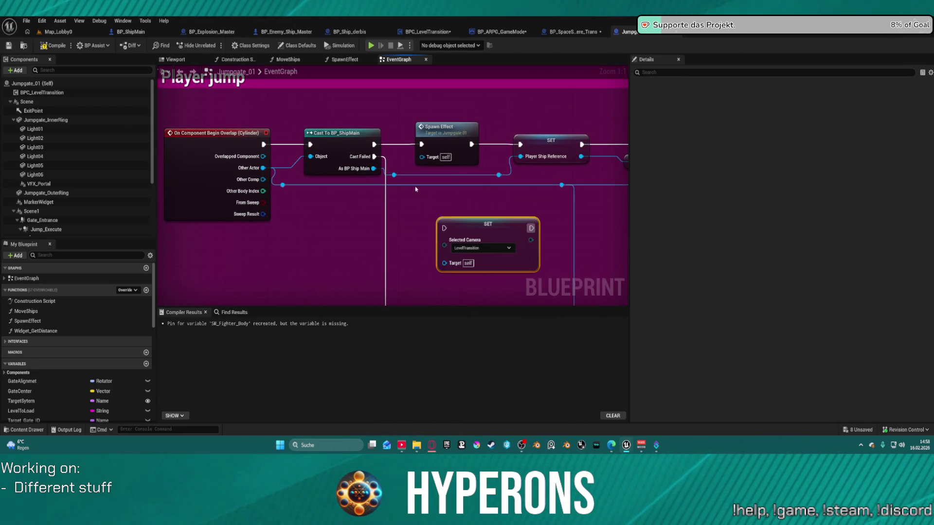
Wire SET Selected Camera between Cast To BP_ShipMain and Spawn Effect, Target from As BP Ship Main.
{"action": "mouse_move", "coordinate": [444, 228]}
{"action": "left_mouse_down"}
{"action": "mouse_move", "coordinate": [392, 149]}
{"action": "mouse_move", "coordinate": [374, 144]}
{"action": "left_mouse_up"}
{"action": "mouse_move", "coordinate": [531, 227]}
{"action": "left_mouse_down"}
{"action": "mouse_move", "coordinate": [439, 138]}
{"action": "mouse_move", "coordinate": [422, 144]}
{"action": "left_mouse_up"}
{"action": "left_click_drag", "start_coordinate": [444, 263], "coordinate": [423, 236]}
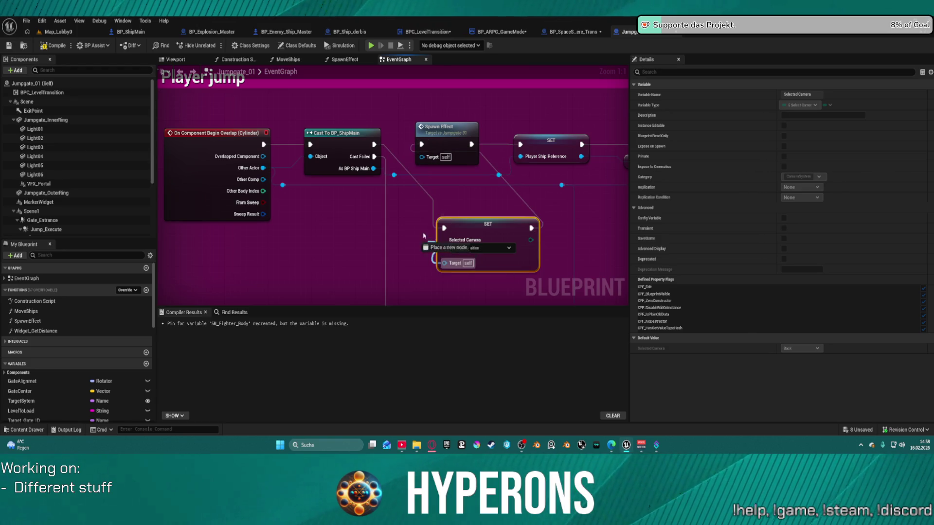
{"action": "mouse_move", "coordinate": [392, 166]}
{"action": "left_mouse_down"}
{"action": "mouse_move", "coordinate": [375, 146]}
{"action": "mouse_move", "coordinate": [378, 172]}
{"action": "left_mouse_up"}
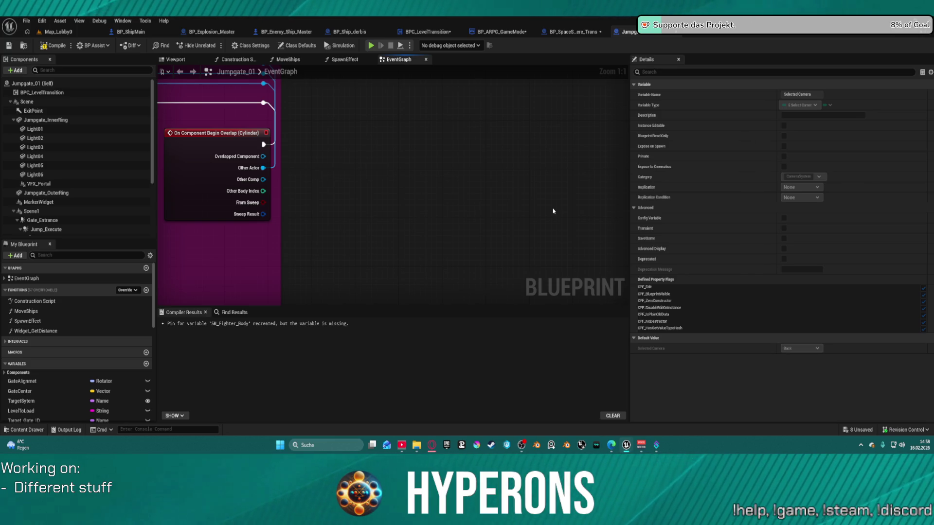
Undo the last two formatting changes and bring the jump comment boxes into view.
{"action": "scroll", "coordinate": [553, 211], "scroll_direction": "down", "scroll_amount": 12}
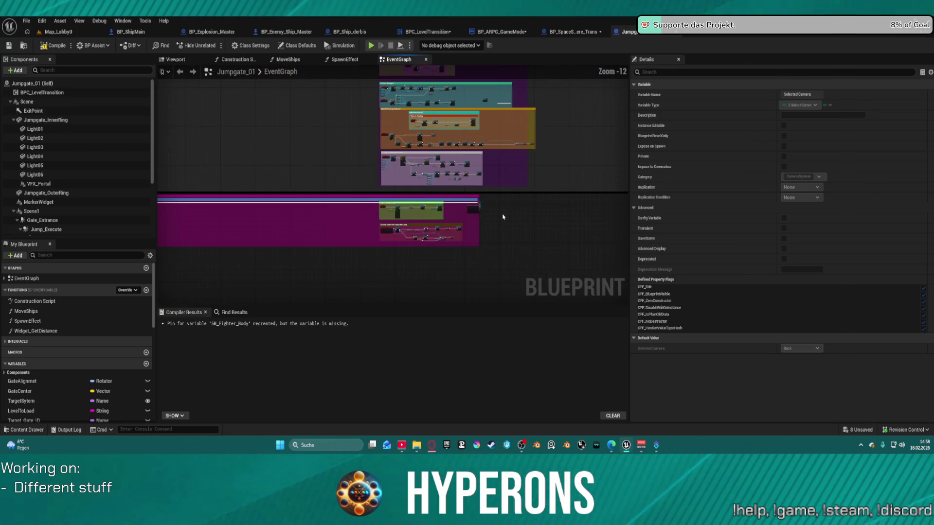
{"action": "mouse_move", "coordinate": [523, 209]}
{"action": "left_mouse_down"}
{"action": "mouse_move", "coordinate": [411, 200]}
{"action": "mouse_move", "coordinate": [295, 214]}
{"action": "mouse_move", "coordinate": [482, 207]}
{"action": "left_mouse_up"}
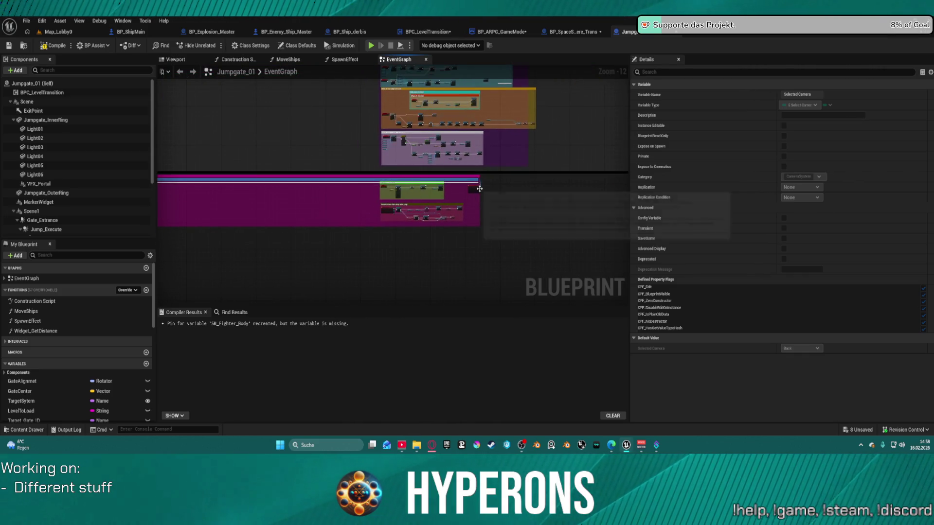
{"action": "left_click", "coordinate": [479, 198]}
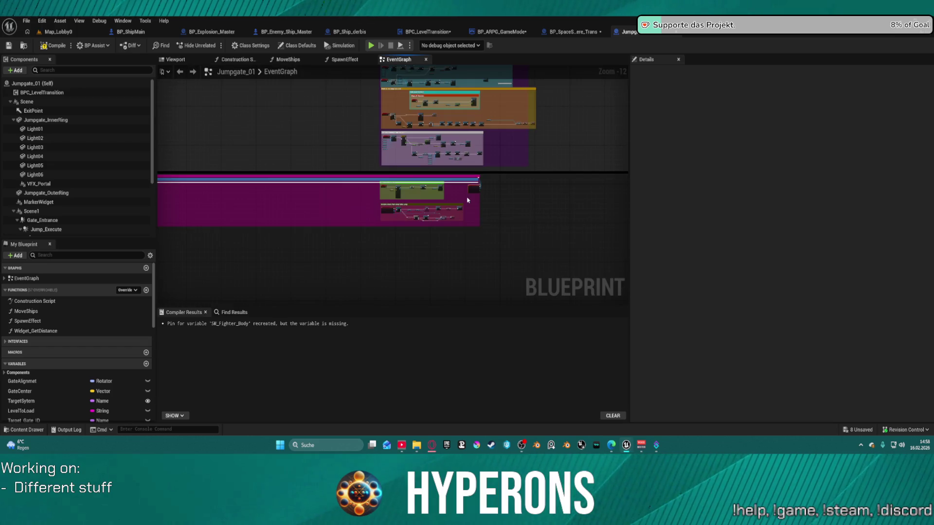
{"action": "key", "text": "ctrl+z"}
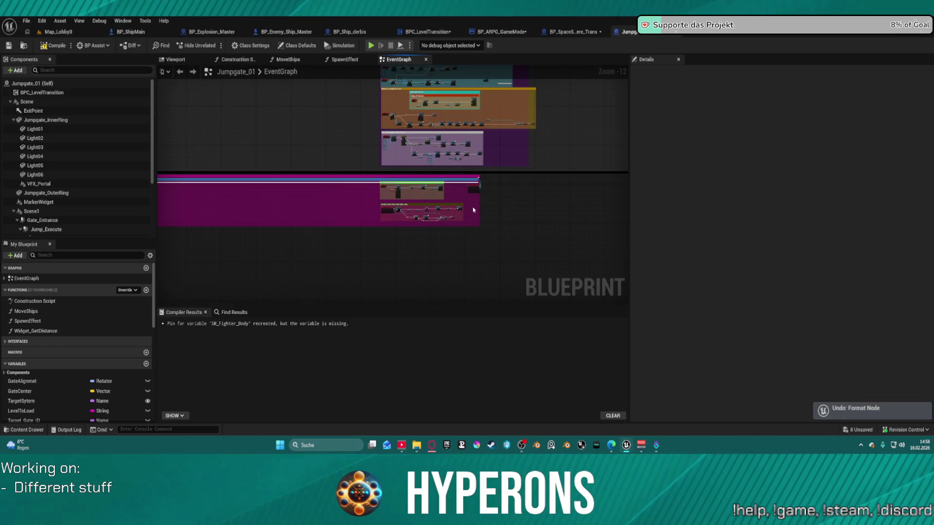
{"action": "key", "text": "ctrl+z"}
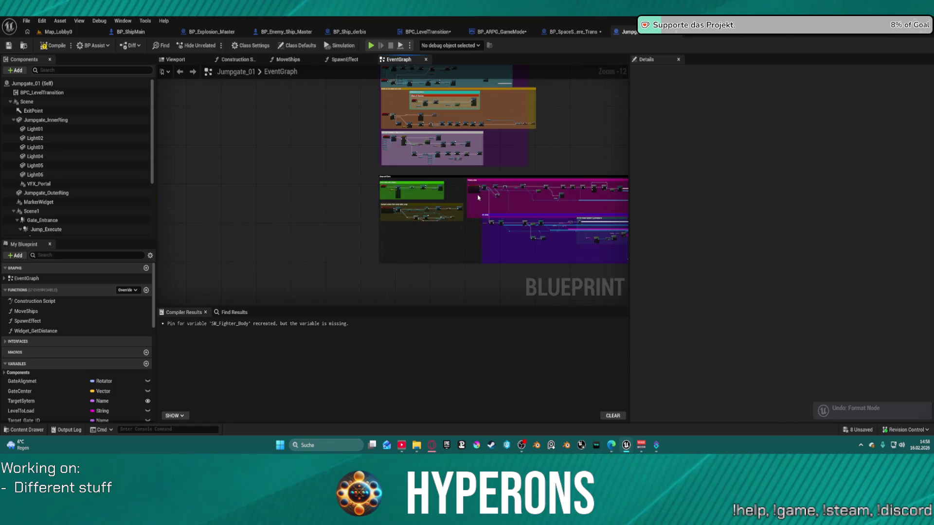
{"action": "left_click_drag", "start_coordinate": [478, 244], "coordinate": [330, 208]}
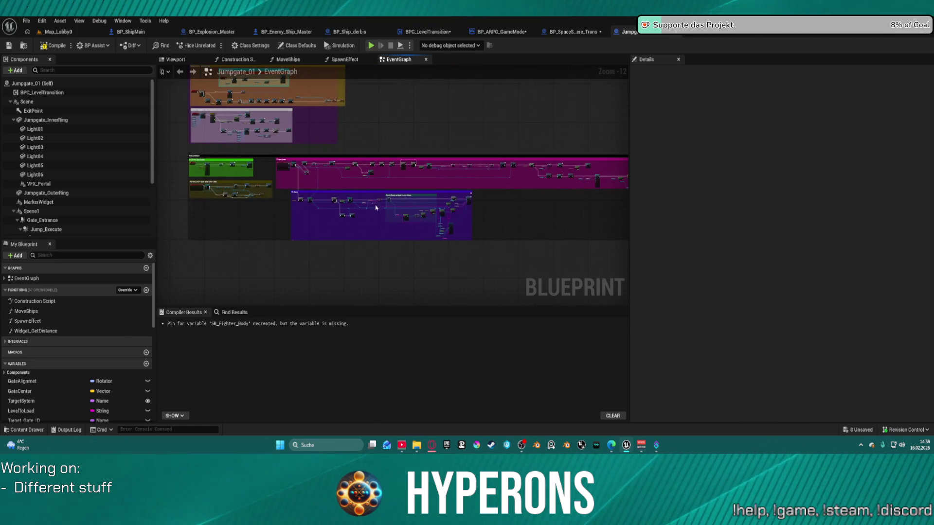
{"action": "scroll", "coordinate": [312, 196], "scroll_direction": "up", "scroll_amount": 3}
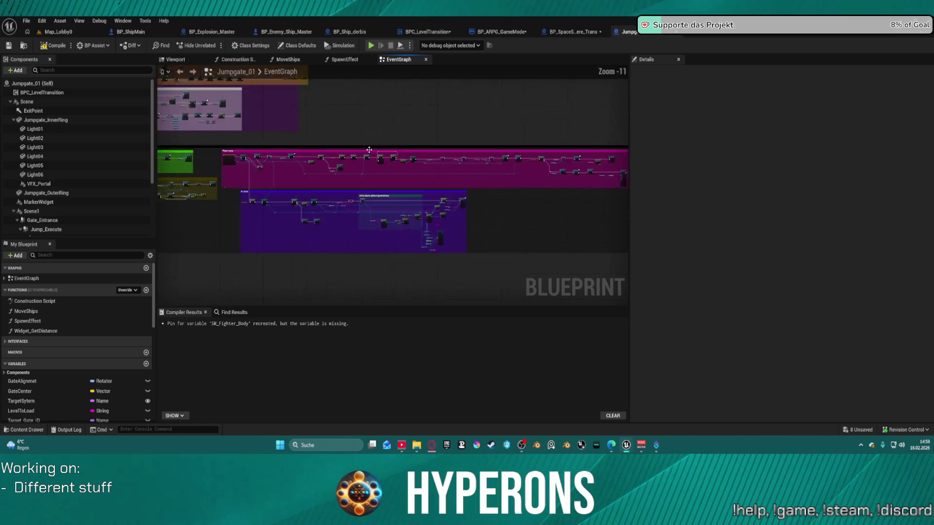
{"action": "scroll", "coordinate": [329, 171], "scroll_direction": "up", "scroll_amount": 9}
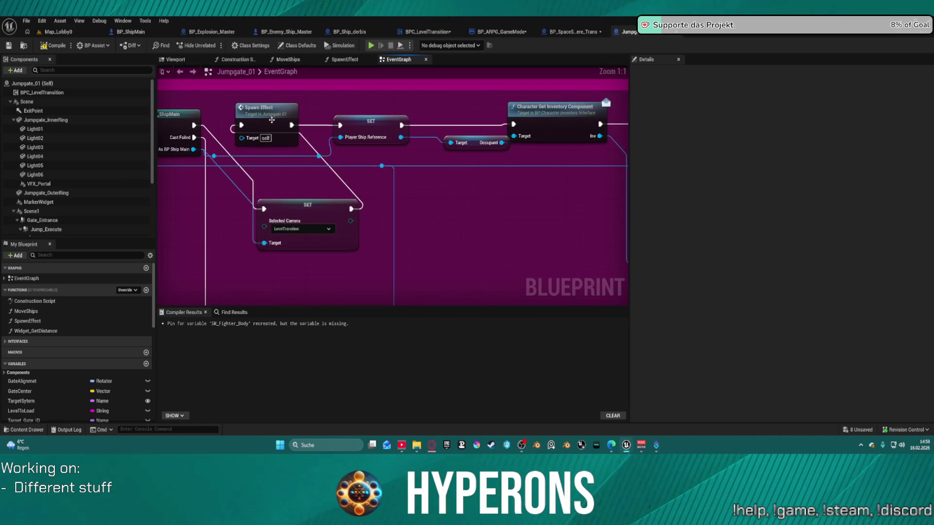
{"action": "scroll", "coordinate": [271, 120], "scroll_direction": "down", "scroll_amount": 7}
{"action": "scroll", "coordinate": [217, 159], "scroll_direction": "down", "scroll_amount": 5}
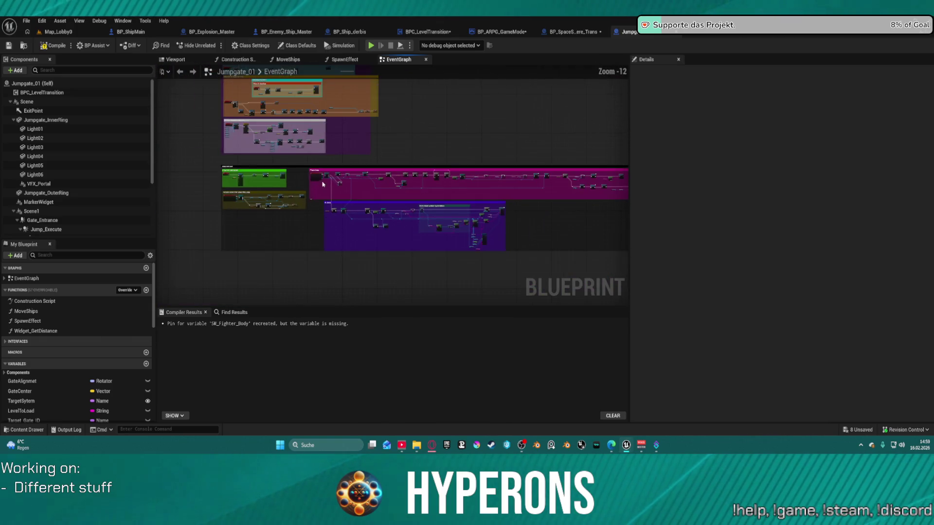
{"action": "scroll", "coordinate": [307, 167], "scroll_direction": "up", "scroll_amount": 4}
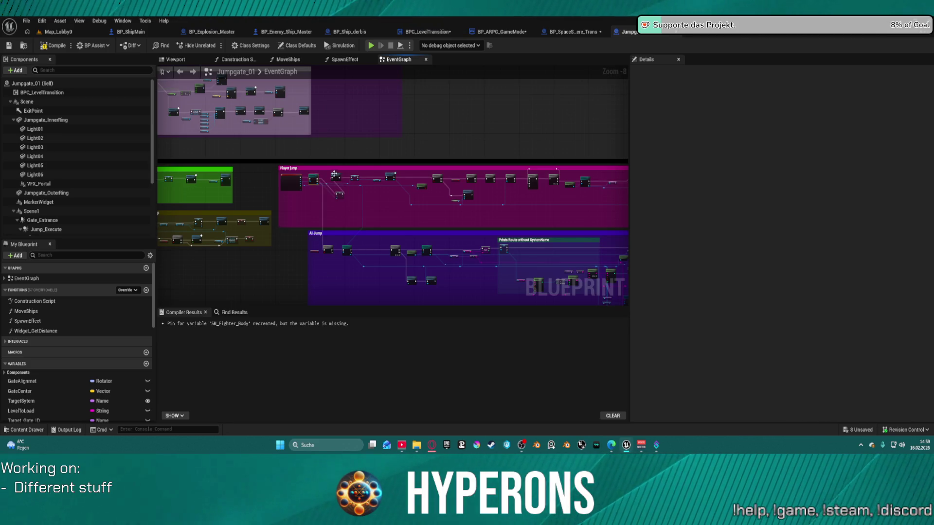
{"action": "scroll", "coordinate": [402, 171], "scroll_direction": "up", "scroll_amount": 5}
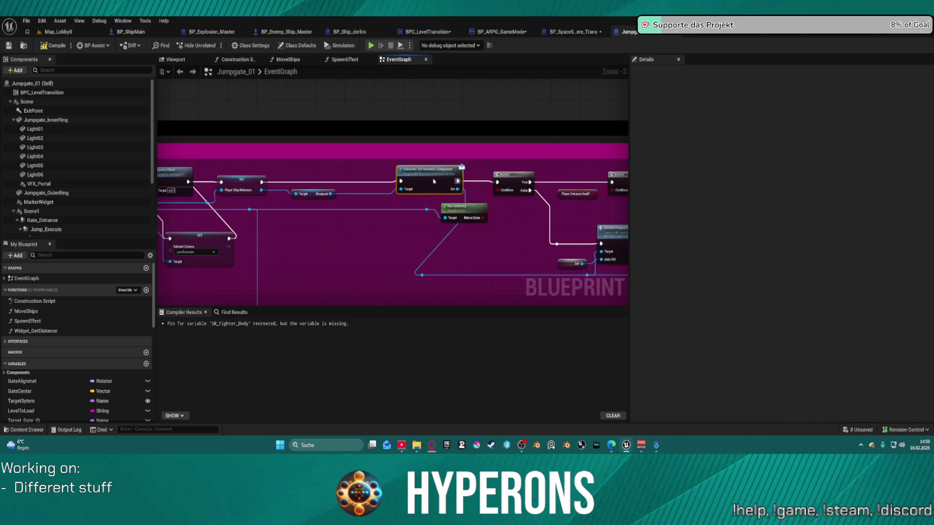
Align Spawn Effect, the camera setter and Player Ship Reference nodes in one row, then compile and save.
{"action": "left_click", "coordinate": [314, 194]}
{"action": "key", "text": "q"}
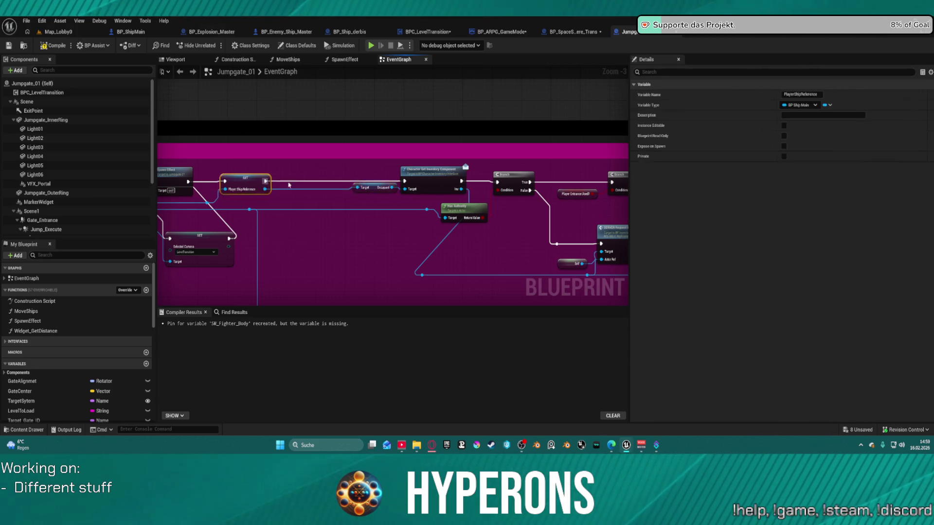
{"action": "left_click", "coordinate": [255, 179]}
{"action": "left_click_drag", "start_coordinate": [255, 179], "coordinate": [273, 182]}
{"action": "mouse_move", "coordinate": [193, 246]}
{"action": "left_mouse_down"}
{"action": "mouse_move", "coordinate": [193, 191]}
{"action": "mouse_move", "coordinate": [285, 188]}
{"action": "left_mouse_up"}
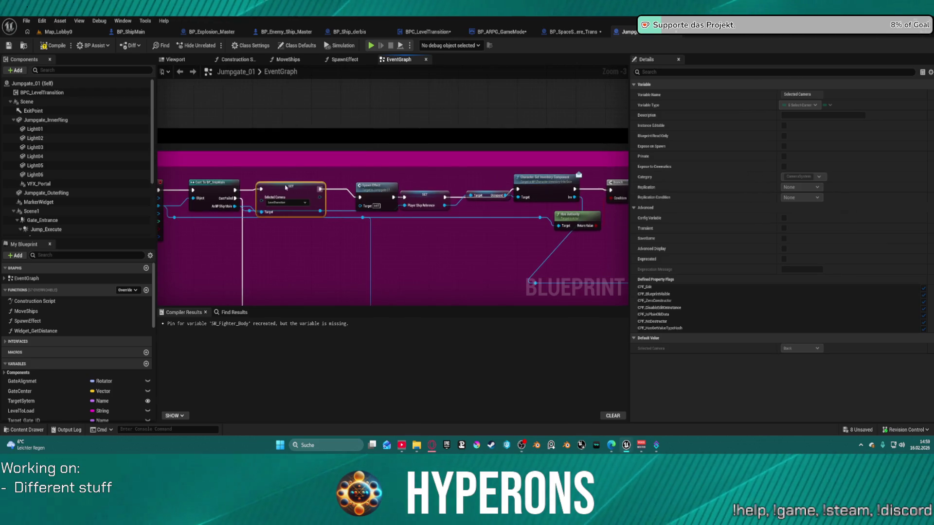
{"action": "left_click_drag", "start_coordinate": [370, 187], "coordinate": [359, 186]}
{"action": "mouse_move", "coordinate": [420, 201]}
{"action": "left_mouse_down"}
{"action": "mouse_move", "coordinate": [417, 189]}
{"action": "mouse_move", "coordinate": [413, 198]}
{"action": "left_mouse_up"}
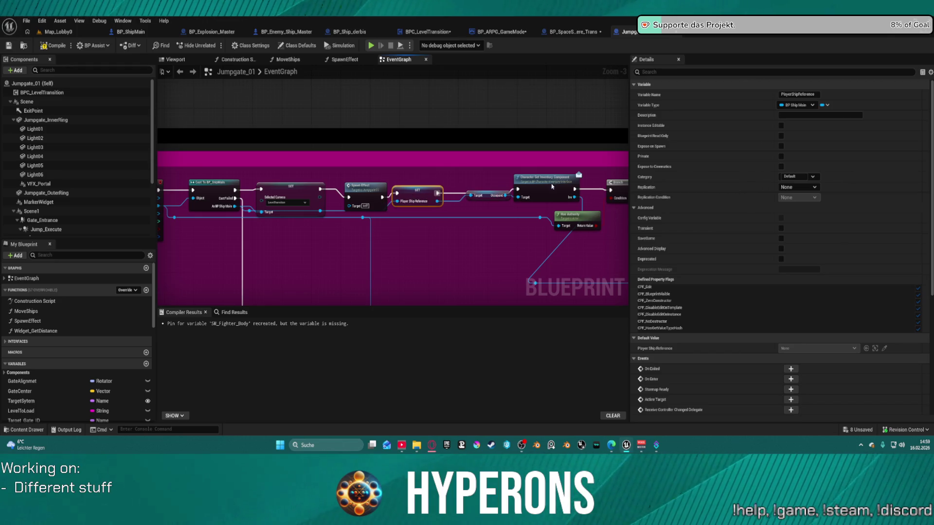
{"action": "left_click_drag", "start_coordinate": [550, 182], "coordinate": [550, 189]}
{"action": "left_click_drag", "start_coordinate": [485, 195], "coordinate": [468, 216]}
{"action": "left_click_drag", "start_coordinate": [531, 186], "coordinate": [524, 184]}
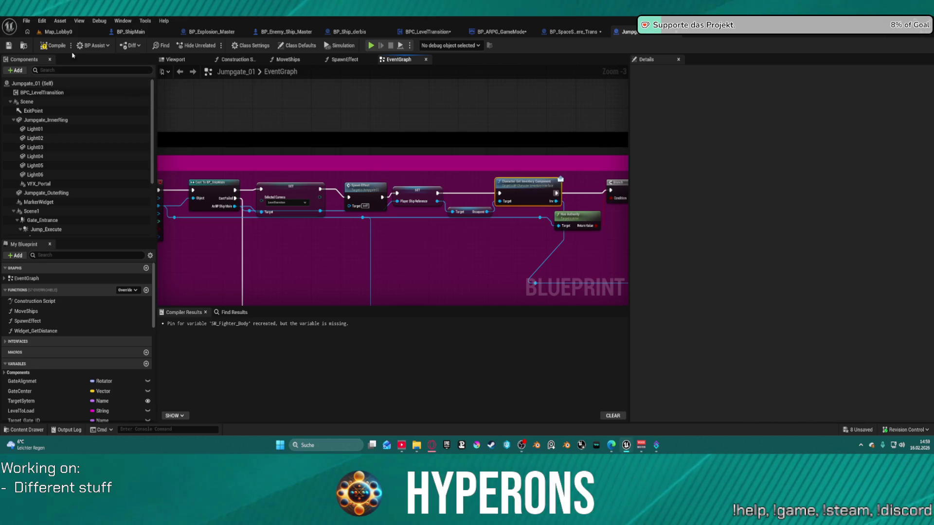
{"action": "left_click", "coordinate": [8, 47]}
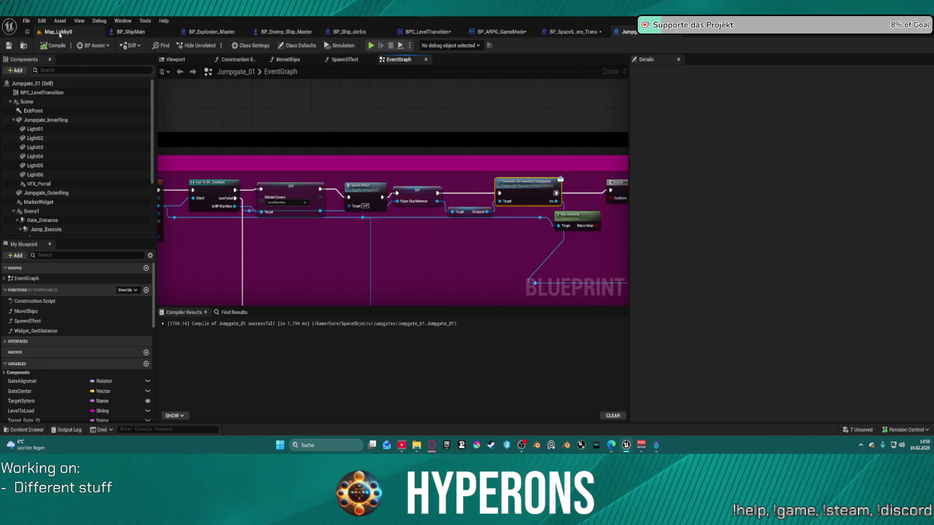
Switch to Map_Lobby0 and play-test it offline with a chosen character, then stop.
{"action": "left_click", "coordinate": [58, 31]}
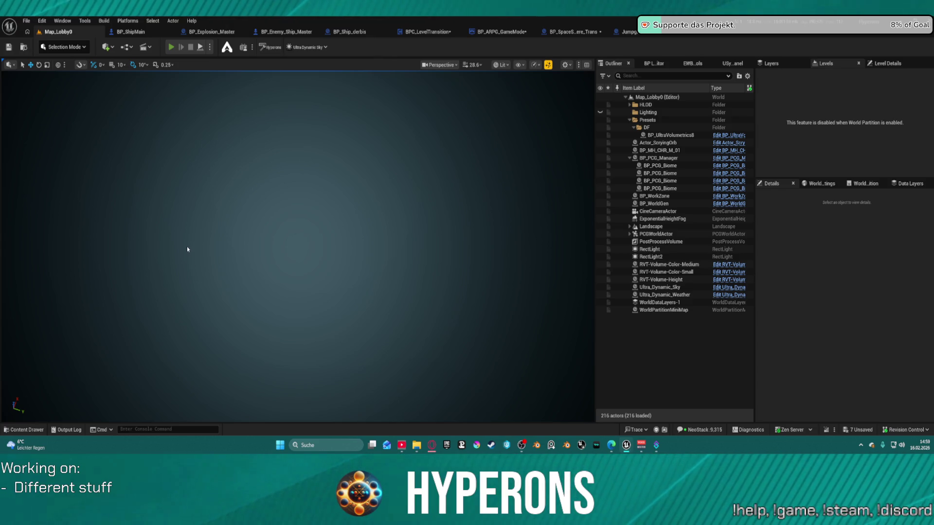
{"action": "key", "text": "alt+p"}
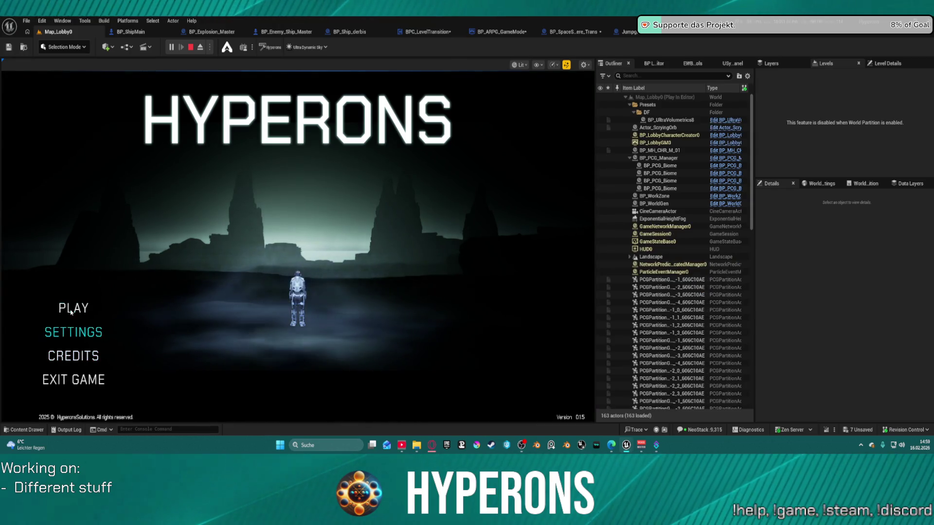
{"action": "left_click", "coordinate": [73, 308]}
{"action": "left_click", "coordinate": [281, 254]}
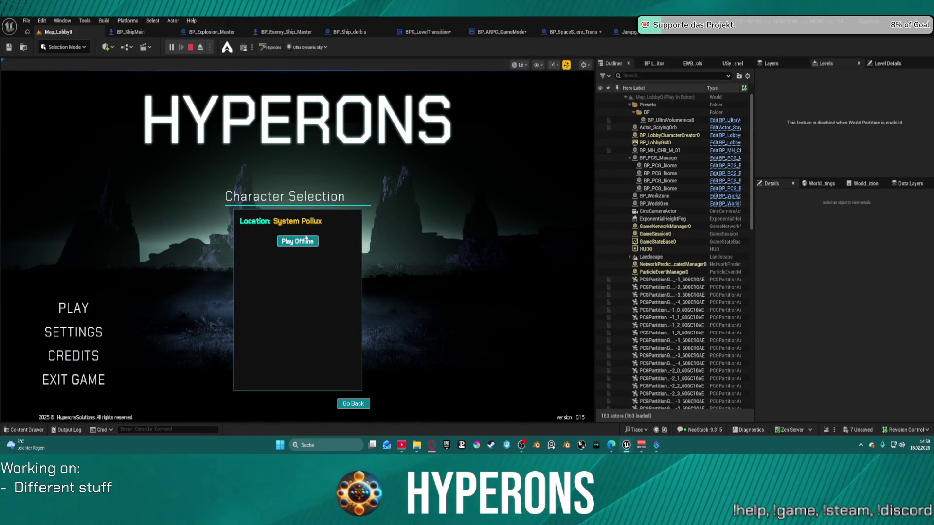
{"action": "left_click", "coordinate": [306, 240]}
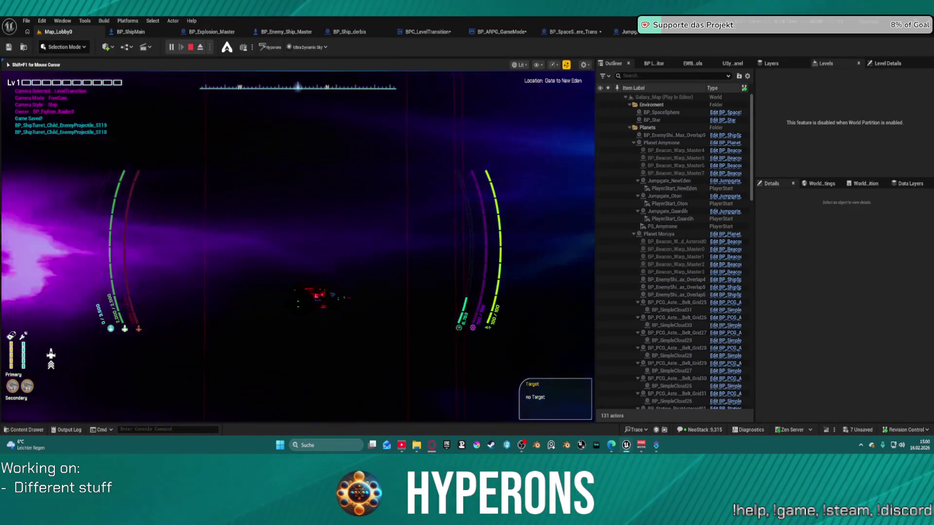
{"action": "key", "text": "Escape"}
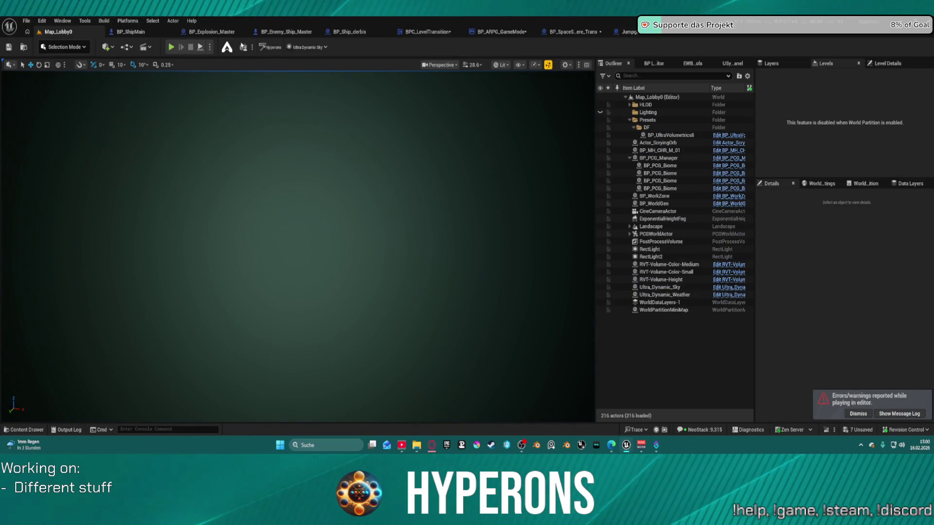
Paste a copy of the Selected Camera SET node in Jumpgate_01's graph.
{"action": "left_click", "coordinate": [293, 32]}
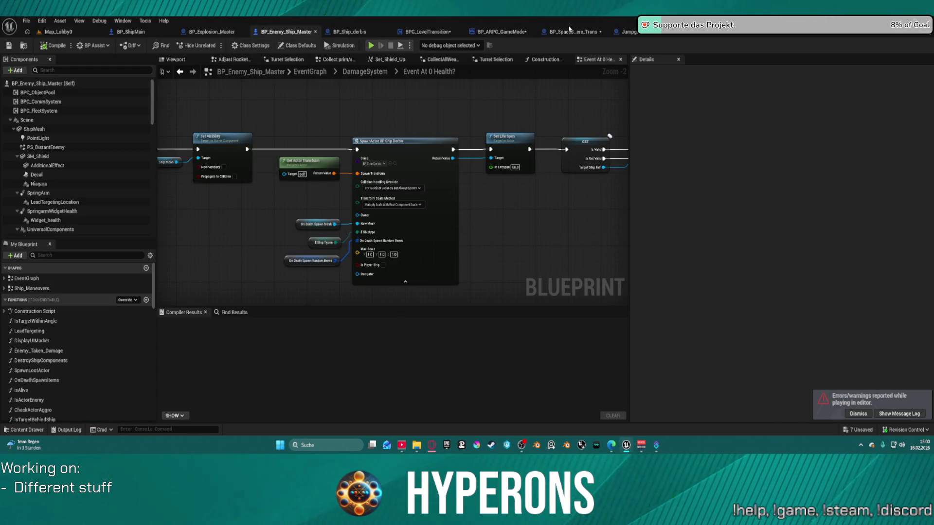
{"action": "left_click", "coordinate": [646, 33]}
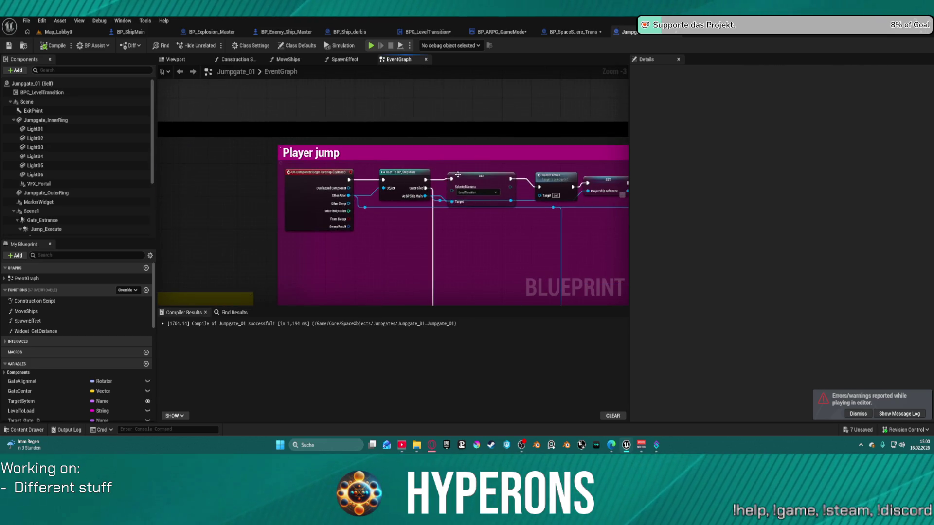
{"action": "left_click", "coordinate": [485, 178]}
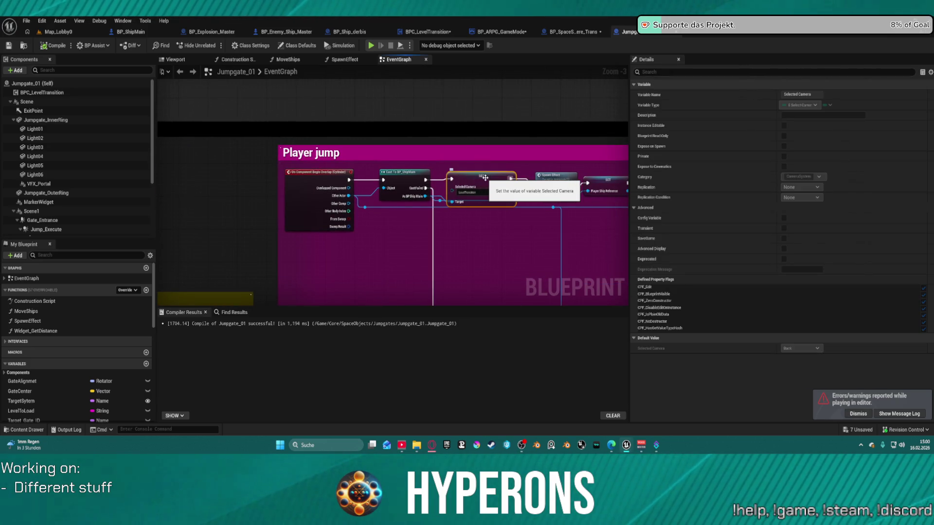
{"action": "left_click", "coordinate": [490, 247]}
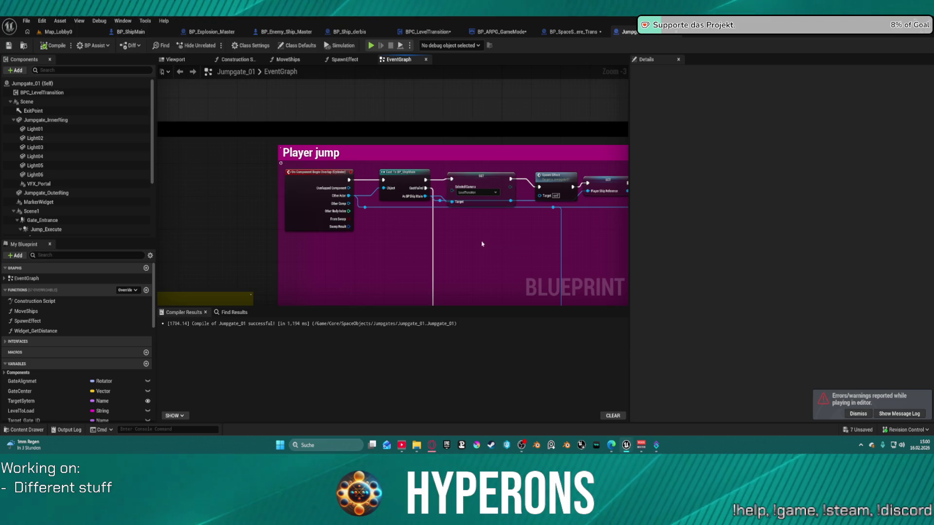
{"action": "key", "text": "ctrl+v"}
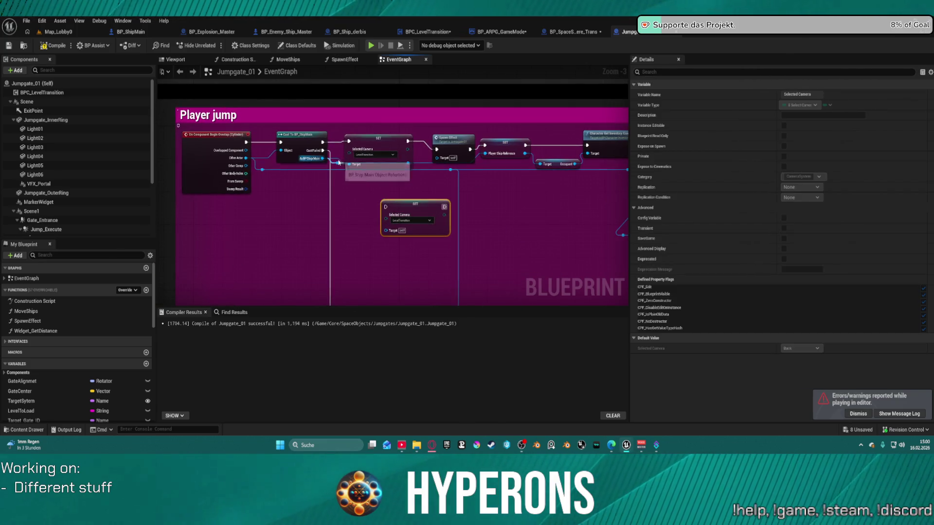
{"action": "mouse_move", "coordinate": [413, 205]}
{"action": "left_mouse_down"}
{"action": "mouse_move", "coordinate": [161, 185]}
{"action": "mouse_move", "coordinate": [372, 174]}
{"action": "mouse_move", "coordinate": [326, 133]}
{"action": "left_mouse_up"}
Wire the copy between the Cast and the original SET node, with its camera set to Warp.
{"action": "left_click", "coordinate": [389, 189]}
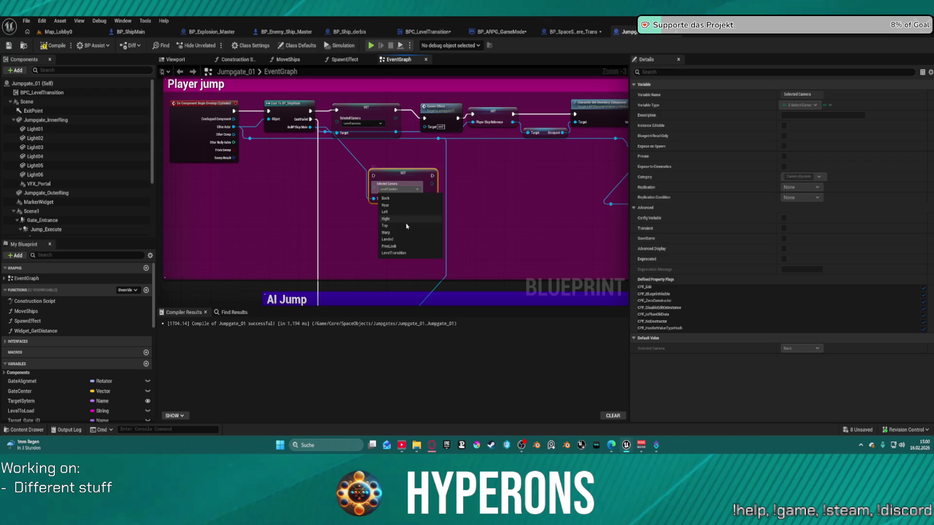
{"action": "left_click", "coordinate": [399, 199]}
{"action": "left_click_drag", "start_coordinate": [373, 176], "coordinate": [310, 111]}
{"action": "mouse_move", "coordinate": [430, 177]}
{"action": "left_mouse_down"}
{"action": "mouse_move", "coordinate": [340, 130]}
{"action": "mouse_move", "coordinate": [336, 112]}
{"action": "left_mouse_up"}
{"action": "left_click", "coordinate": [399, 189]}
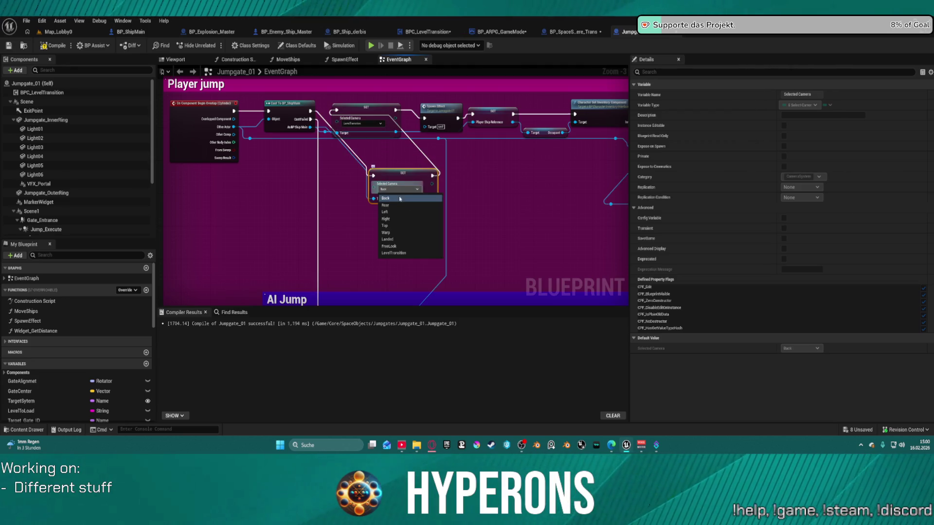
{"action": "left_click", "coordinate": [401, 235]}
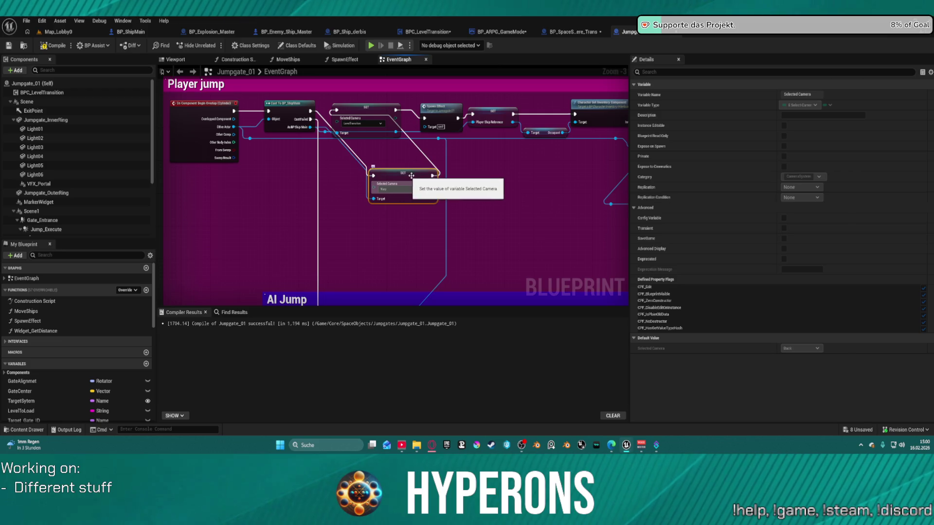
Move the Player jump and AI Jump comment groups left and down.
{"action": "scroll", "coordinate": [310, 137], "scroll_direction": "down", "scroll_amount": 9}
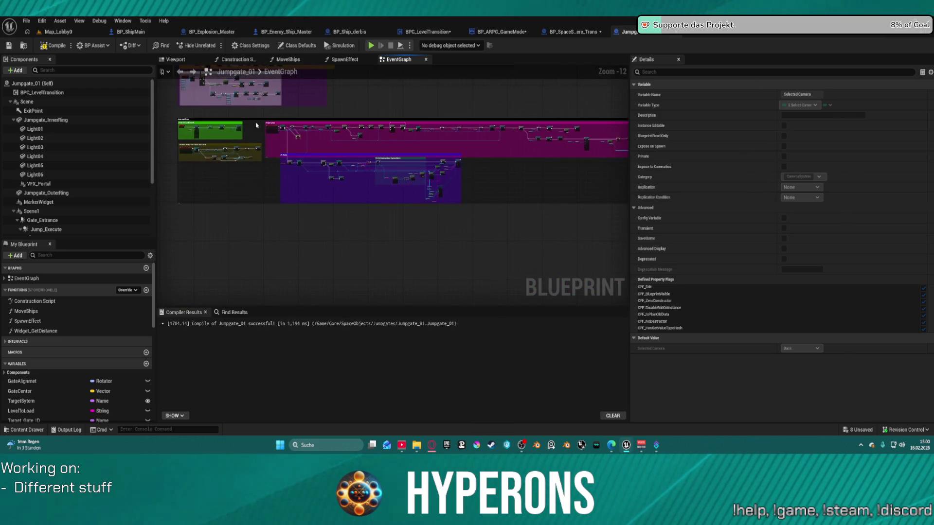
{"action": "mouse_move", "coordinate": [264, 124]}
{"action": "left_mouse_down"}
{"action": "mouse_move", "coordinate": [302, 156]}
{"action": "mouse_move", "coordinate": [462, 204]}
{"action": "mouse_move", "coordinate": [666, 206]}
{"action": "mouse_move", "coordinate": [576, 205]}
{"action": "left_mouse_up"}
{"action": "mouse_move", "coordinate": [567, 141]}
{"action": "left_mouse_down"}
{"action": "mouse_move", "coordinate": [559, 177]}
{"action": "mouse_move", "coordinate": [452, 267]}
{"action": "mouse_move", "coordinate": [170, 248]}
{"action": "mouse_move", "coordinate": [488, 205]}
{"action": "mouse_move", "coordinate": [487, 192]}
{"action": "mouse_move", "coordinate": [444, 212]}
{"action": "left_mouse_up"}
{"action": "mouse_move", "coordinate": [388, 191]}
{"action": "left_mouse_down"}
{"action": "mouse_move", "coordinate": [364, 167]}
{"action": "mouse_move", "coordinate": [465, 135]}
{"action": "mouse_move", "coordinate": [321, 150]}
{"action": "mouse_move", "coordinate": [292, 130]}
{"action": "mouse_move", "coordinate": [243, 254]}
{"action": "mouse_move", "coordinate": [176, 145]}
{"action": "left_mouse_up"}
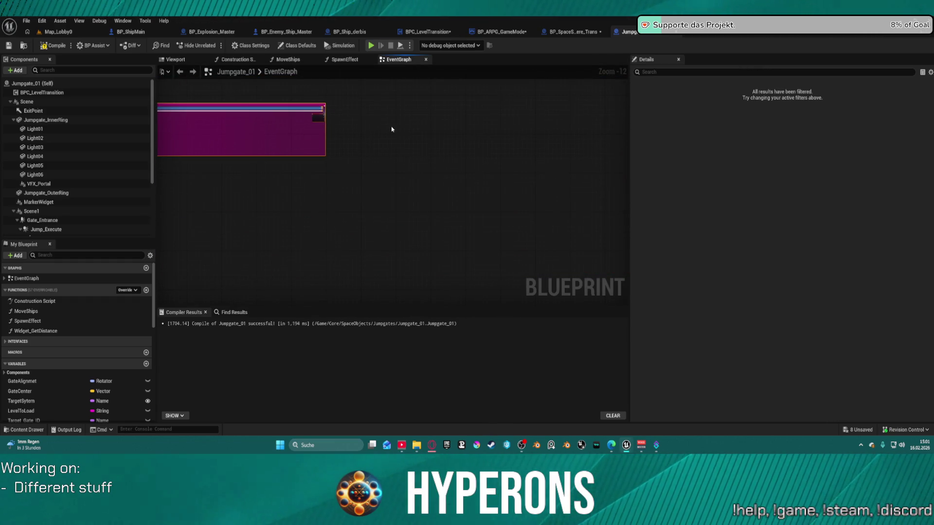
{"action": "key", "text": "ctrl+z"}
{"action": "scroll", "coordinate": [482, 156], "scroll_direction": "down", "scroll_amount": 1}
{"action": "scroll", "coordinate": [444, 158], "scroll_direction": "up", "scroll_amount": 2}
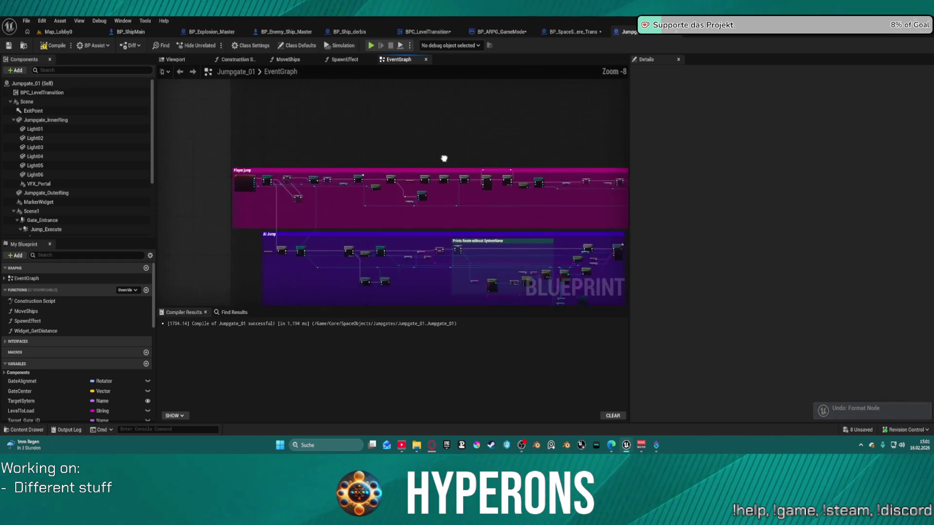
{"action": "scroll", "coordinate": [409, 198], "scroll_direction": "up", "scroll_amount": 5}
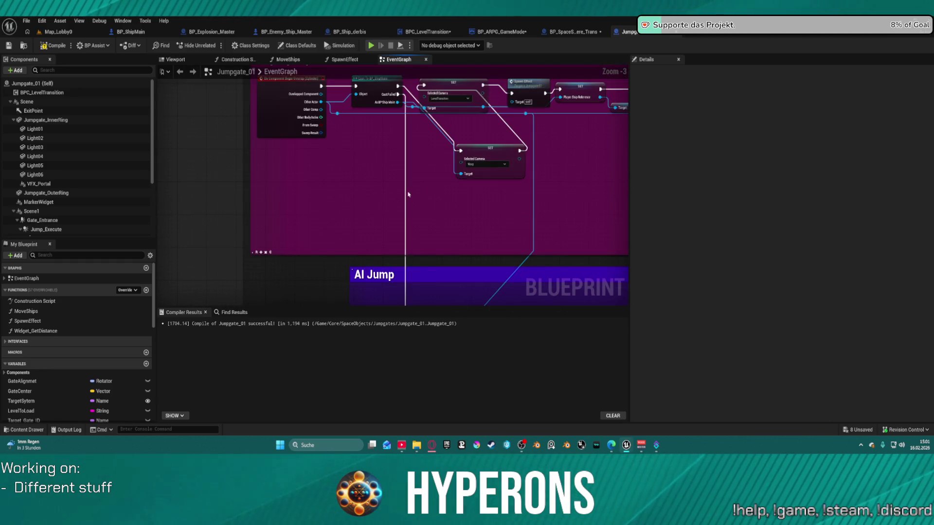
{"action": "scroll", "coordinate": [413, 160], "scroll_direction": "down", "scroll_amount": 3}
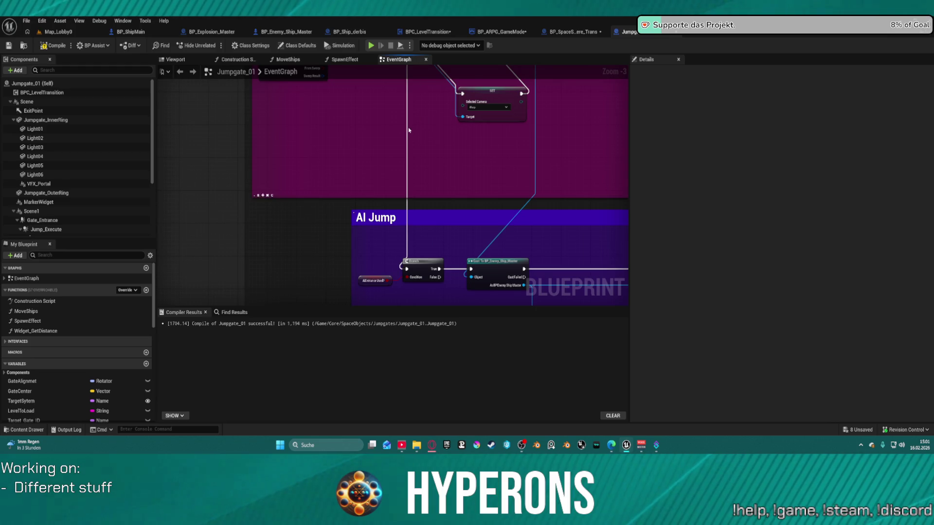
{"action": "left_click_drag", "start_coordinate": [407, 129], "coordinate": [429, 183]}
{"action": "scroll", "coordinate": [311, 245], "scroll_direction": "up", "scroll_amount": 2}
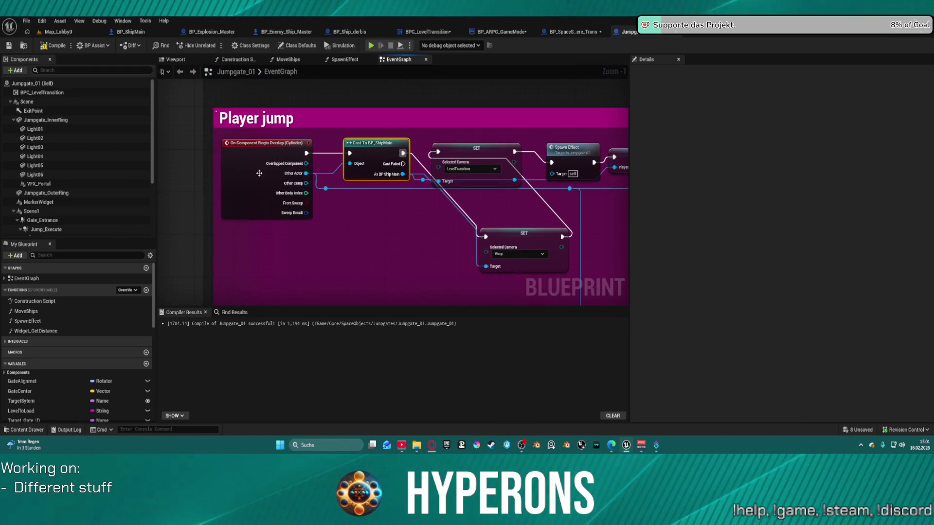
{"action": "scroll", "coordinate": [260, 173], "scroll_direction": "down", "scroll_amount": 2}
{"action": "scroll", "coordinate": [346, 86], "scroll_direction": "down", "scroll_amount": 5}
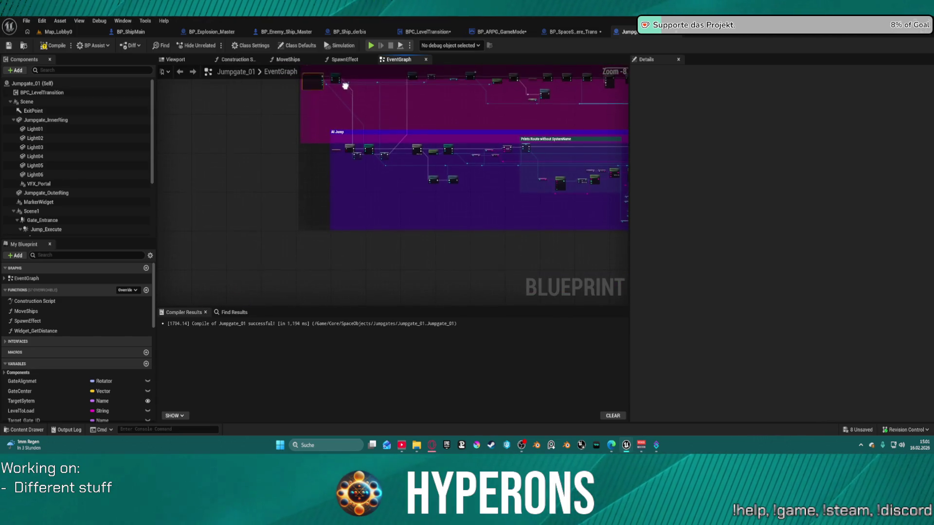
{"action": "left_click", "coordinate": [337, 133]}
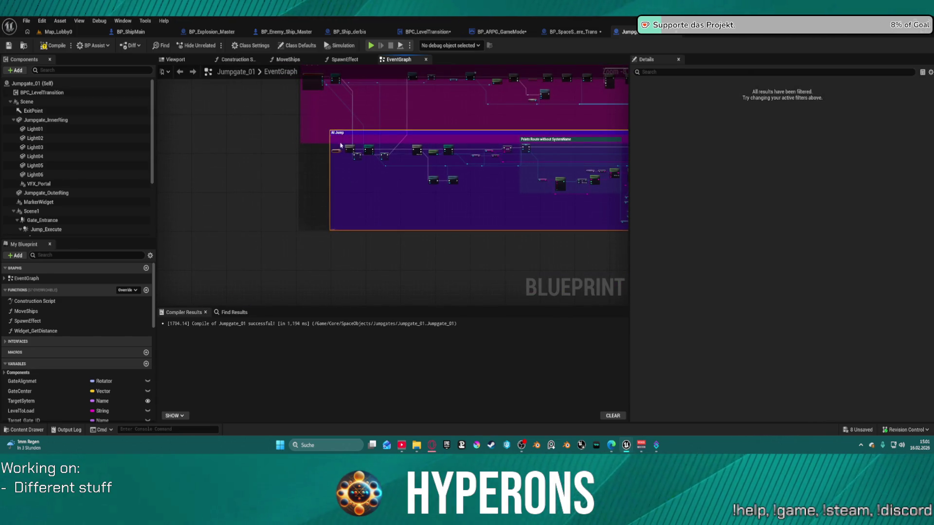
{"action": "key", "text": "ctrl+z"}
{"action": "scroll", "coordinate": [427, 170], "scroll_direction": "up", "scroll_amount": 2}
{"action": "left_click", "coordinate": [428, 170]}
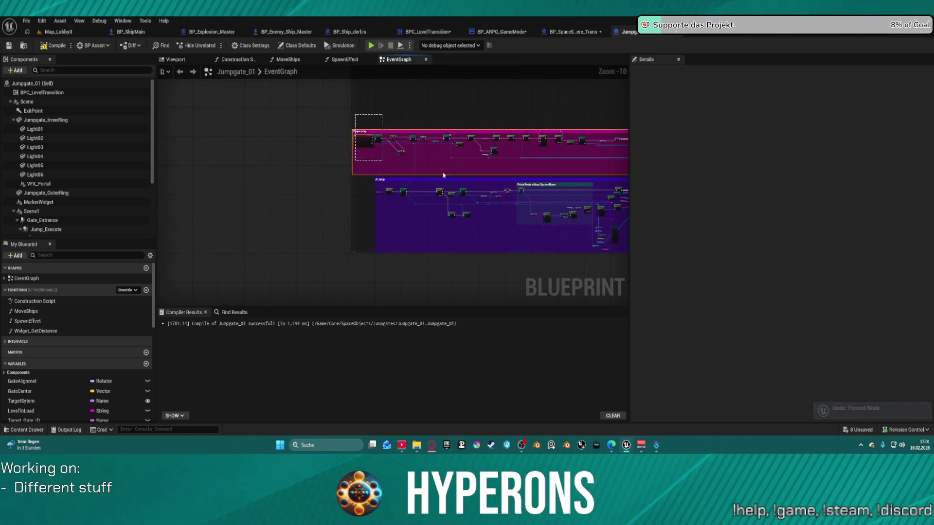
{"action": "key", "text": "Home"}
{"action": "mouse_move", "coordinate": [675, 174]}
{"action": "left_mouse_down"}
{"action": "mouse_move", "coordinate": [486, 180]}
{"action": "mouse_move", "coordinate": [323, 131]}
{"action": "left_mouse_up"}
{"action": "scroll", "coordinate": [399, 178], "scroll_direction": "up", "scroll_amount": 10}
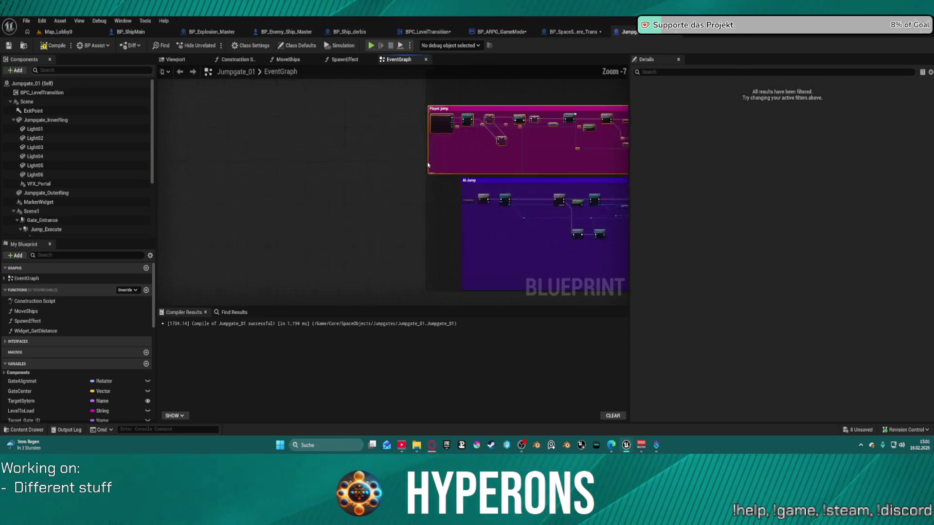
{"action": "scroll", "coordinate": [389, 185], "scroll_direction": "down", "scroll_amount": 6}
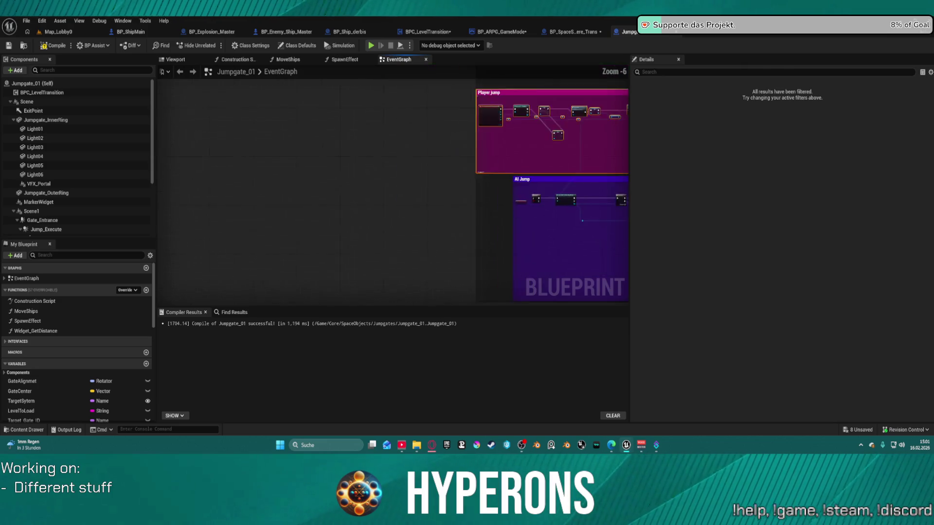
{"action": "left_click_drag", "start_coordinate": [625, 263], "coordinate": [546, 256]}
{"action": "scroll", "coordinate": [413, 122], "scroll_direction": "up", "scroll_amount": 5}
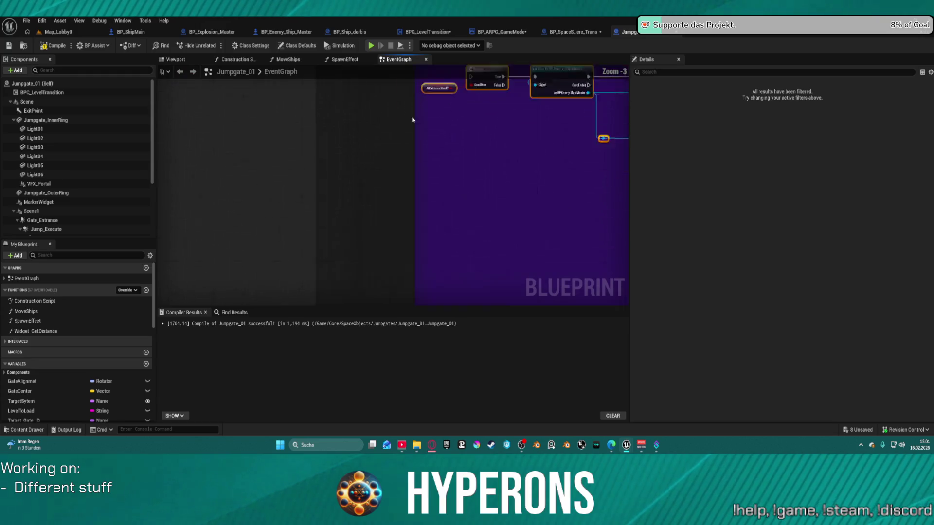
{"action": "mouse_move", "coordinate": [437, 206]}
{"action": "left_mouse_down"}
{"action": "mouse_move", "coordinate": [405, 202]}
{"action": "mouse_move", "coordinate": [381, 185]}
{"action": "left_mouse_up"}
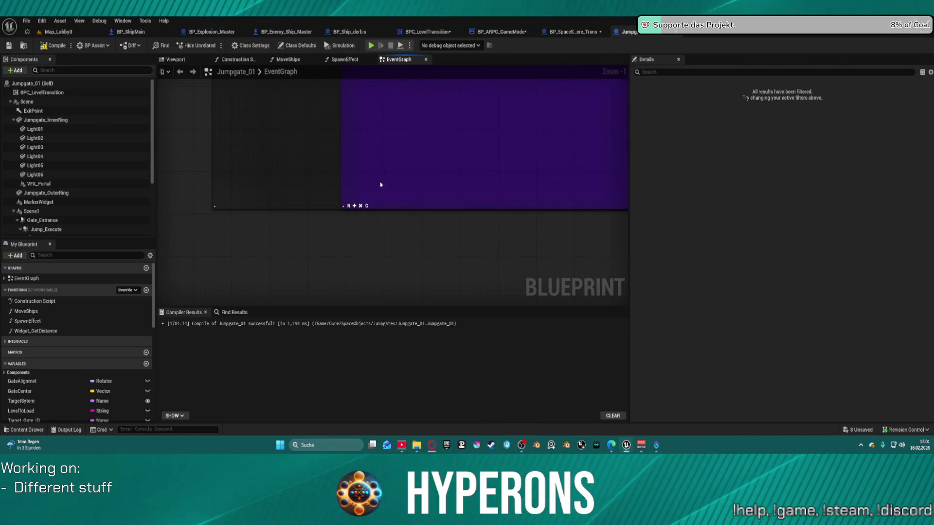
{"action": "scroll", "coordinate": [355, 206], "scroll_direction": "down", "scroll_amount": 4}
{"action": "scroll", "coordinate": [383, 154], "scroll_direction": "up", "scroll_amount": 2}
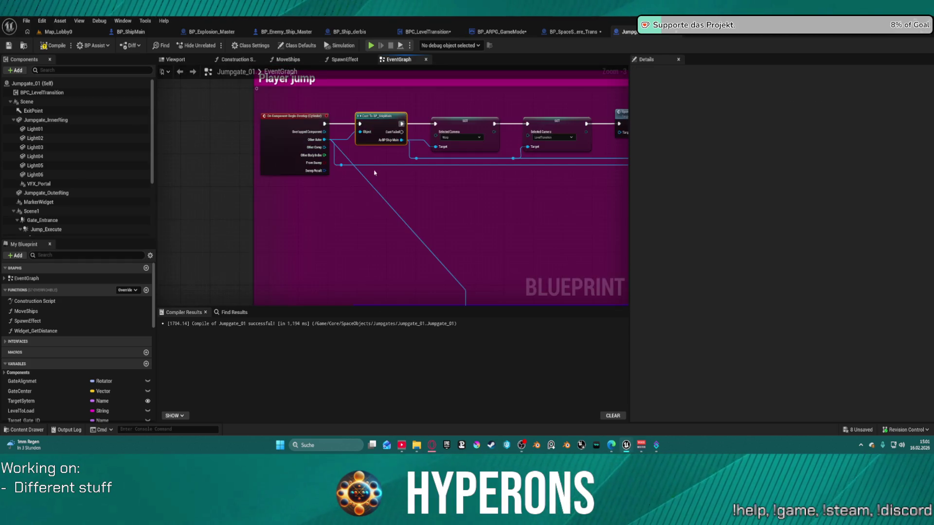
{"action": "scroll", "coordinate": [335, 137], "scroll_direction": "down", "scroll_amount": 3}
{"action": "scroll", "coordinate": [335, 136], "scroll_direction": "up", "scroll_amount": 3}
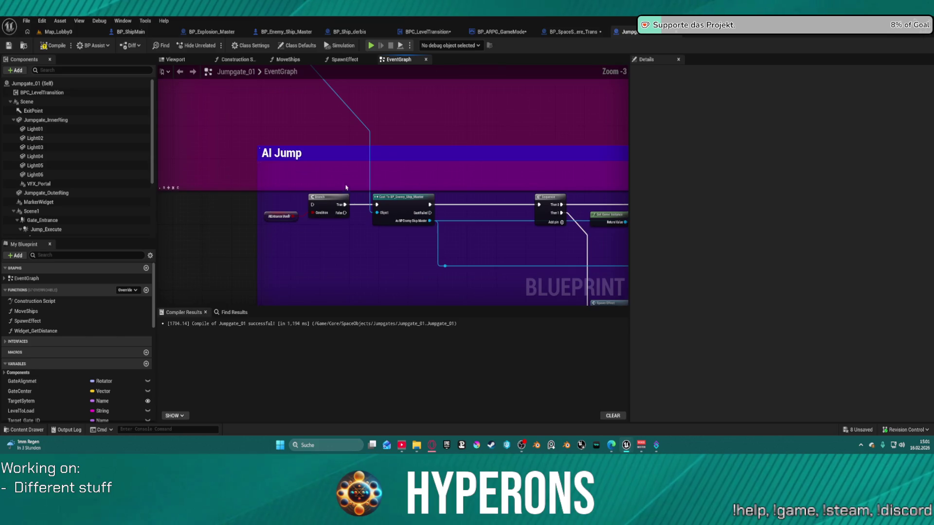
{"action": "key", "text": "ctrl+z"}
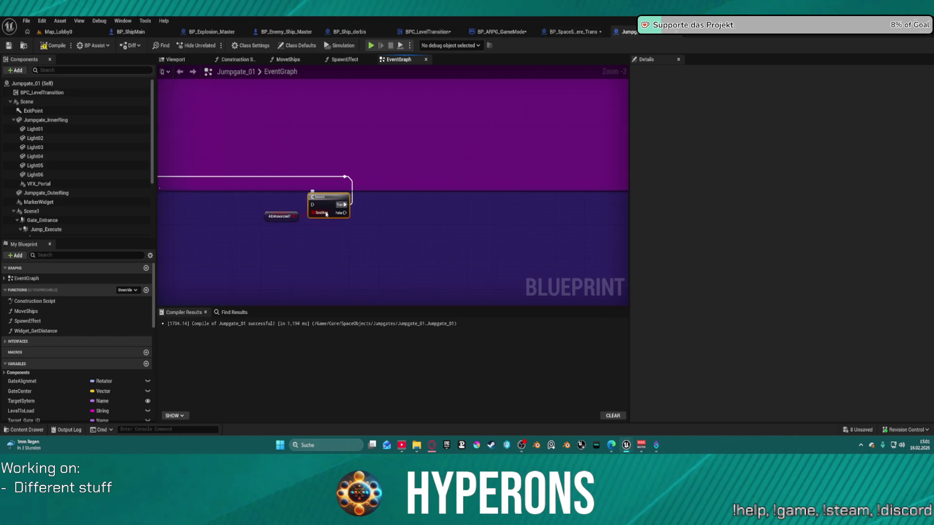
{"action": "scroll", "coordinate": [309, 205], "scroll_direction": "down", "scroll_amount": 8}
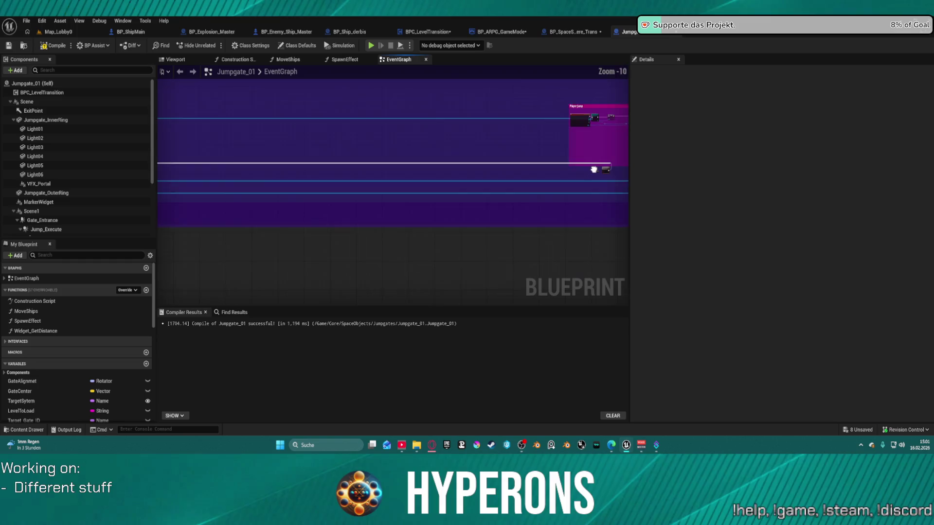
{"action": "key", "text": "ctrl+z"}
{"action": "scroll", "coordinate": [520, 183], "scroll_direction": "up", "scroll_amount": 2}
{"action": "scroll", "coordinate": [520, 183], "scroll_direction": "up", "scroll_amount": 6}
{"action": "mouse_move", "coordinate": [456, 257]}
{"action": "left_mouse_down"}
{"action": "mouse_move", "coordinate": [457, 163]}
{"action": "mouse_move", "coordinate": [467, 265]}
{"action": "mouse_move", "coordinate": [454, 80]}
{"action": "mouse_move", "coordinate": [447, 90]}
{"action": "left_mouse_up"}
{"action": "scroll", "coordinate": [447, 90], "scroll_direction": "down", "scroll_amount": 8}
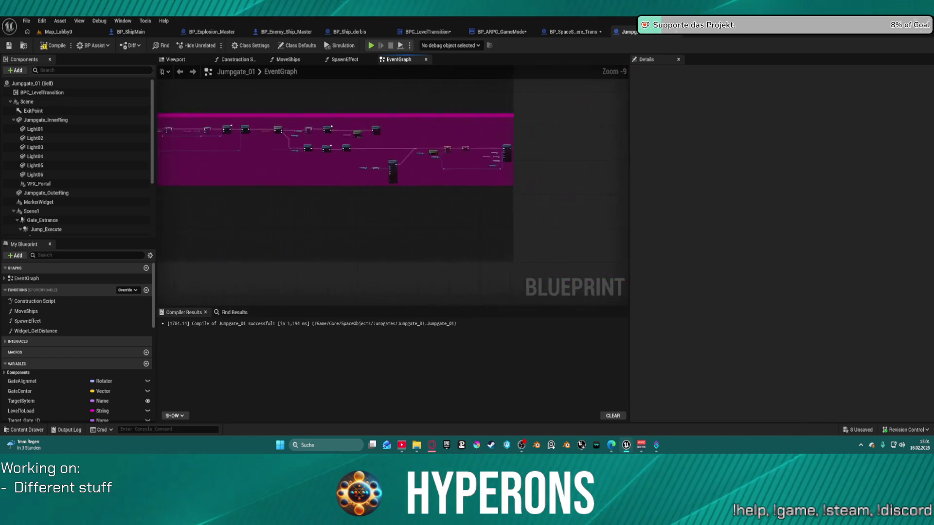
{"action": "scroll", "coordinate": [223, 221], "scroll_direction": "down", "scroll_amount": 1}
{"action": "mouse_move", "coordinate": [223, 221]}
{"action": "left_mouse_down"}
{"action": "mouse_move", "coordinate": [269, 269]}
{"action": "mouse_move", "coordinate": [246, 243]}
{"action": "left_mouse_up"}
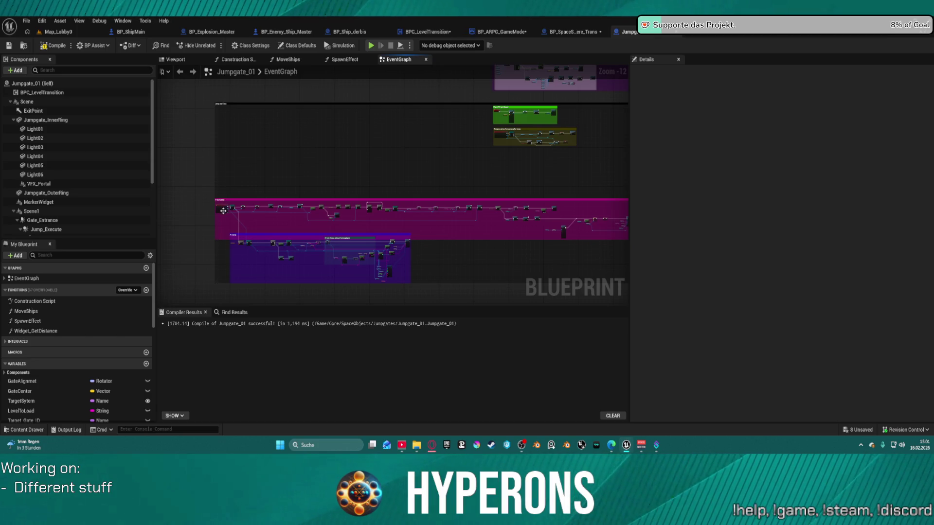
{"action": "mouse_move", "coordinate": [217, 189]}
{"action": "left_mouse_down"}
{"action": "mouse_move", "coordinate": [574, 241]}
{"action": "mouse_move", "coordinate": [573, 274]}
{"action": "left_mouse_up"}
{"action": "left_click", "coordinate": [353, 245]}
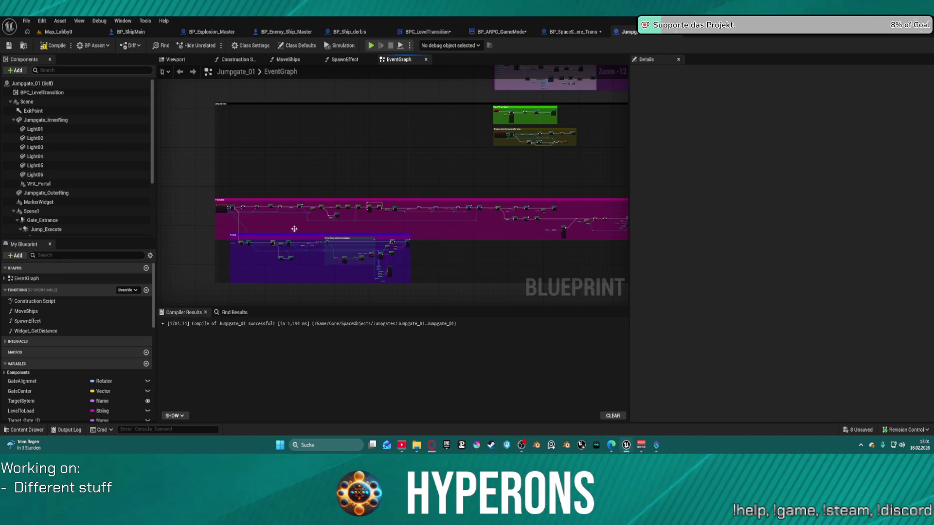
{"action": "left_click_drag", "start_coordinate": [224, 190], "coordinate": [427, 268]}
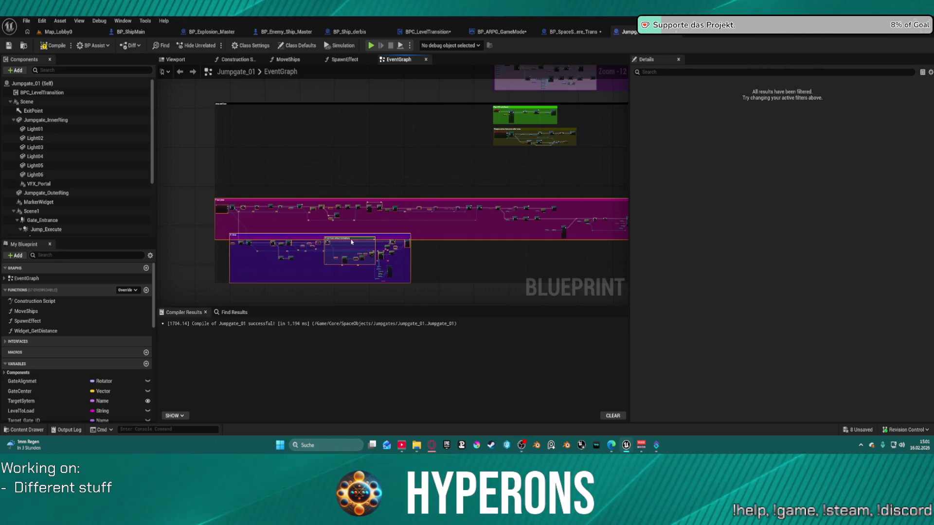
{"action": "mouse_move", "coordinate": [351, 238]}
{"action": "left_mouse_down"}
{"action": "mouse_move", "coordinate": [625, 195]}
{"action": "mouse_move", "coordinate": [610, 191]}
{"action": "left_mouse_up"}
{"action": "left_click_drag", "start_coordinate": [538, 143], "coordinate": [223, 127]}
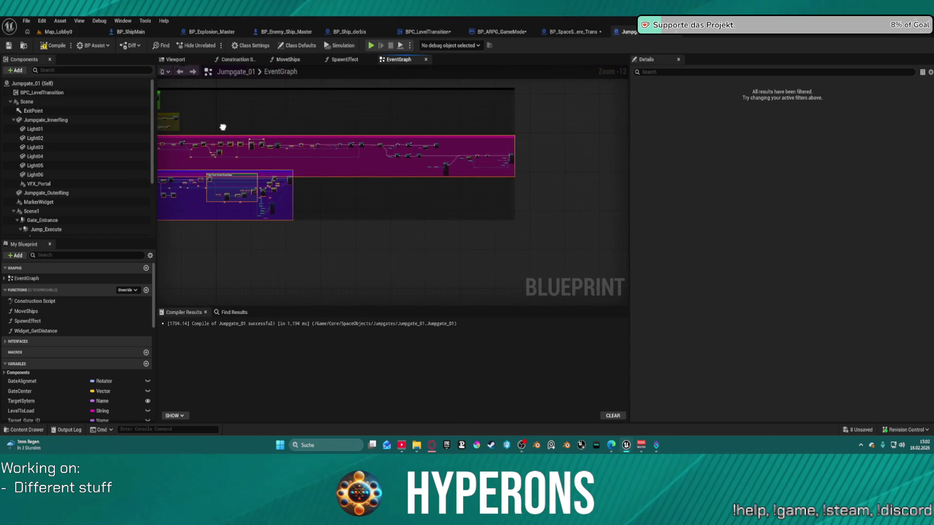
{"action": "scroll", "coordinate": [323, 129], "scroll_direction": "up", "scroll_amount": 10}
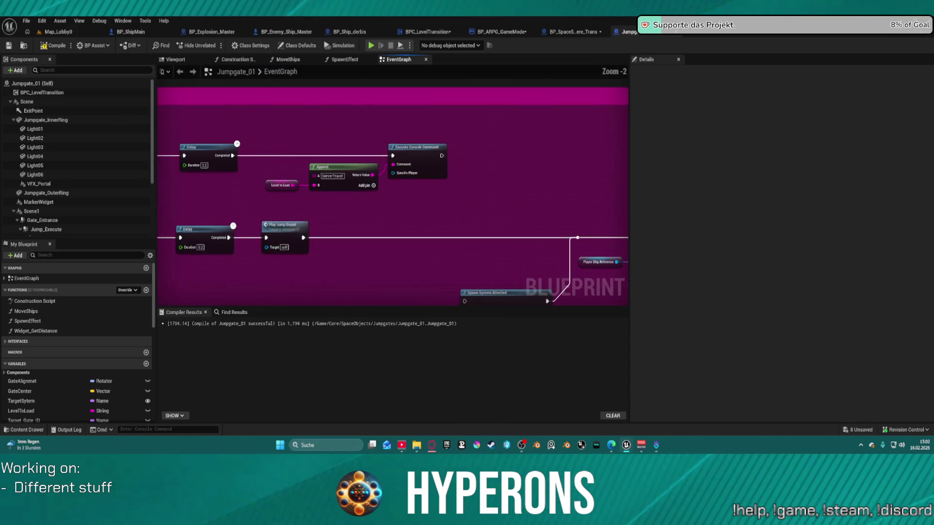
{"action": "scroll", "coordinate": [383, 135], "scroll_direction": "down", "scroll_amount": 4}
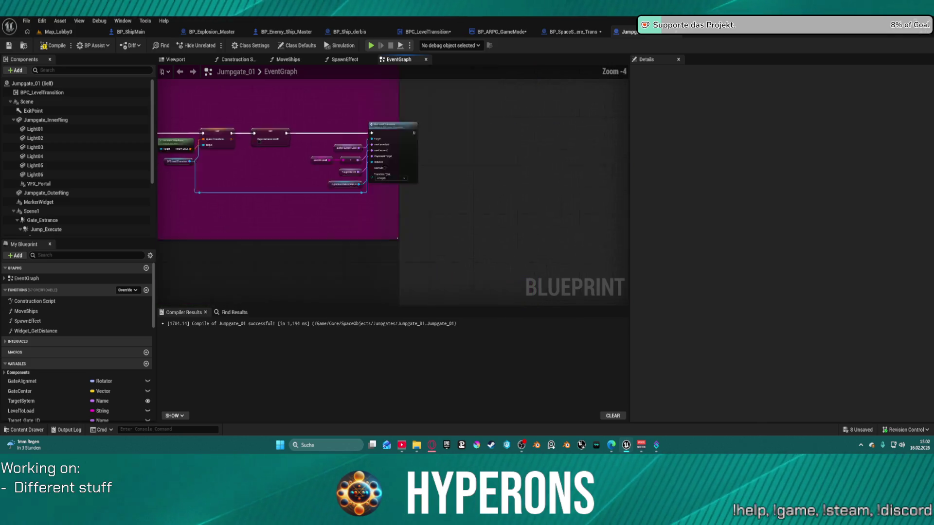
{"action": "left_click", "coordinate": [281, 72]}
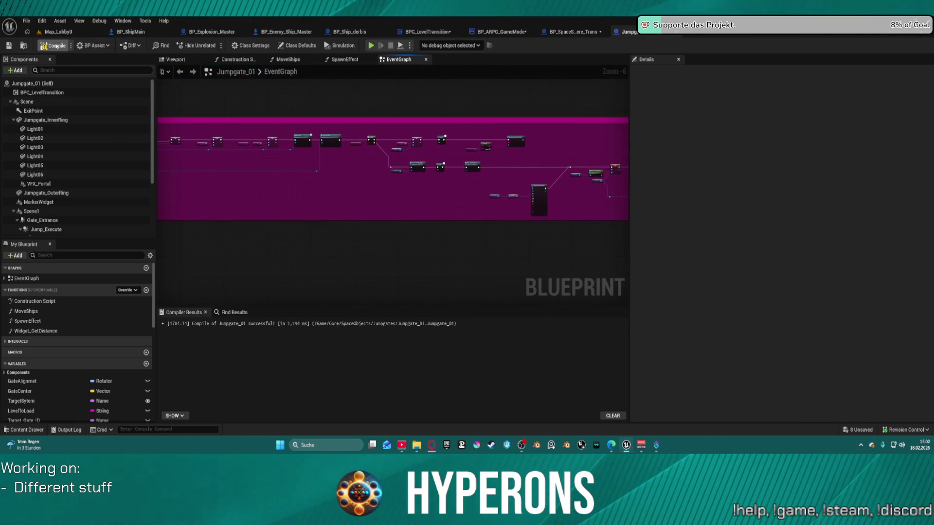
Save Jumpgate_01, play-test Map_Lobby0 offline into the galaxy map, then return to Jumpgate_01.
{"action": "left_click", "coordinate": [9, 46]}
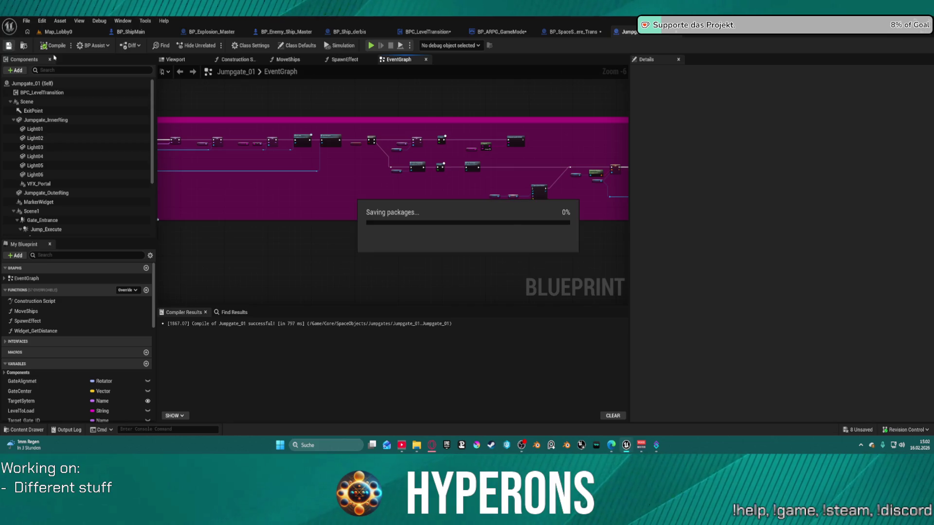
{"action": "left_click", "coordinate": [58, 32]}
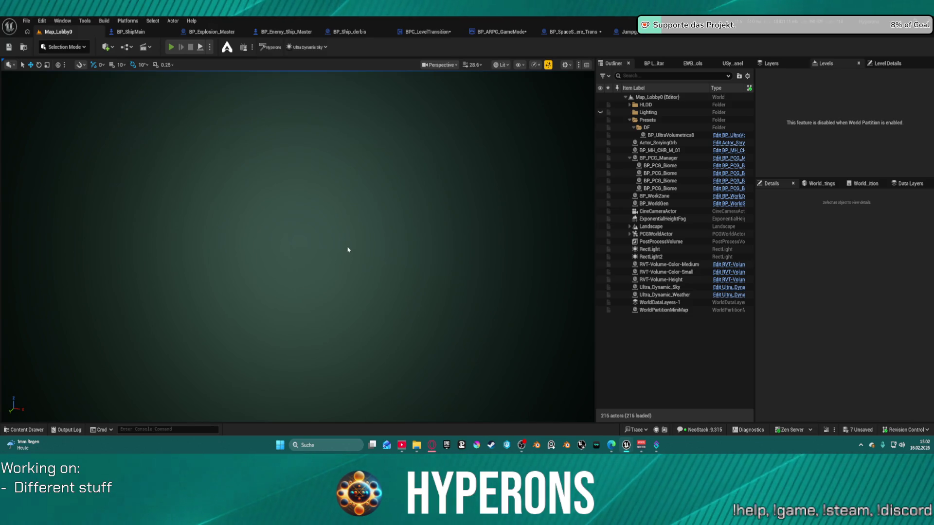
{"action": "key", "text": "alt+p"}
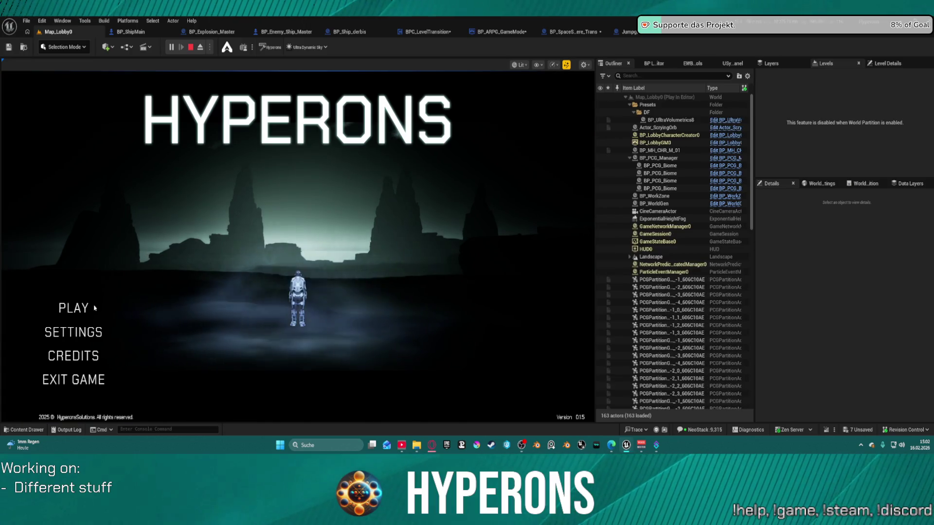
{"action": "left_click", "coordinate": [279, 238]}
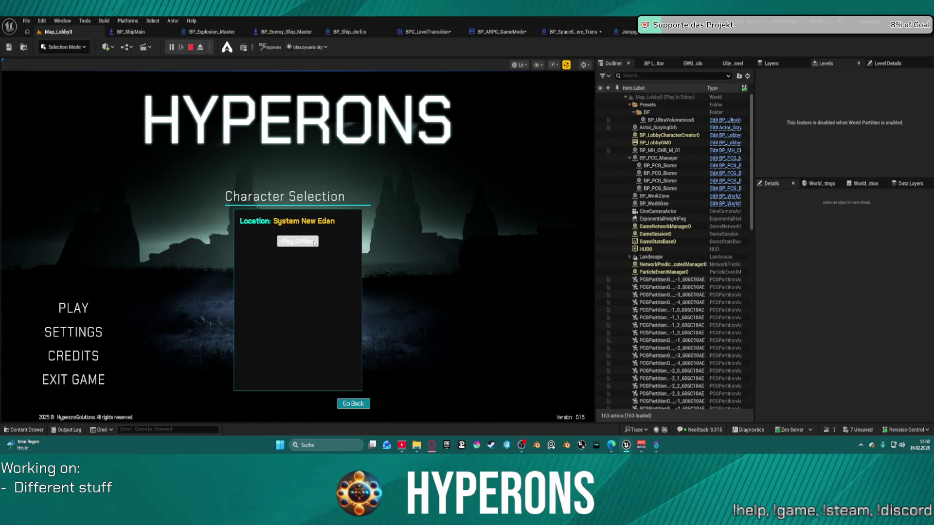
{"action": "left_click", "coordinate": [279, 239]}
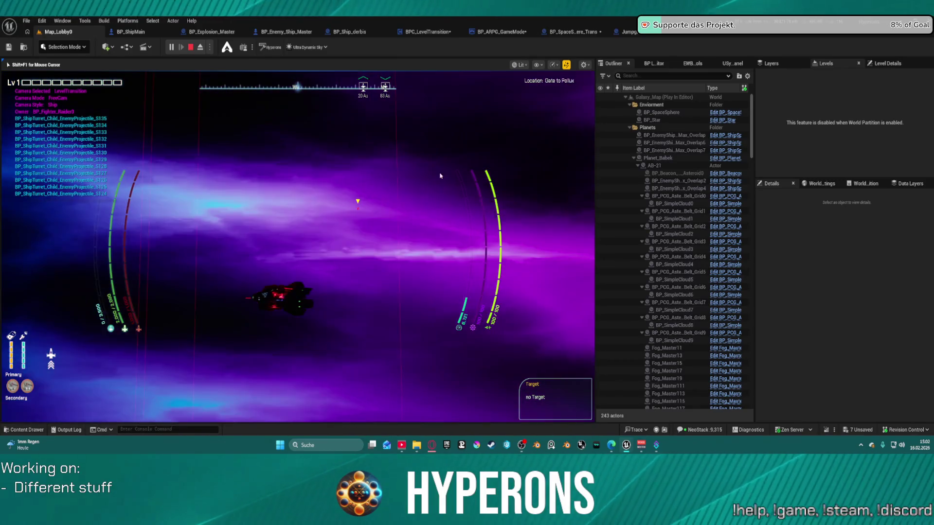
{"action": "key", "text": "Escape"}
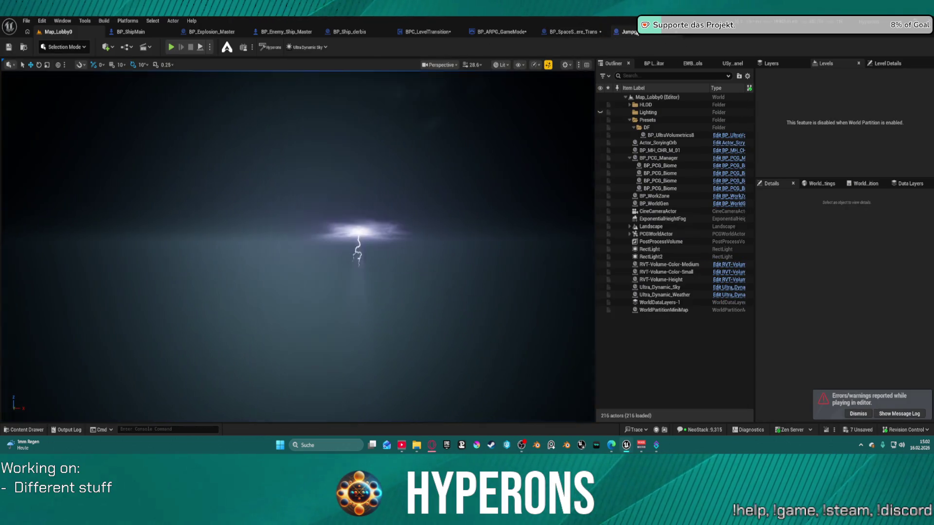
{"action": "left_click", "coordinate": [628, 32]}
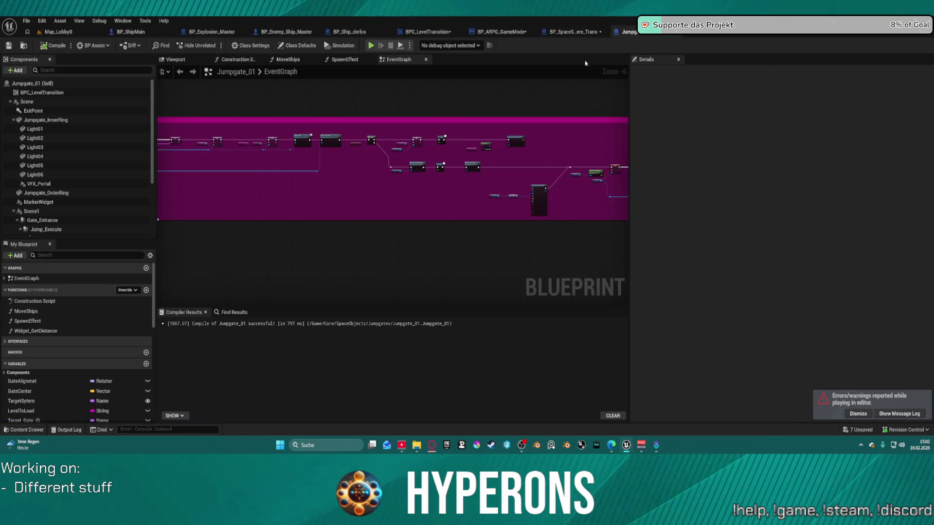
Change the first SET node's Selected Camera from Warp to Back and launch a standalone preview.
{"action": "scroll", "coordinate": [430, 169], "scroll_direction": "up", "scroll_amount": 6}
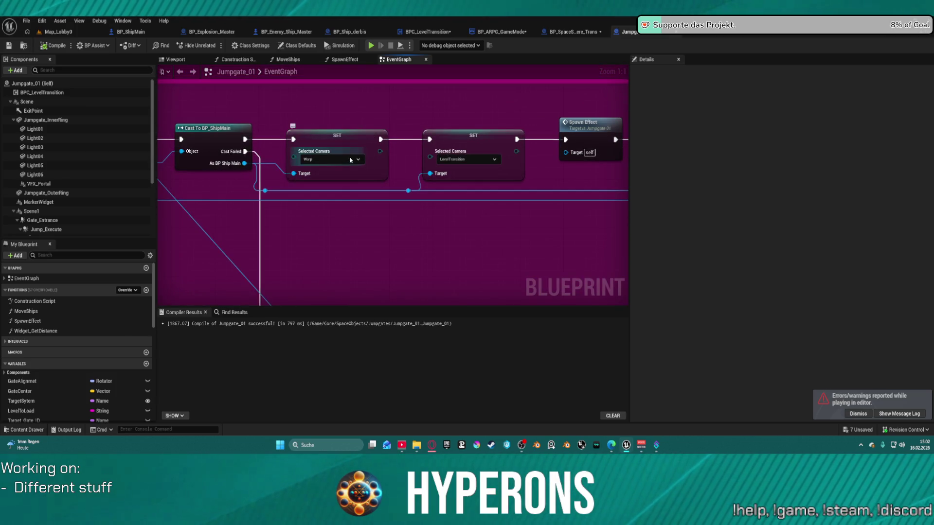
{"action": "left_click", "coordinate": [351, 160]}
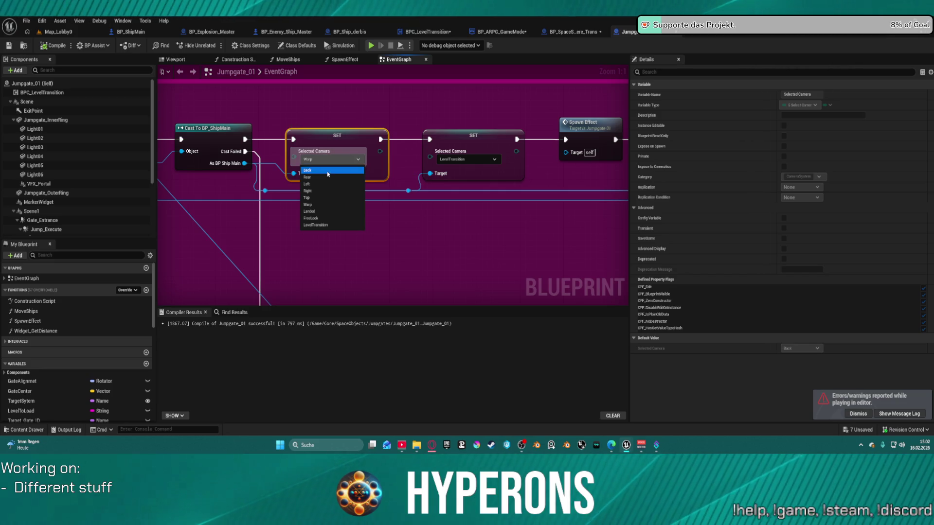
{"action": "left_click", "coordinate": [328, 171]}
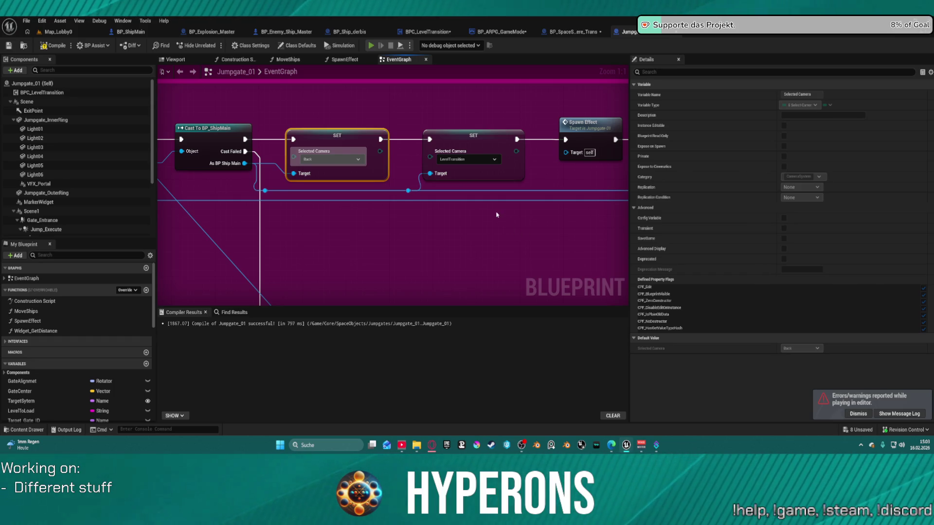
{"action": "key", "text": "alt+p"}
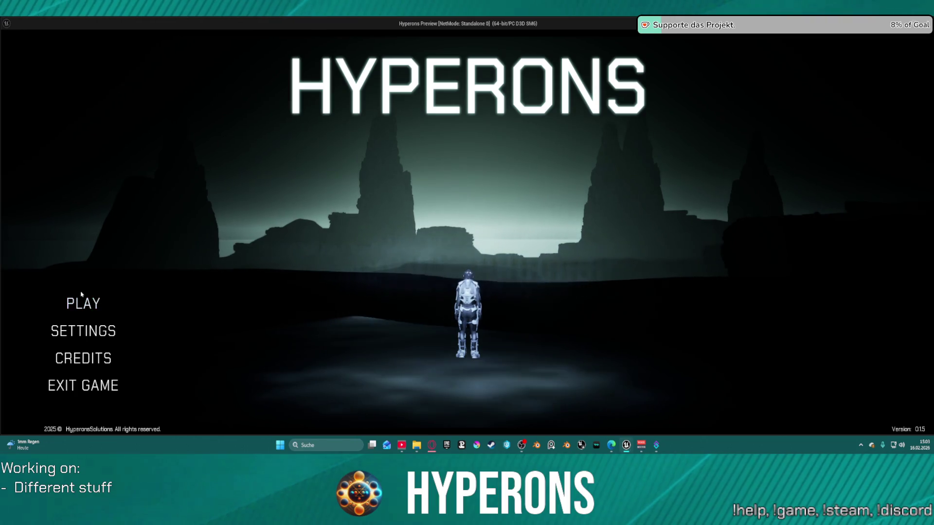
Start the game offline with the selected character, fly briefly, then close the preview.
{"action": "left_click", "coordinate": [93, 301]}
{"action": "left_click", "coordinate": [455, 219]}
{"action": "left_click", "coordinate": [456, 221]}
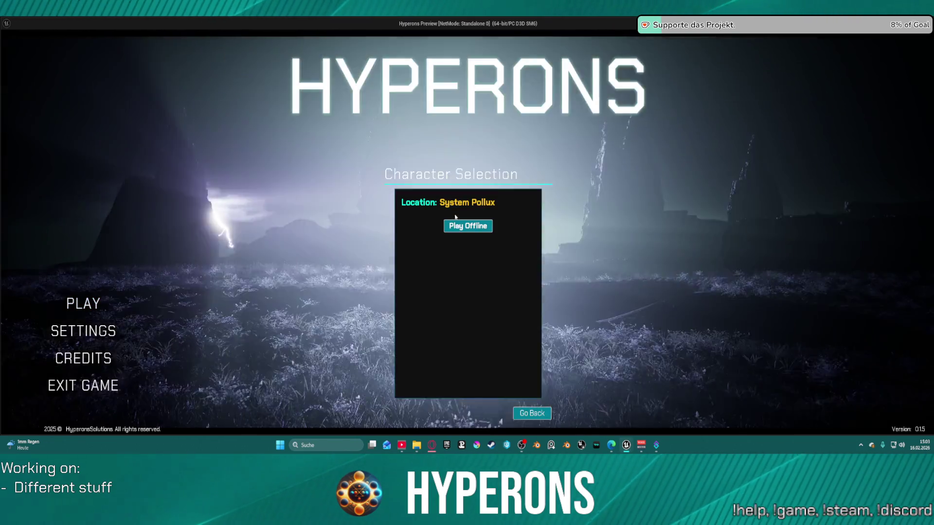
{"action": "left_click", "coordinate": [445, 233]}
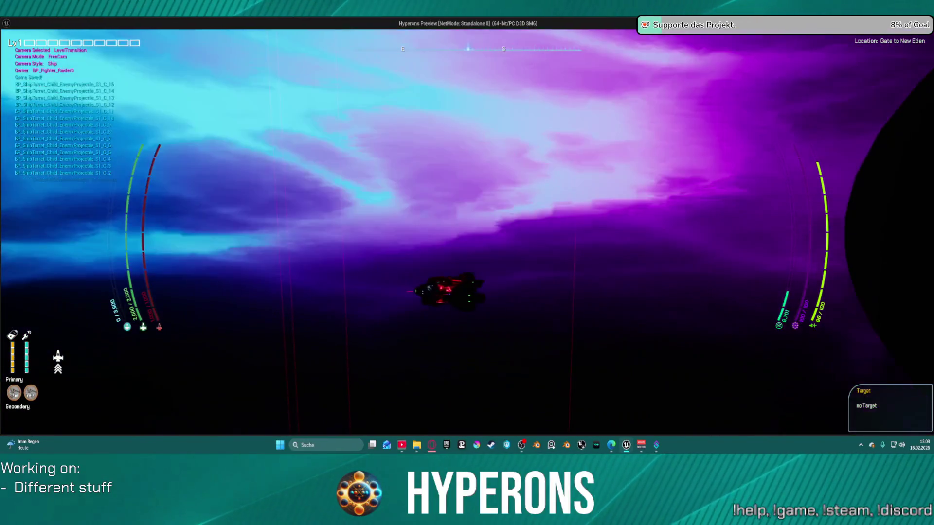
{"action": "key", "text": "Escape"}
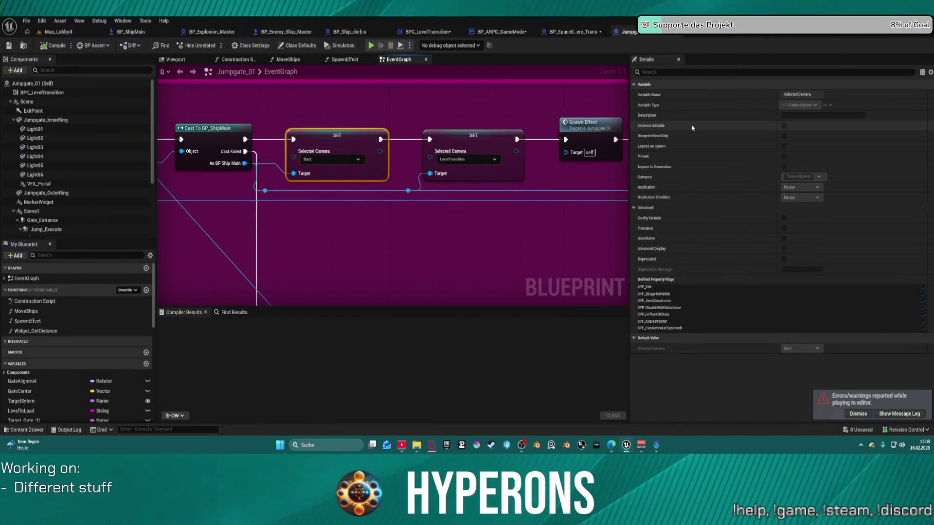
Insert a Delay Until Next Tick node after the SET node in the Player jump chain.
{"action": "left_click_drag", "start_coordinate": [343, 145], "coordinate": [468, 123]}
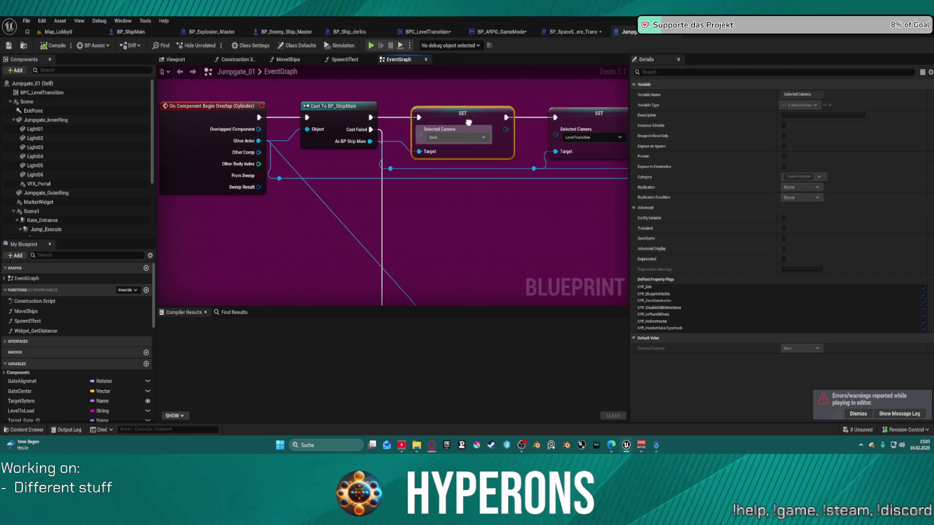
{"action": "scroll", "coordinate": [468, 122], "scroll_direction": "down", "scroll_amount": 3}
{"action": "mouse_move", "coordinate": [450, 123]}
{"action": "left_mouse_down"}
{"action": "mouse_move", "coordinate": [219, 130]}
{"action": "mouse_move", "coordinate": [365, 142]}
{"action": "mouse_move", "coordinate": [367, 120]}
{"action": "left_mouse_up"}
{"action": "type", "text": "add"}
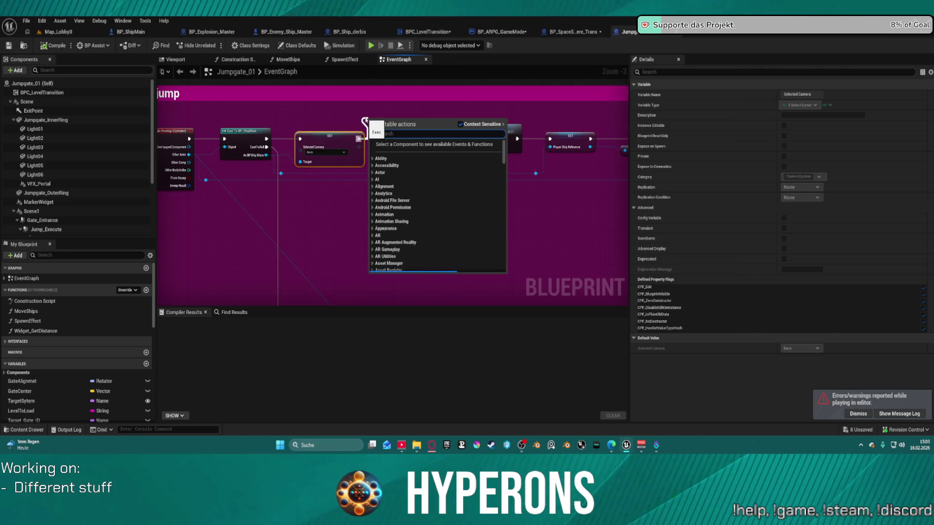
{"action": "key", "text": "BackSpace"}
{"action": "key", "text": "BackSpace"}
{"action": "key", "text": "BackSpace"}
{"action": "type", "text": "y"}
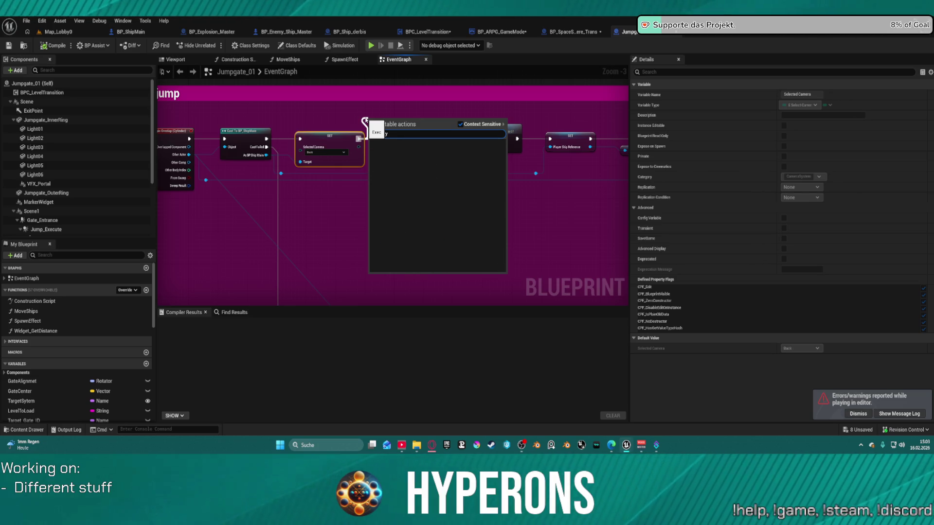
{"action": "key", "text": "BackSpace"}
{"action": "type", "text": "ay"}
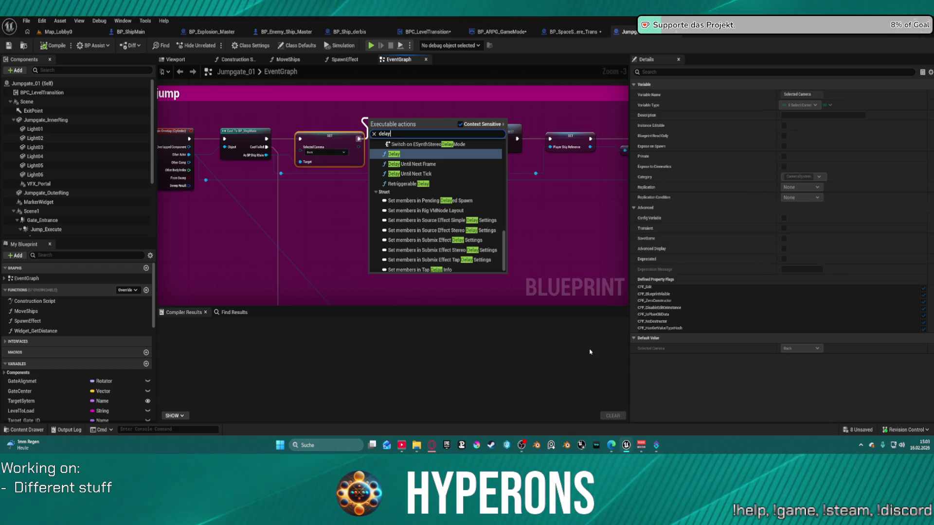
{"action": "left_click", "coordinate": [411, 174]}
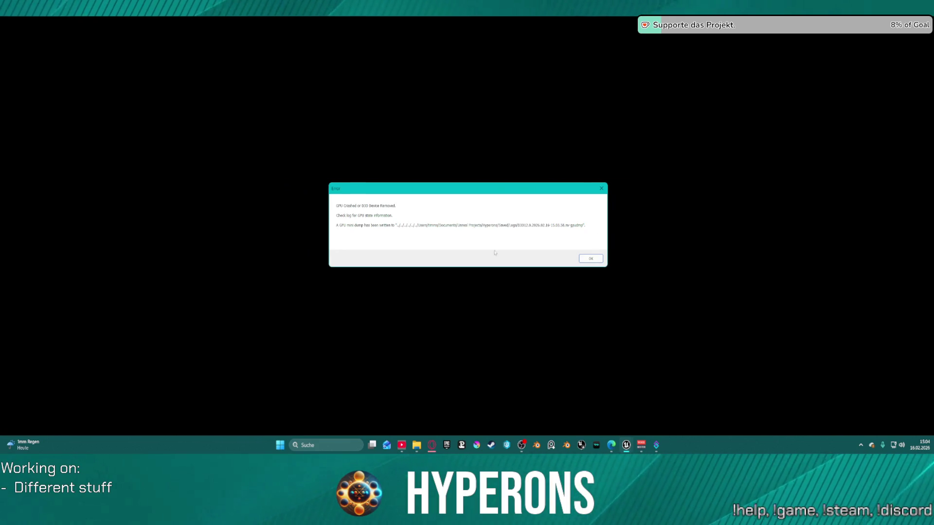
Dismiss the GPU crash error and send the crash report to restart the editor.
{"action": "left_click", "coordinate": [587, 261]}
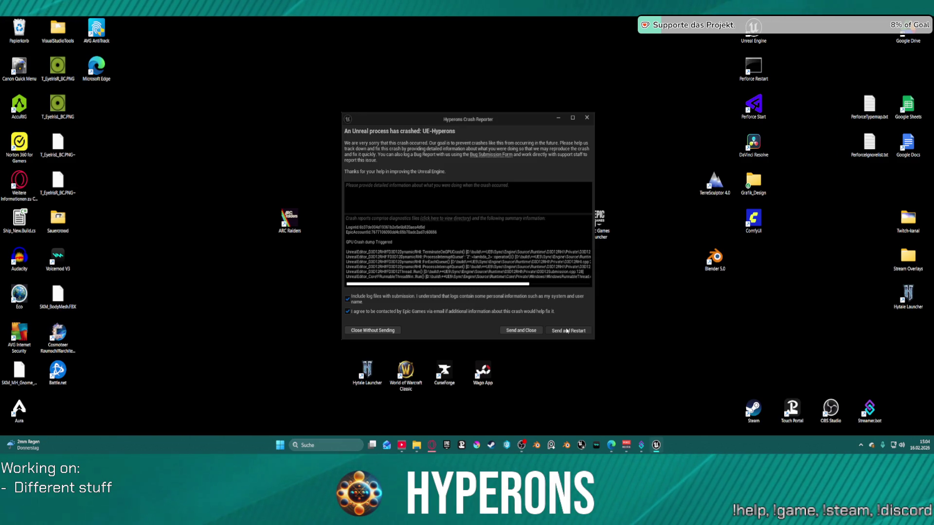
{"action": "left_click", "coordinate": [567, 330]}
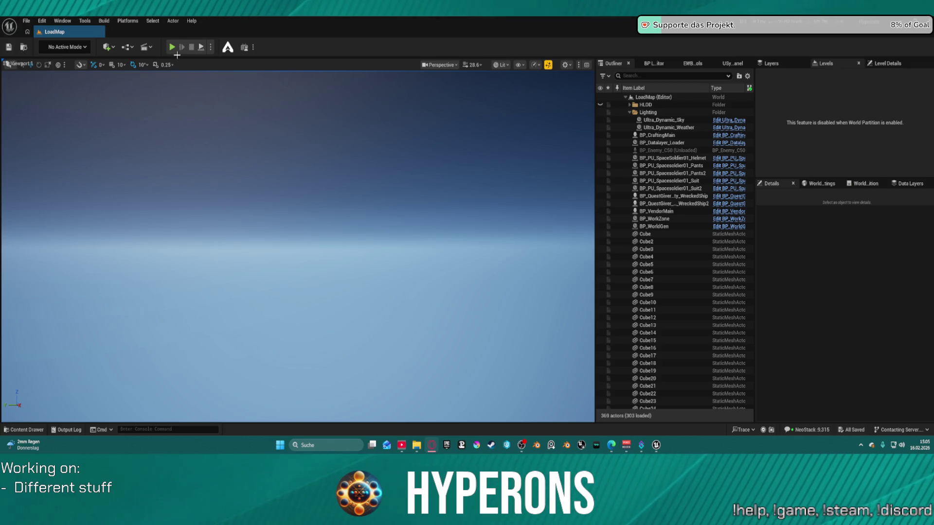
Reopen Map_Lobby0 from Recent Levels, restoring the asset editors that were open before the crash.
{"action": "left_click", "coordinate": [26, 21]}
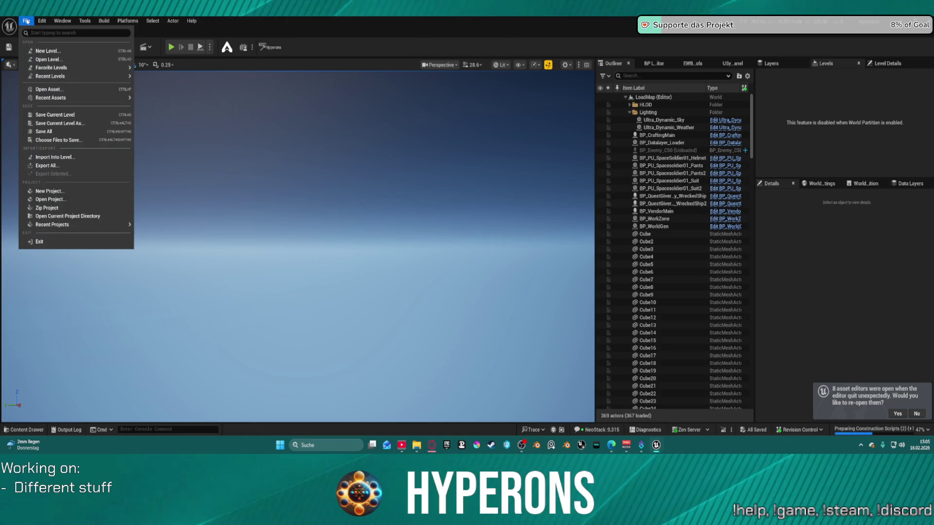
{"action": "mouse_move", "coordinate": [68, 76]}
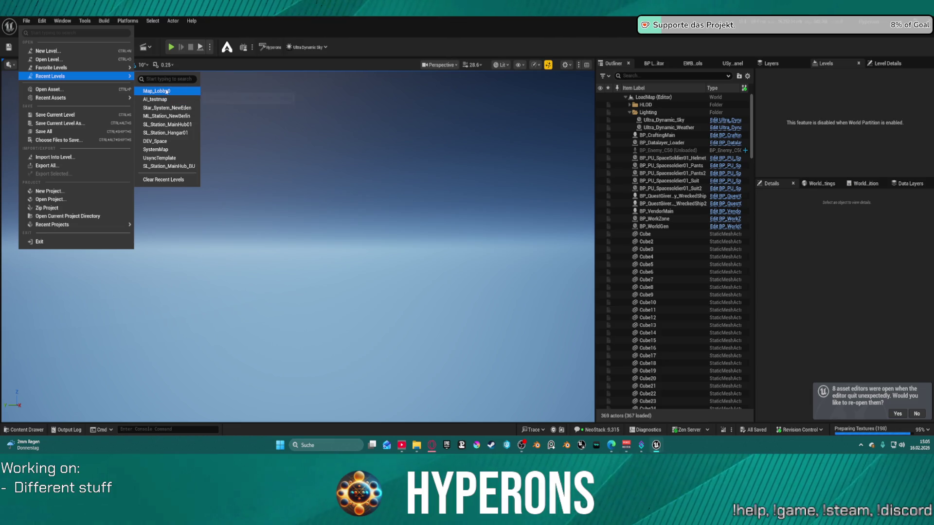
{"action": "left_click", "coordinate": [167, 91]}
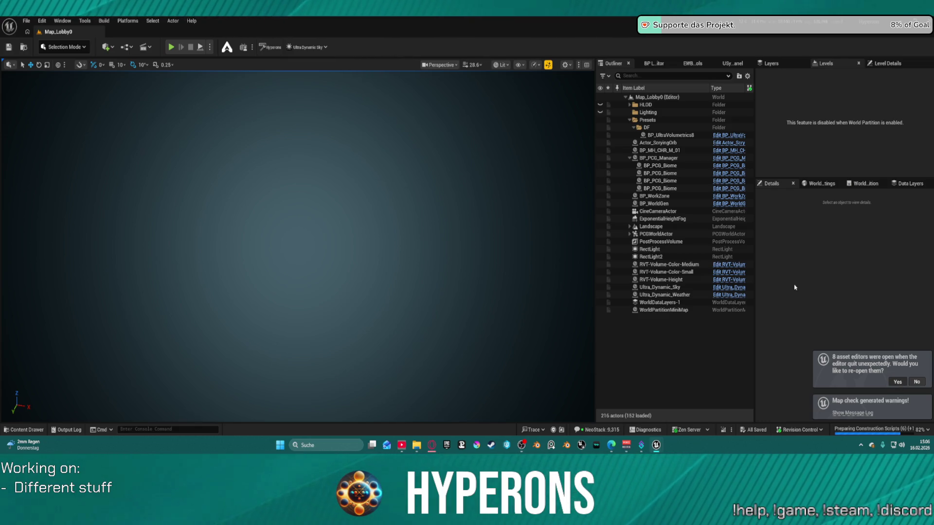
{"action": "left_click", "coordinate": [898, 382]}
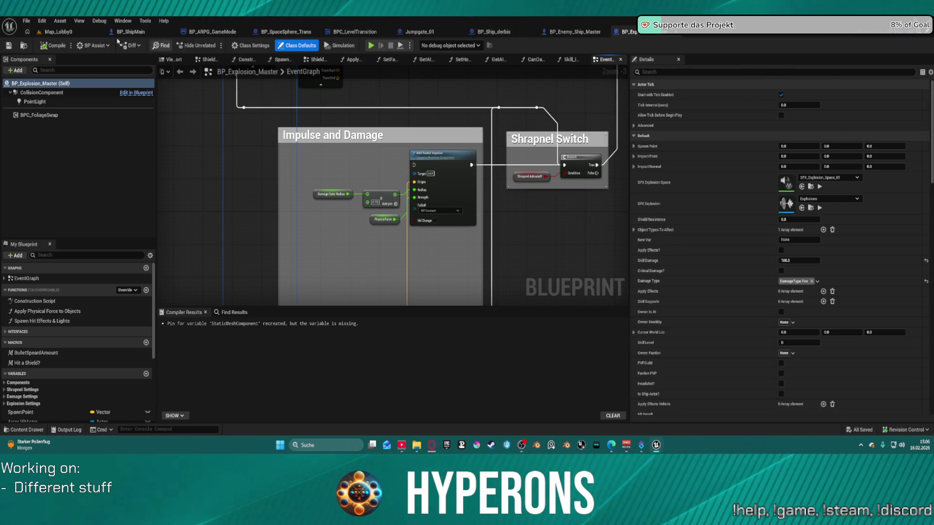
{"action": "left_click", "coordinate": [75, 29]}
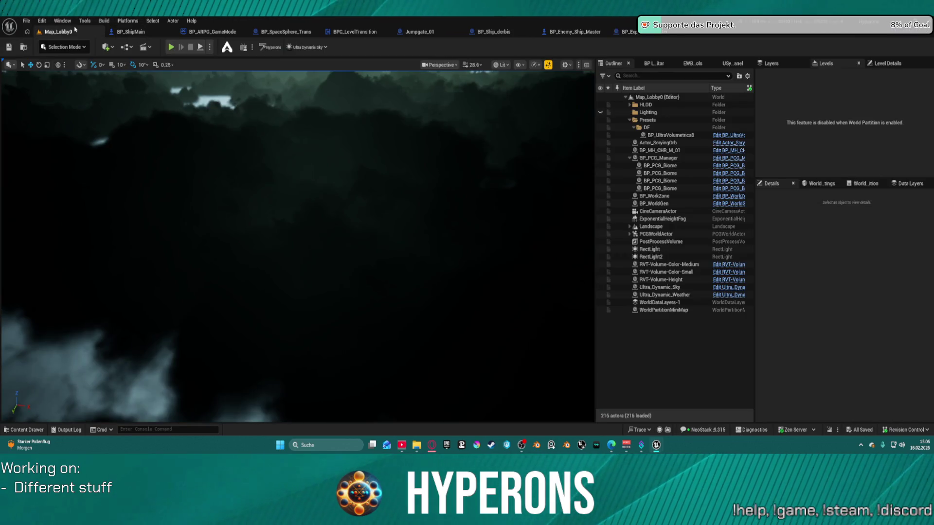
{"action": "left_click", "coordinate": [419, 31]}
Open the Star_System_NewEden level from Recent Levels.
{"action": "left_click", "coordinate": [56, 32]}
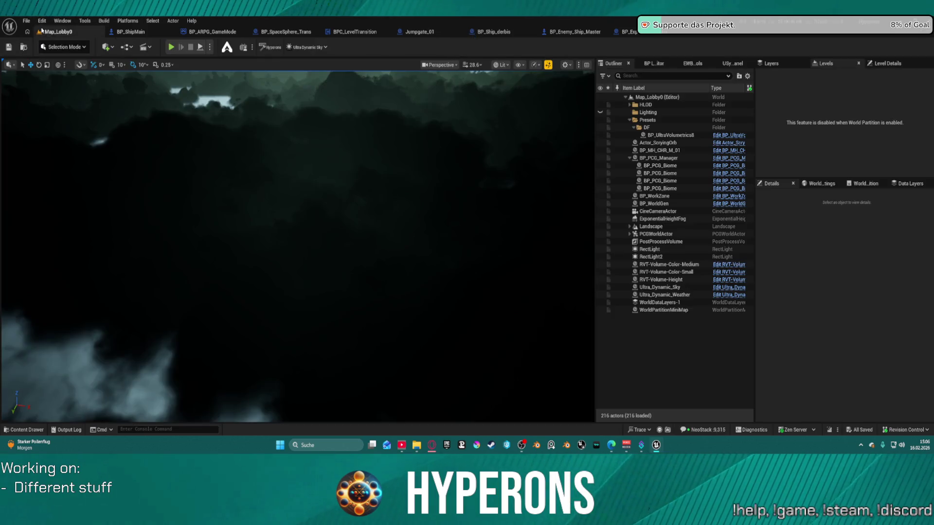
{"action": "left_click", "coordinate": [26, 20]}
{"action": "mouse_move", "coordinate": [50, 76]}
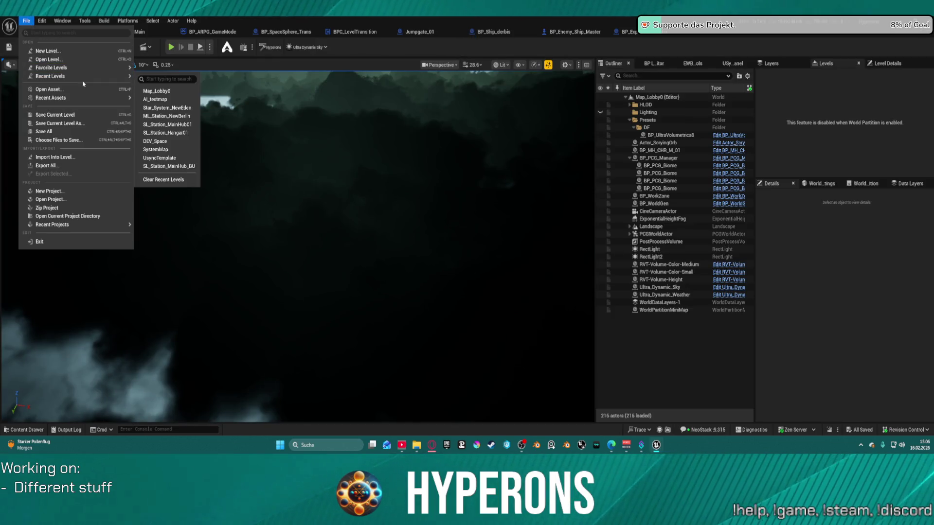
{"action": "left_click", "coordinate": [184, 107]}
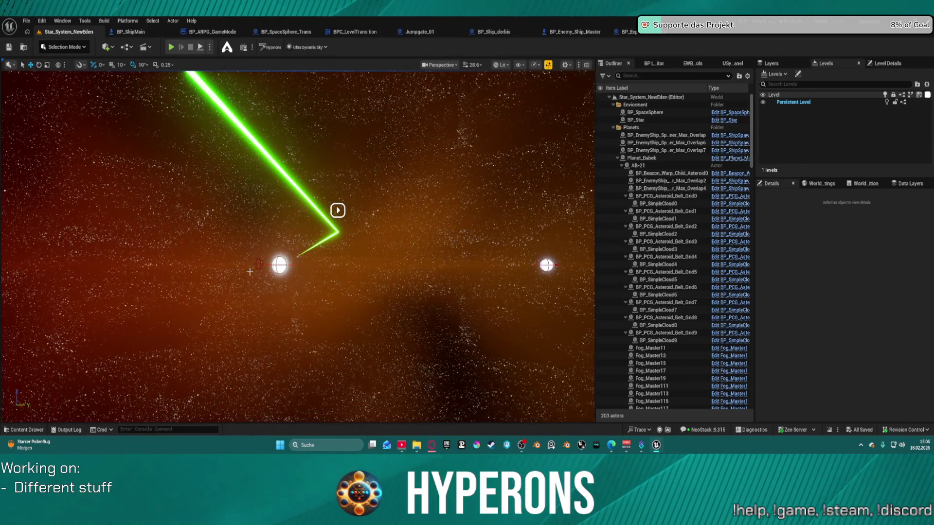
Lower Planet_New Eden's Shader Complexity from 1 to 0 in Details.
{"action": "left_click", "coordinate": [279, 265]}
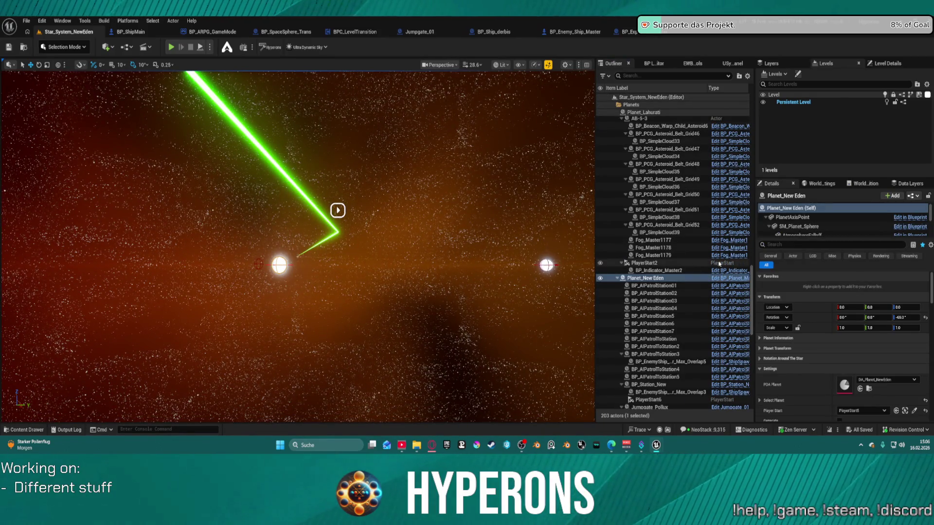
{"action": "scroll", "coordinate": [827, 301], "scroll_direction": "down", "scroll_amount": 3}
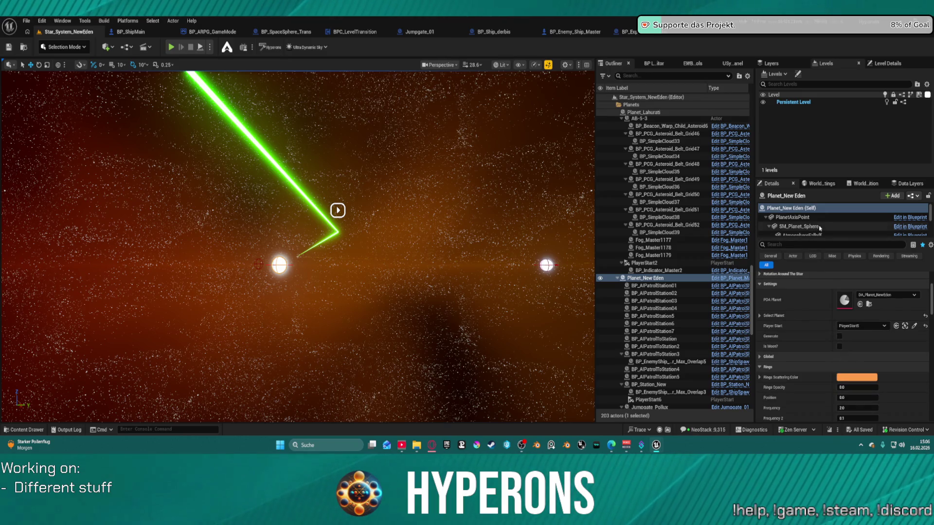
{"action": "scroll", "coordinate": [820, 224], "scroll_direction": "down", "scroll_amount": 3}
{"action": "left_click", "coordinate": [797, 245]}
{"action": "type", "text": "B"}
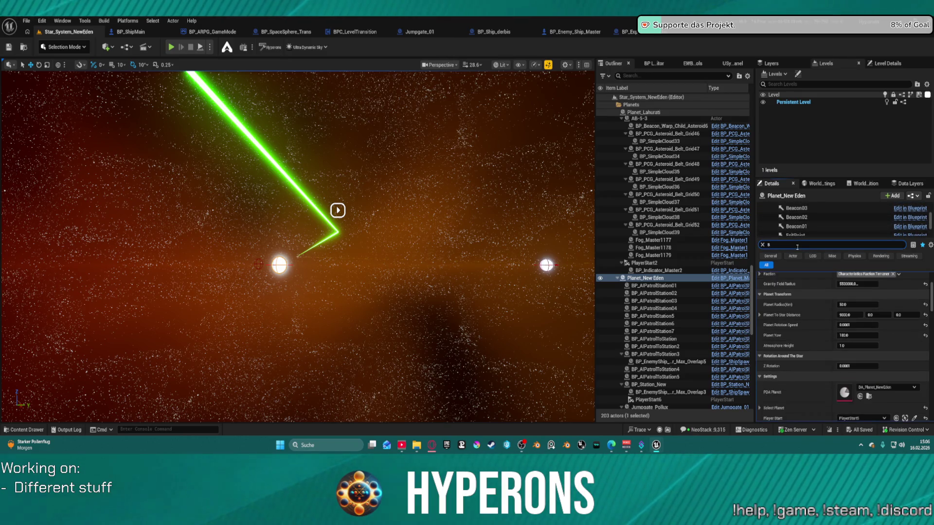
{"action": "type", "text": "ha"}
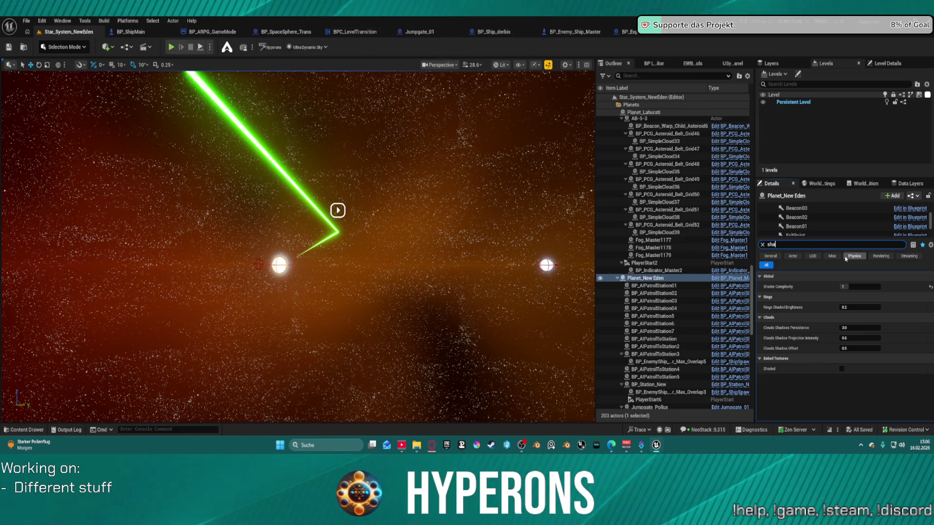
{"action": "left_click_drag", "start_coordinate": [847, 287], "coordinate": [837, 286]}
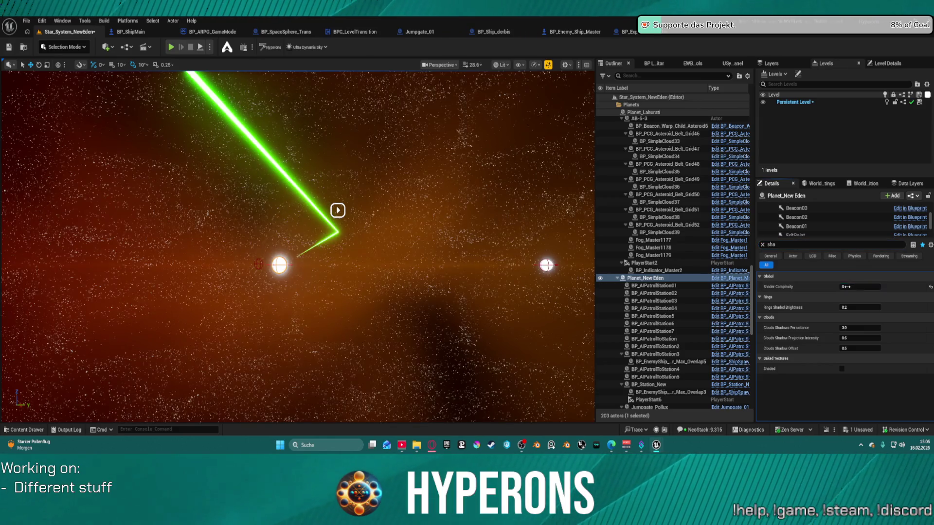
{"action": "scroll", "coordinate": [652, 326], "scroll_direction": "down", "scroll_amount": 4}
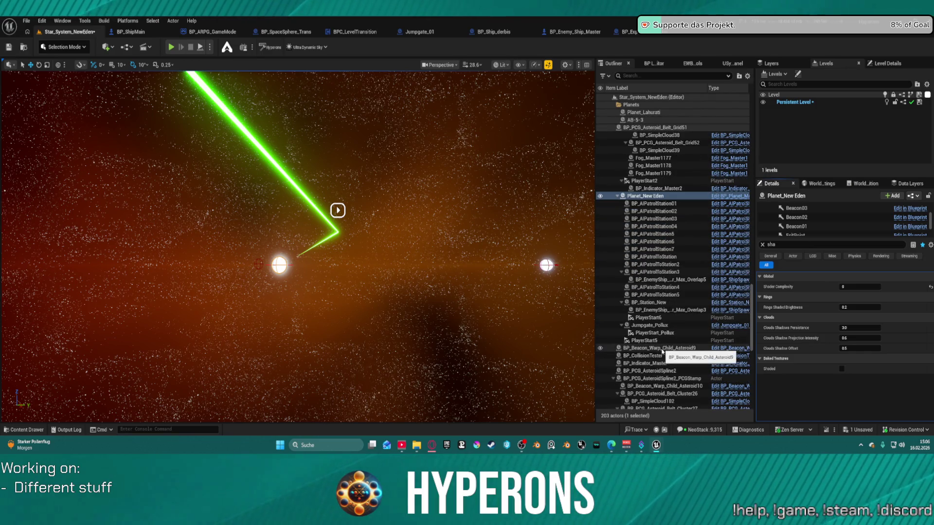
{"action": "scroll", "coordinate": [653, 252], "scroll_direction": "up", "scroll_amount": 6}
{"action": "scroll", "coordinate": [653, 252], "scroll_direction": "up", "scroll_amount": 1}
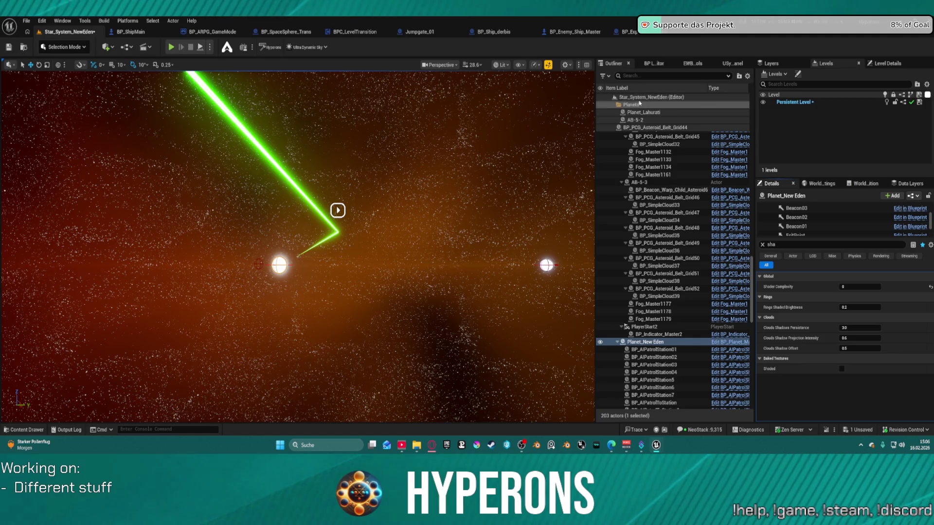
Filter the Outliner for planets and select all five planets.
{"action": "type", "text": "plat"}
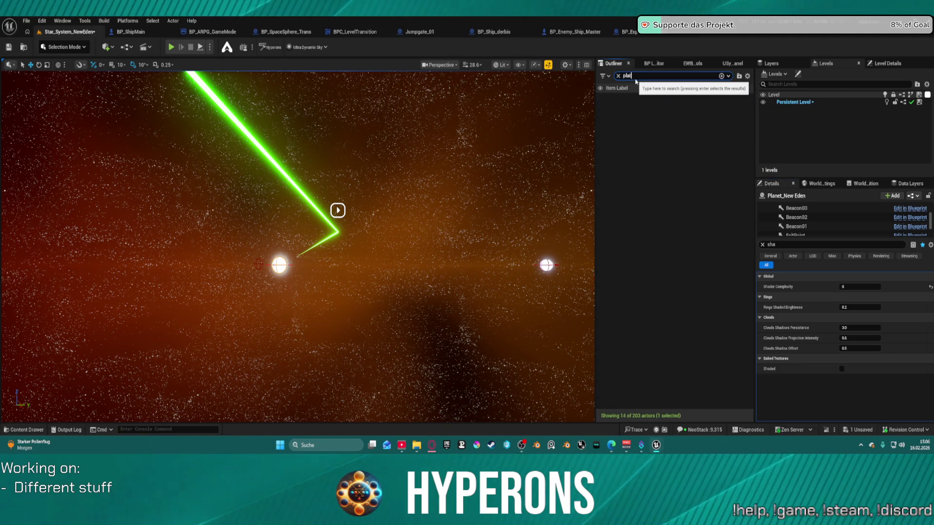
{"action": "key", "text": "BackSpace"}
{"action": "type", "text": "nat"}
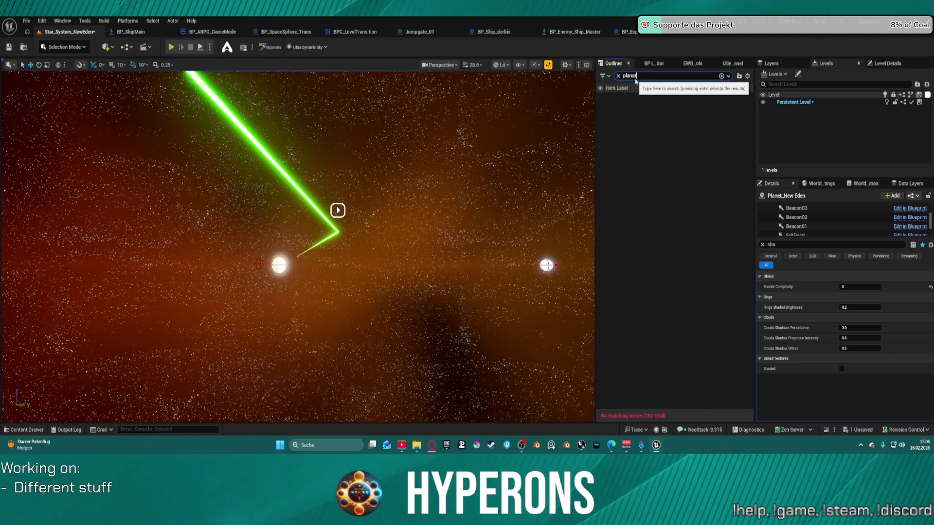
{"action": "key", "text": "BackSpace"}
{"action": "key", "text": "BackSpace"}
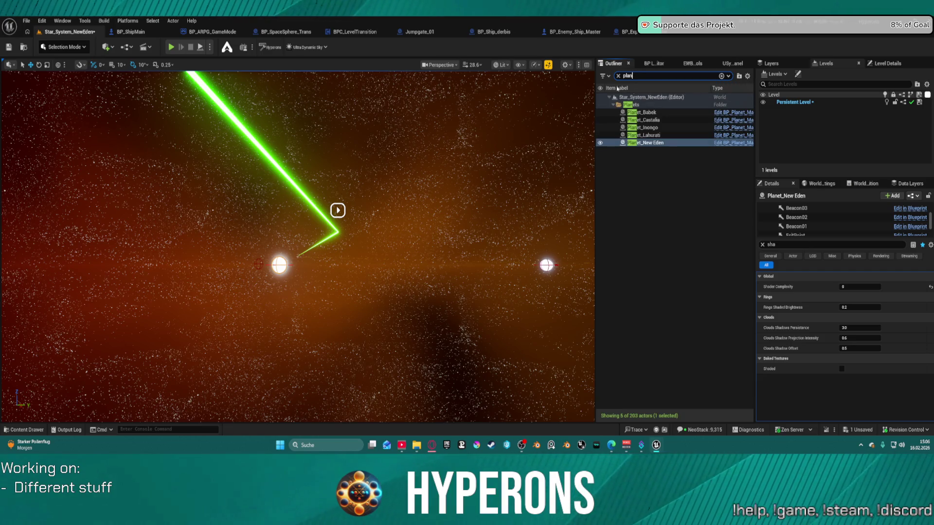
{"action": "left_click", "coordinate": [614, 113]}
{"action": "left_click", "coordinate": [661, 143], "text": "shift"}
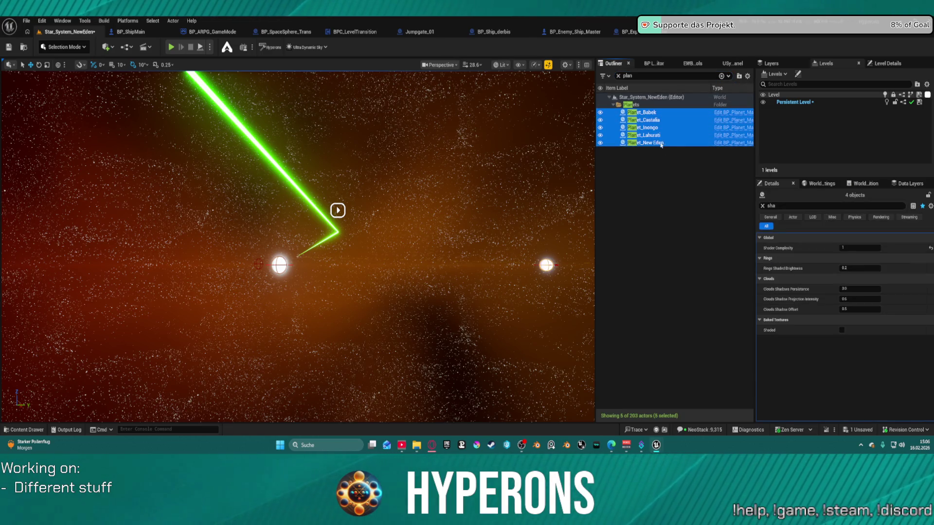
Set the planets' shared Shader Complexity to 0 and save the level.
{"action": "left_click", "coordinate": [860, 247]}
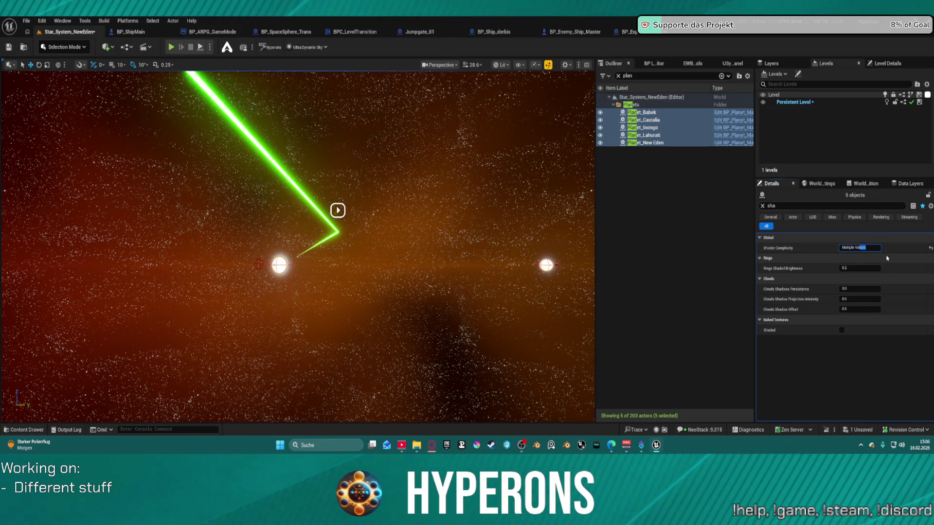
{"action": "key", "text": "BackSpace"}
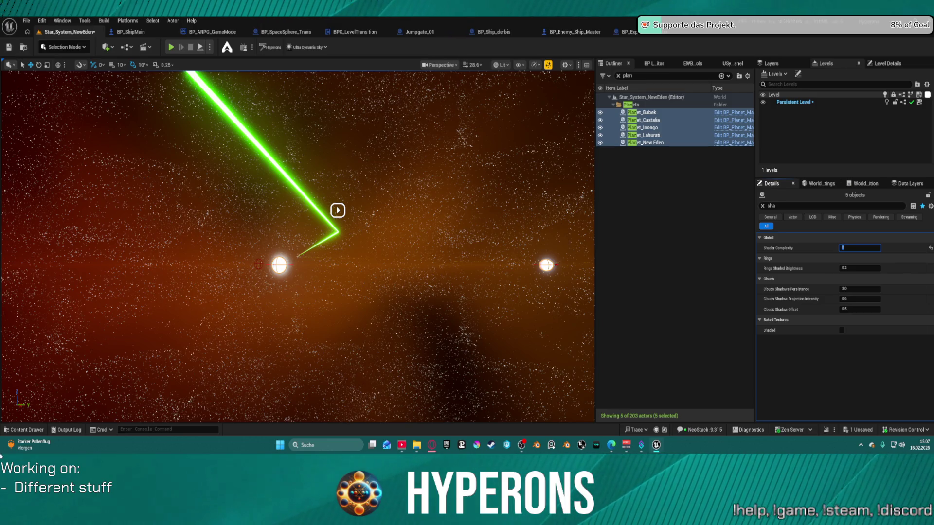
{"action": "left_click", "coordinate": [9, 47]}
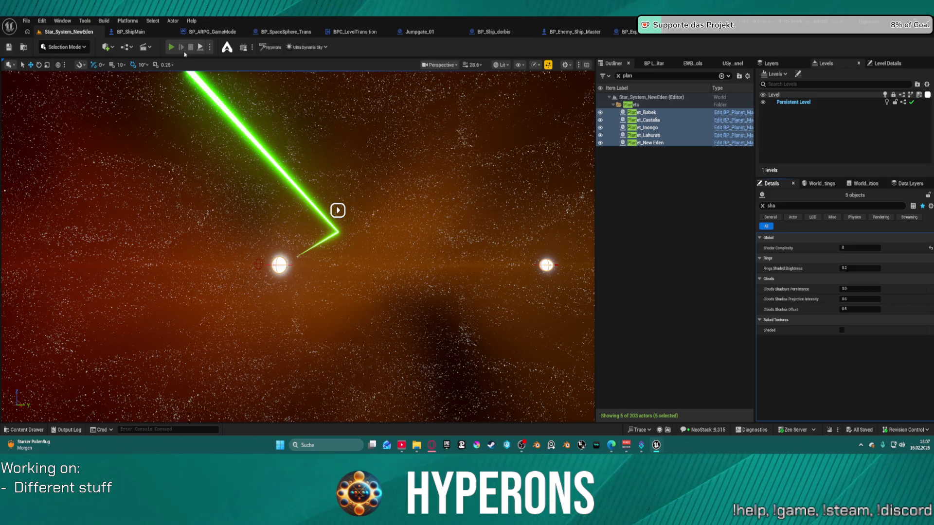
{"action": "left_click", "coordinate": [27, 21]}
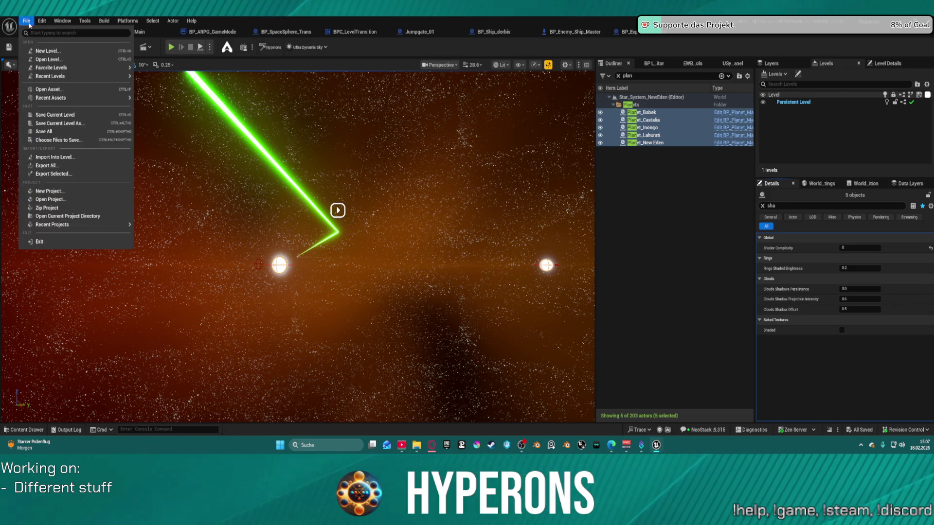
Reopen Map_Lobby0 from Recent Levels and start Play in Editor.
{"action": "mouse_move", "coordinate": [116, 76]}
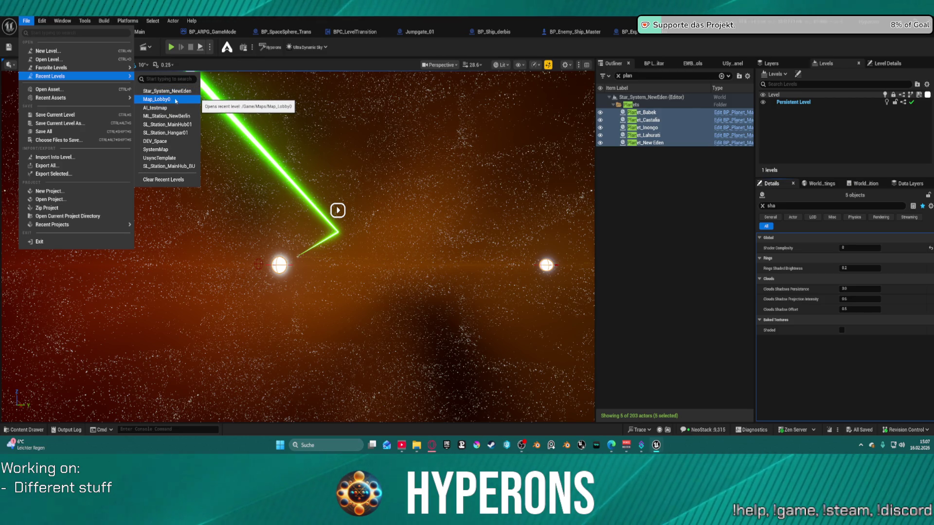
{"action": "key", "text": "Escape"}
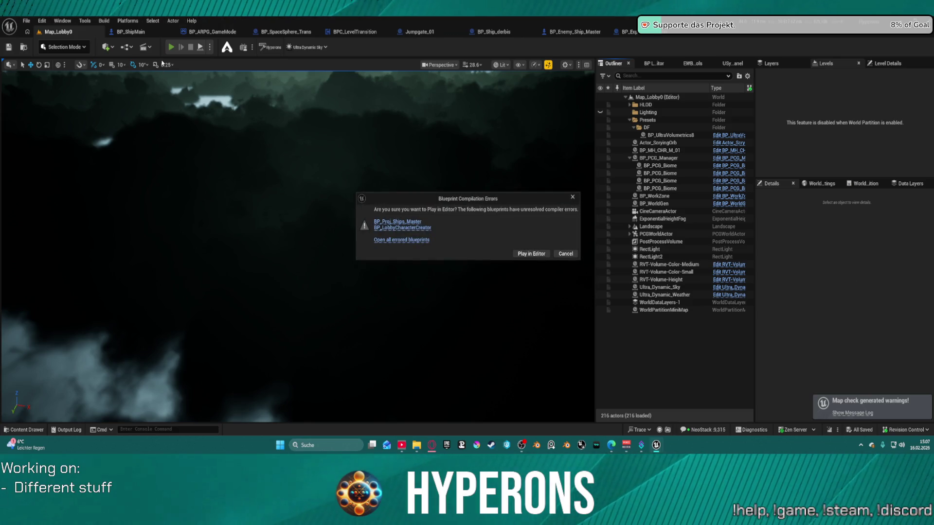
Play despite compile errors, pick the character, launch offline from New Eden, then stop.
{"action": "left_click", "coordinate": [535, 256]}
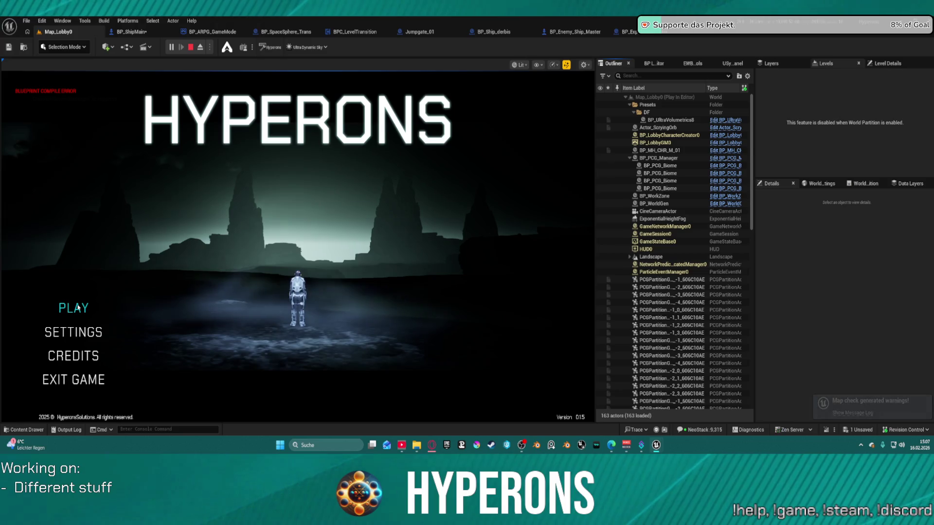
{"action": "left_click", "coordinate": [78, 307]}
{"action": "left_click", "coordinate": [298, 218]}
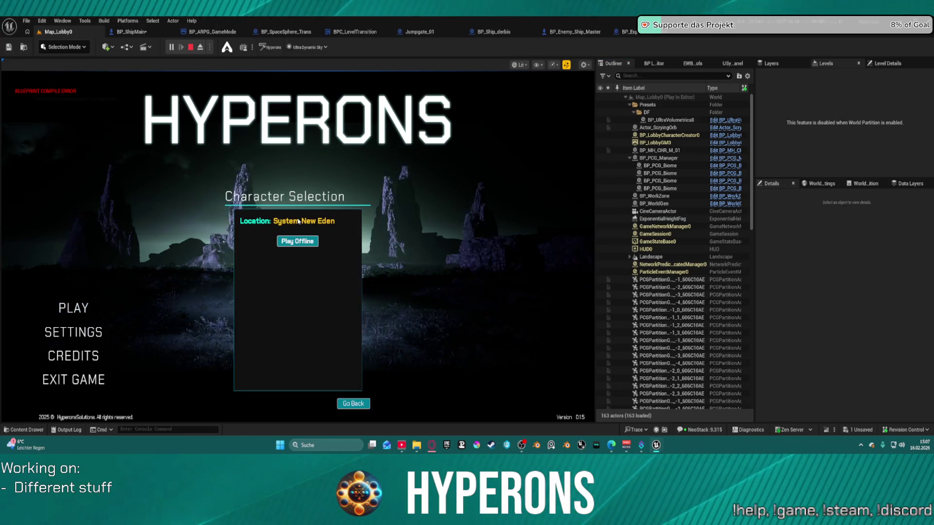
{"action": "left_click", "coordinate": [298, 241]}
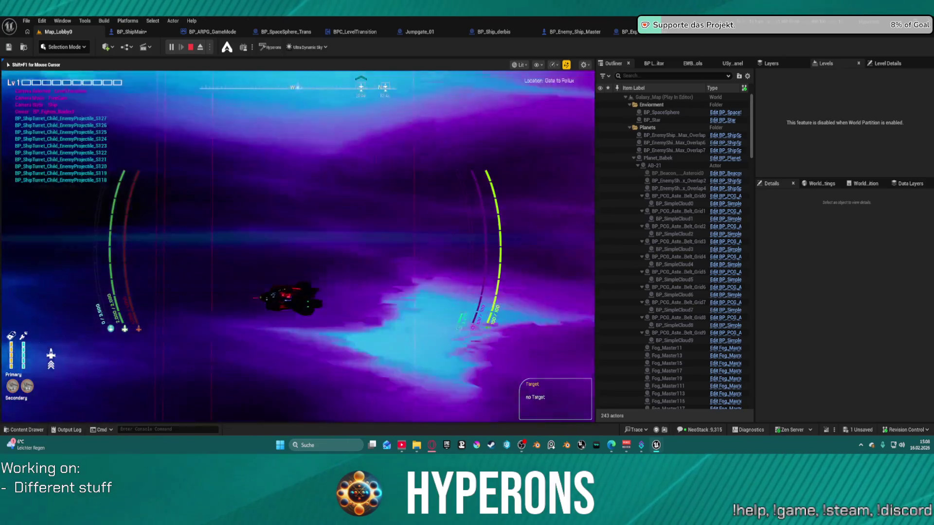
{"action": "key", "text": "Escape"}
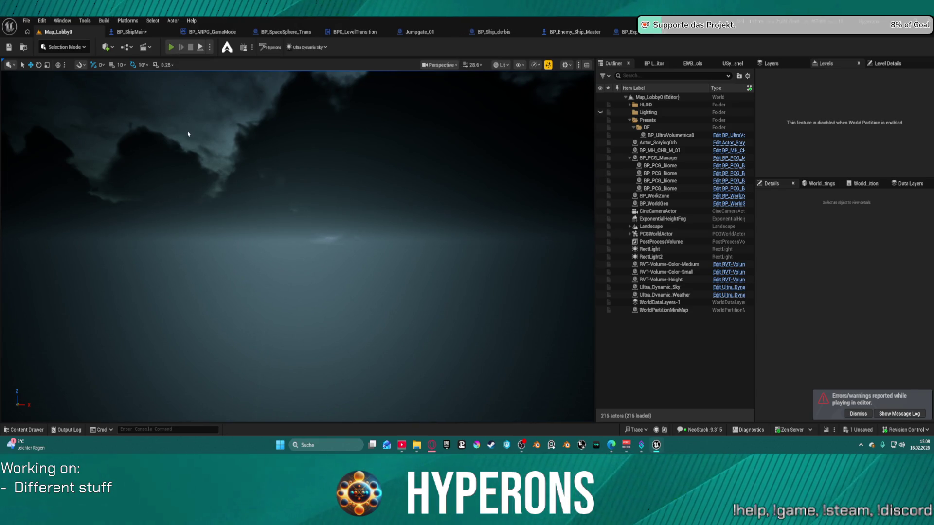
Run a second offline play-test launching into space from Pollux, then stop it.
{"action": "key", "text": "alt+p"}
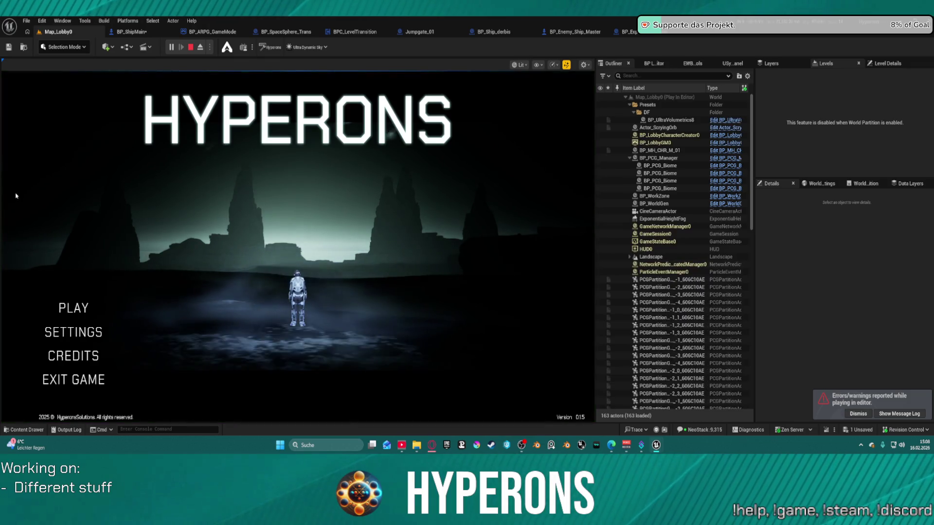
{"action": "left_click", "coordinate": [73, 308]}
{"action": "left_click", "coordinate": [358, 255]}
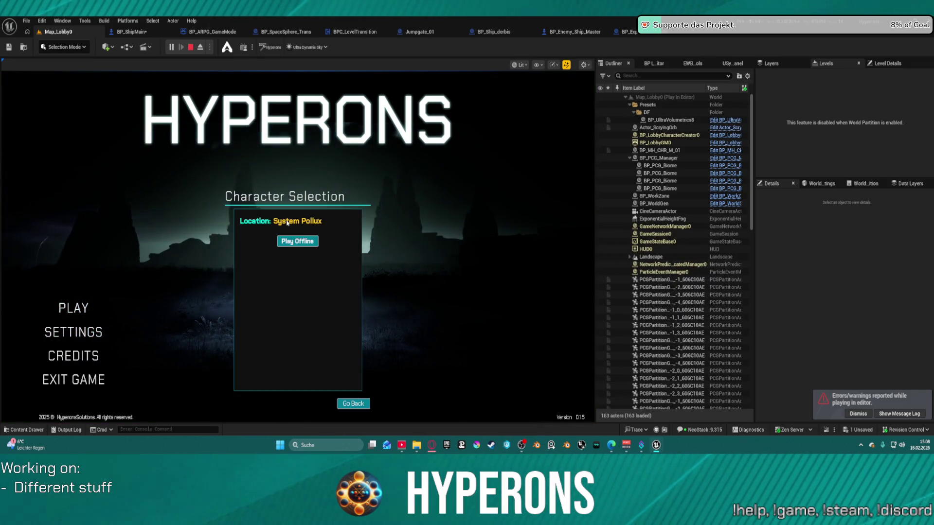
{"action": "left_click", "coordinate": [298, 241]}
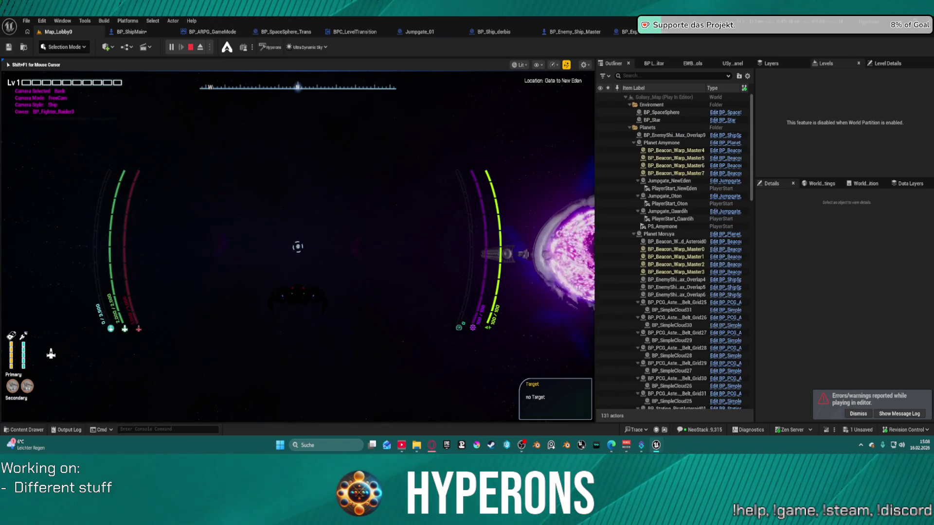
{"action": "key", "text": "Escape"}
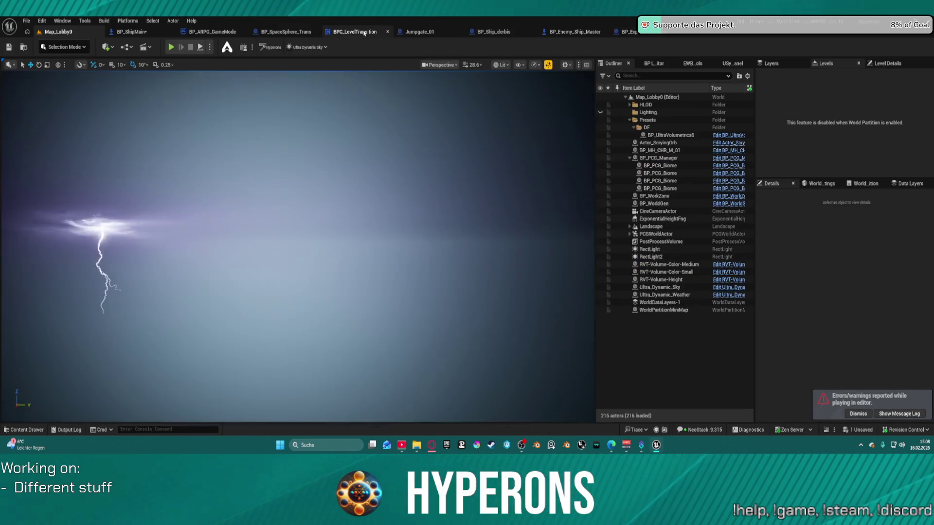
{"action": "left_click", "coordinate": [365, 33]}
{"action": "scroll", "coordinate": [332, 109], "scroll_direction": "down", "scroll_amount": 2}
{"action": "scroll", "coordinate": [323, 162], "scroll_direction": "up", "scroll_amount": 3}
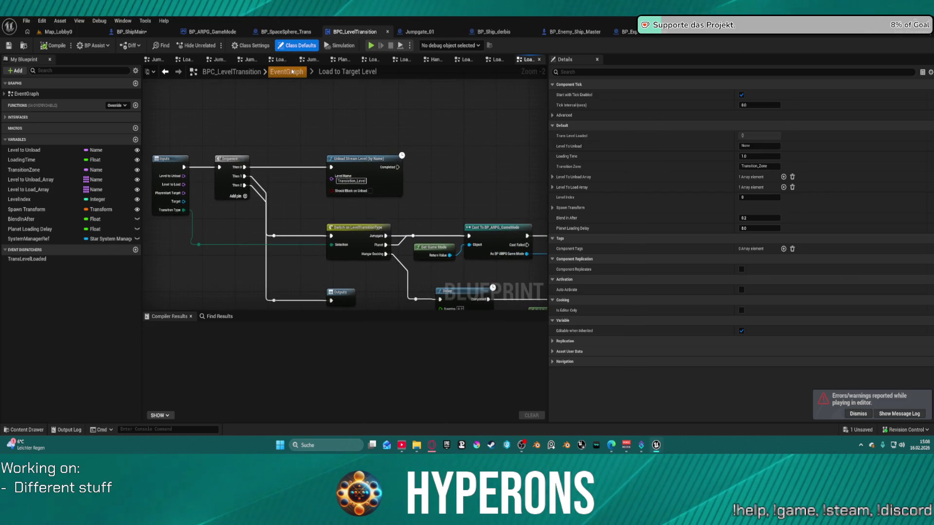
{"action": "left_click", "coordinate": [286, 71]}
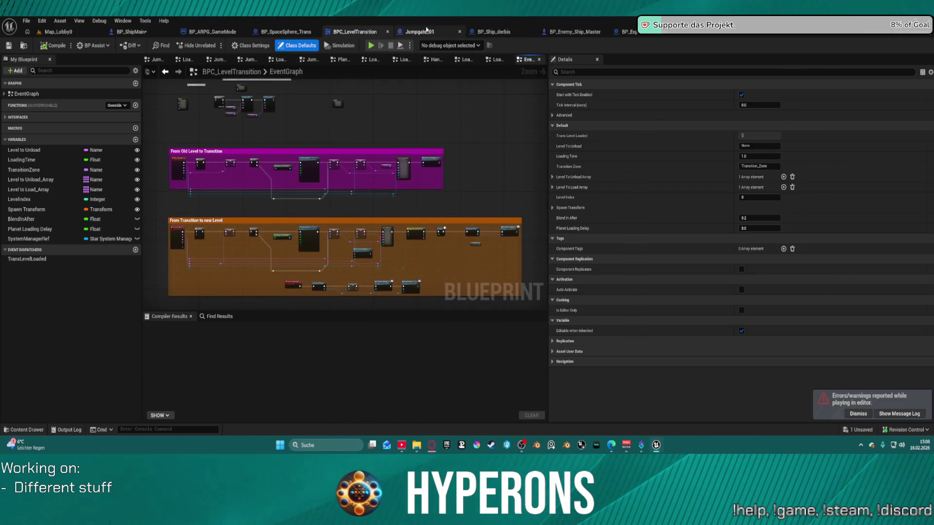
{"action": "left_click", "coordinate": [419, 32]}
{"action": "scroll", "coordinate": [328, 159], "scroll_direction": "up", "scroll_amount": 4}
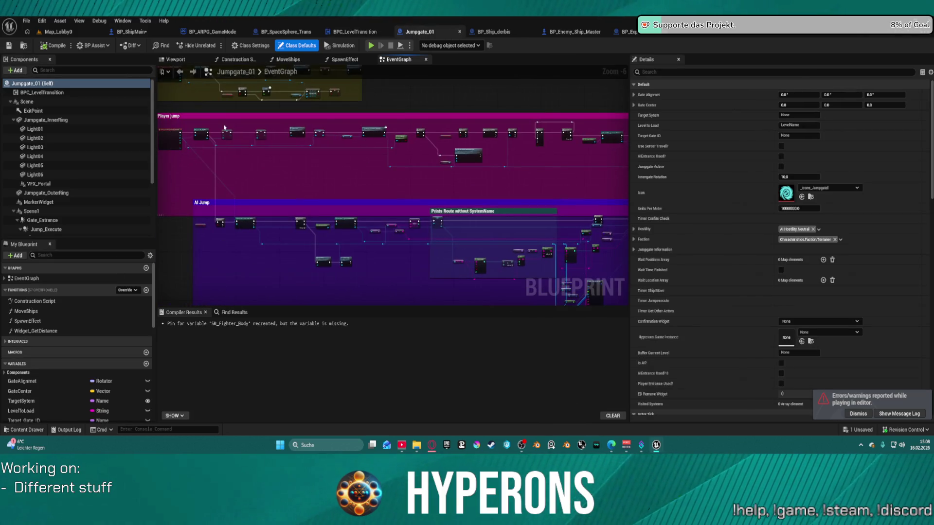
{"action": "scroll", "coordinate": [511, 137], "scroll_direction": "up", "scroll_amount": 2}
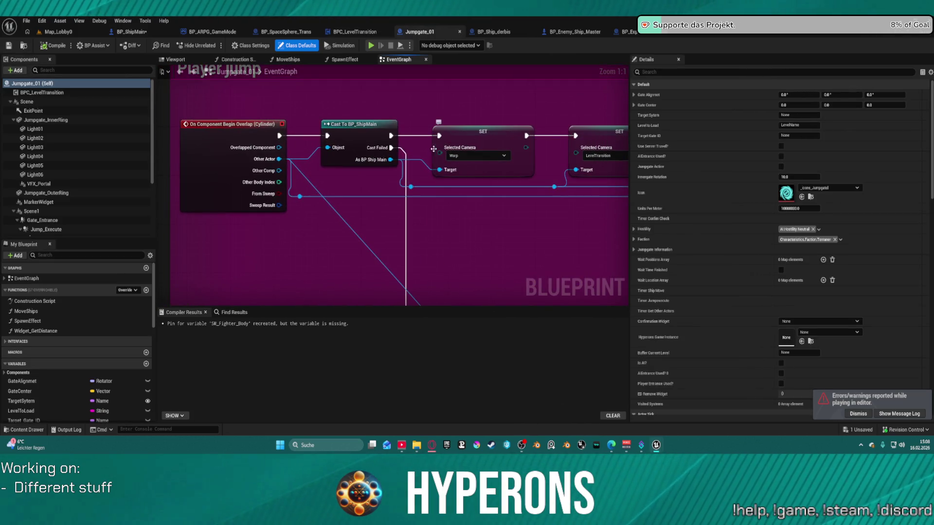
{"action": "scroll", "coordinate": [374, 104], "scroll_direction": "down", "scroll_amount": 6}
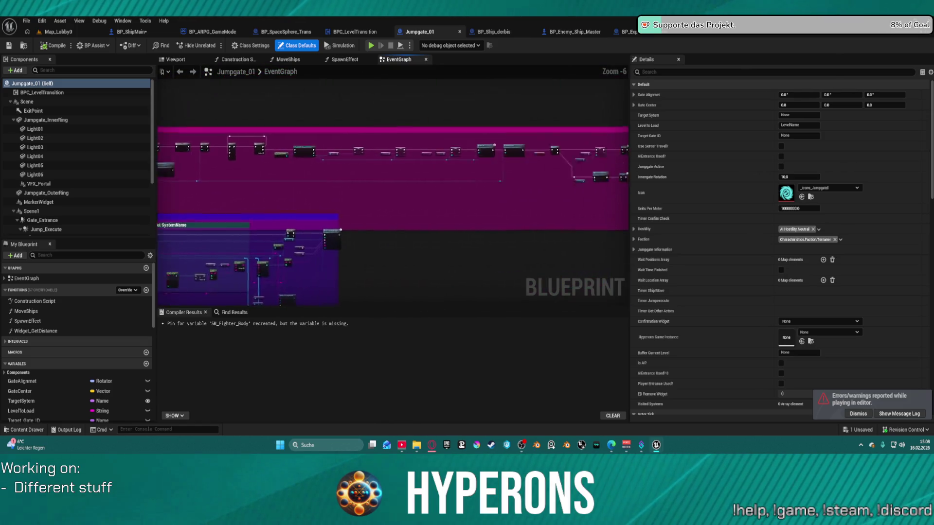
{"action": "scroll", "coordinate": [427, 164], "scroll_direction": "up", "scroll_amount": 4}
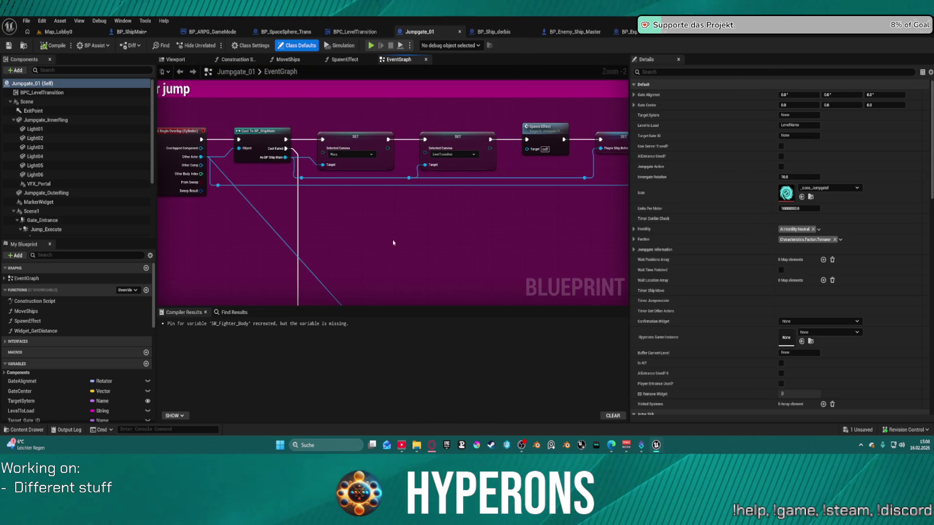
{"action": "left_click", "coordinate": [357, 152]}
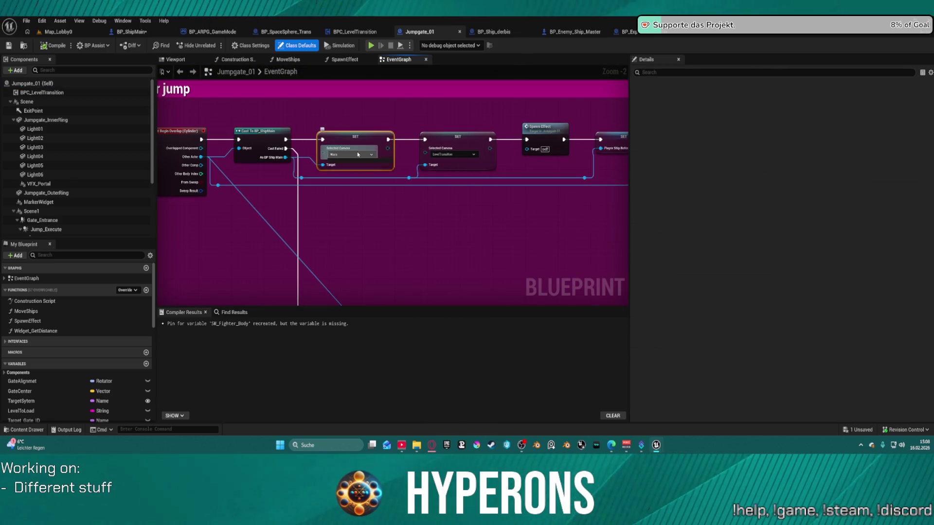
Change the first SET node's Selected Camera from Warp to Back.
{"action": "left_click", "coordinate": [350, 154]}
{"action": "left_click", "coordinate": [350, 166]}
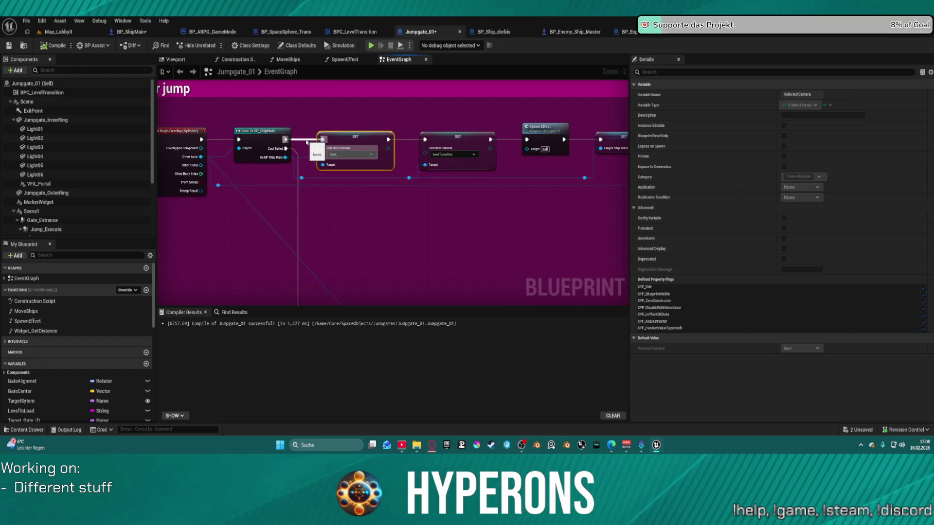
{"action": "left_click_drag", "start_coordinate": [306, 142], "coordinate": [156, 139]}
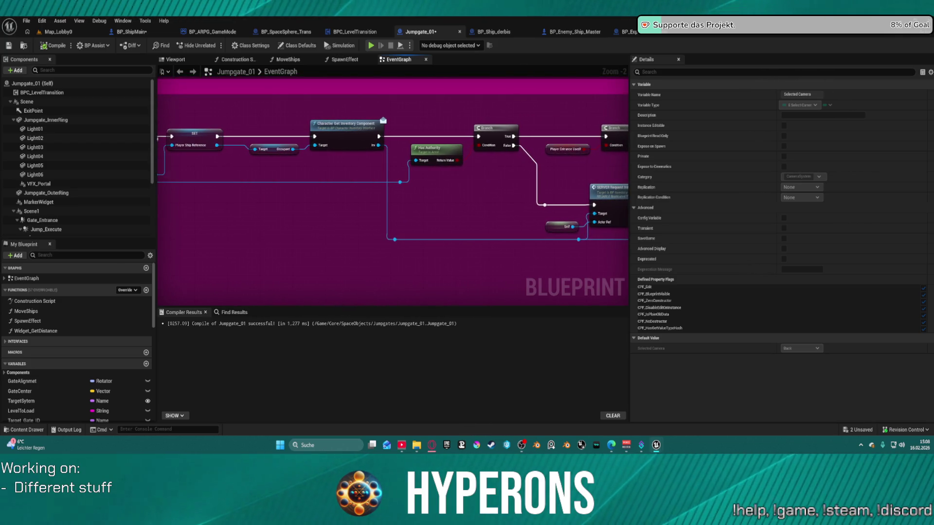
{"action": "mouse_move", "coordinate": [157, 139]}
{"action": "left_mouse_down"}
{"action": "mouse_move", "coordinate": [422, 121]}
{"action": "mouse_move", "coordinate": [428, 167]}
{"action": "mouse_move", "coordinate": [534, 191]}
{"action": "left_mouse_up"}
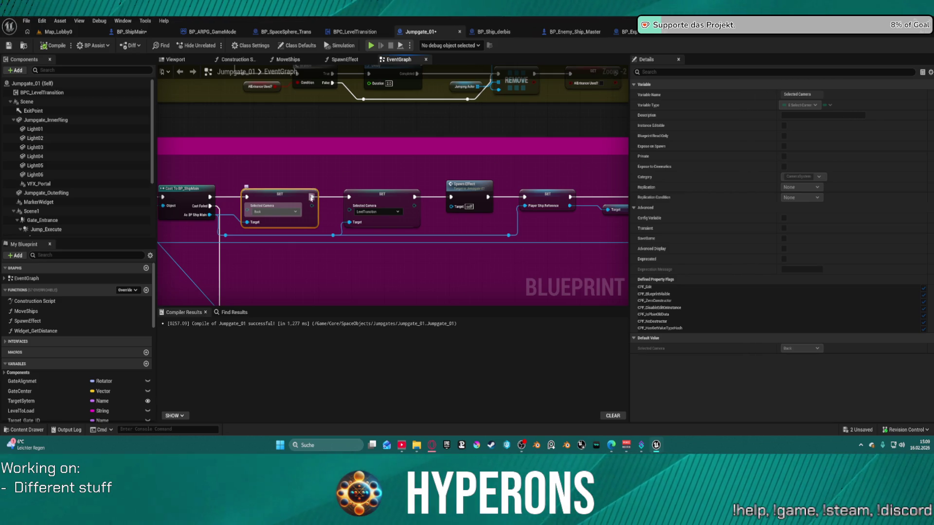
Add a Delay node after the SET node and position it above the camera setters.
{"action": "left_click_drag", "start_coordinate": [312, 198], "coordinate": [314, 182]}
{"action": "type", "text": "delay"}
{"action": "key", "text": "Return"}
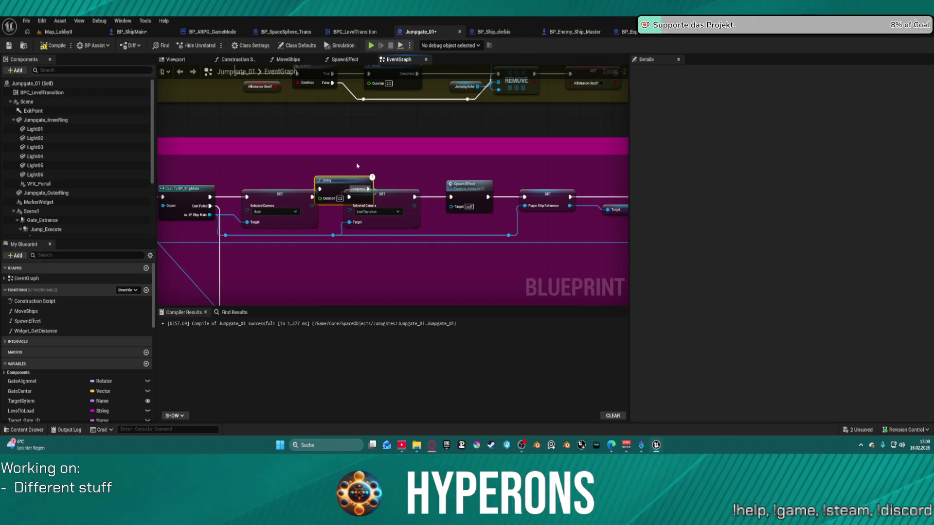
{"action": "left_click_drag", "start_coordinate": [349, 178], "coordinate": [343, 159]}
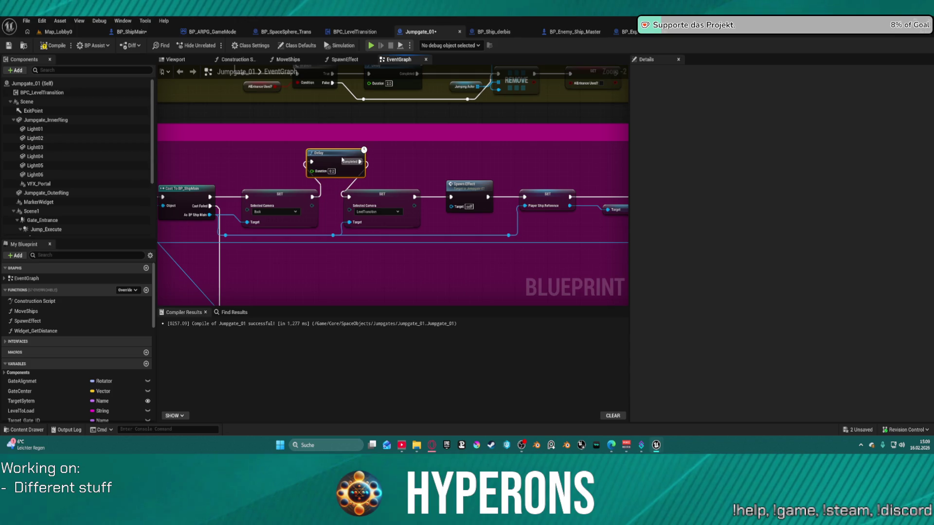
{"action": "key", "text": "ctrl+space"}
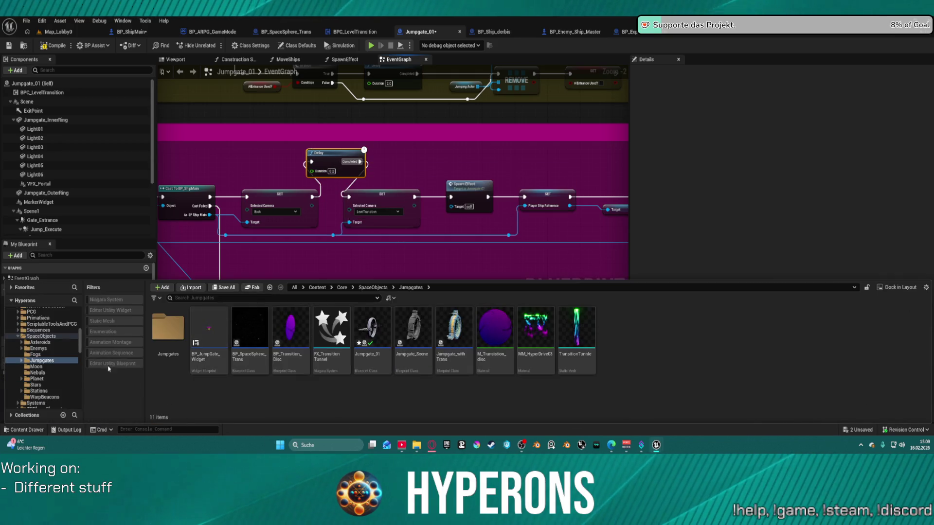
Browse to Core/Systems/CameraSystem/Chooser and open the CHT_CameraRig_Ship chooser table.
{"action": "scroll", "coordinate": [52, 354], "scroll_direction": "up", "scroll_amount": 3}
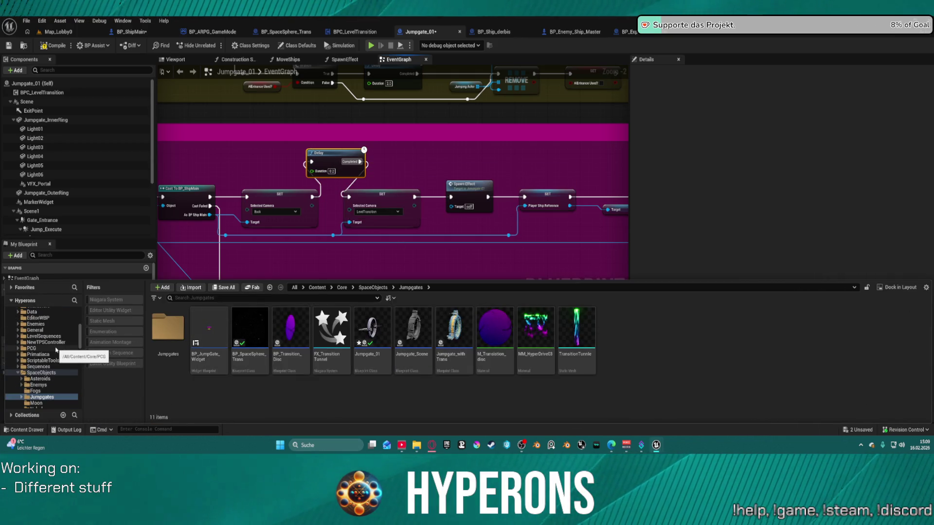
{"action": "scroll", "coordinate": [54, 347], "scroll_direction": "down", "scroll_amount": 6}
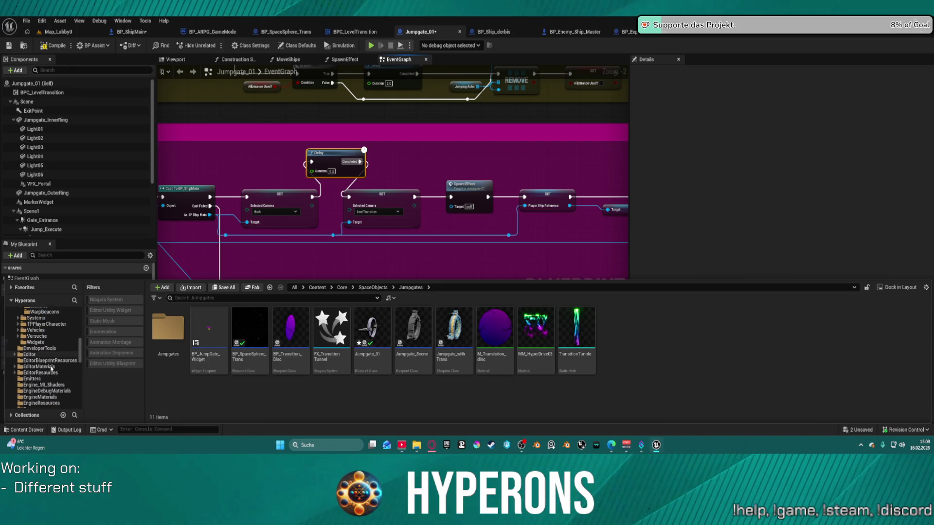
{"action": "scroll", "coordinate": [47, 344], "scroll_direction": "up", "scroll_amount": 2}
{"action": "left_click", "coordinate": [36, 331]}
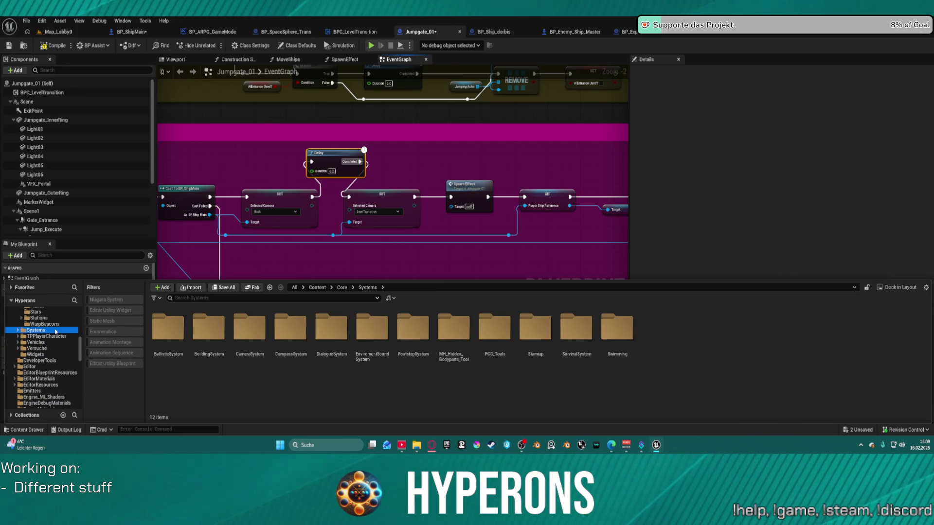
{"action": "double_click", "coordinate": [249, 333]}
{"action": "left_click", "coordinate": [250, 335]}
{"action": "double_click", "coordinate": [168, 331]}
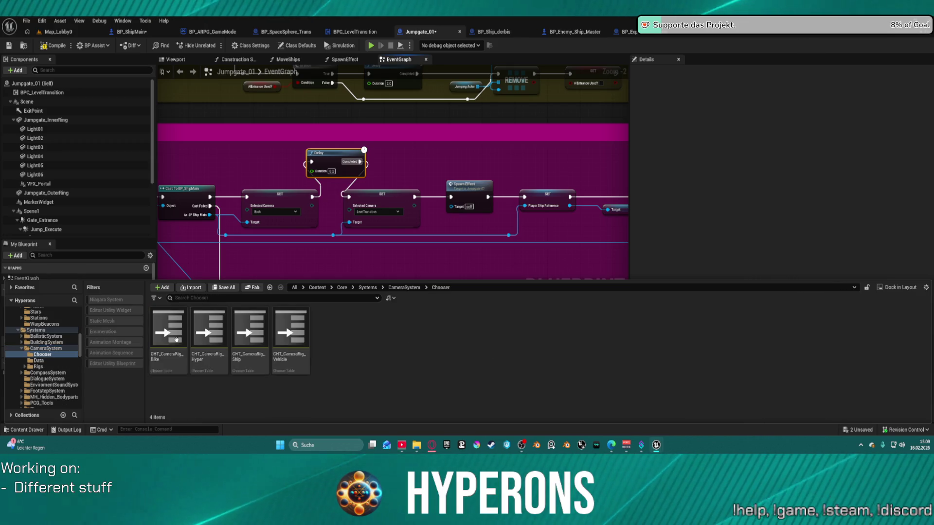
{"action": "double_click", "coordinate": [243, 340]}
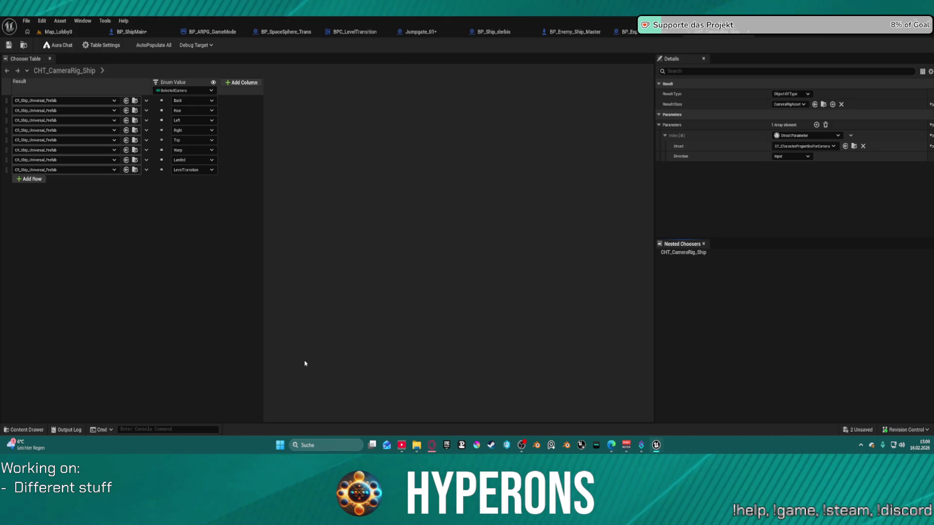
Assign CR_Ship_Universal_Prefab to the LevelTransition row and open that camera rig.
{"action": "left_click", "coordinate": [31, 163]}
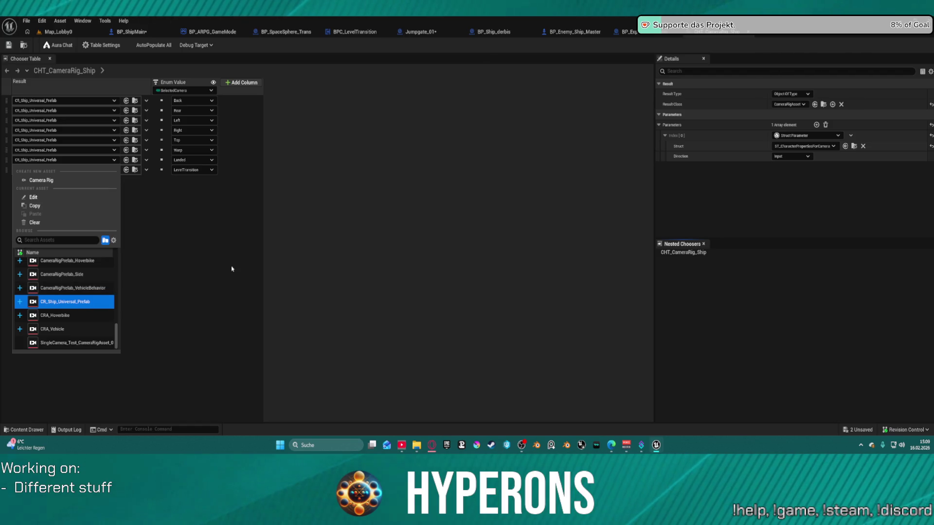
{"action": "left_click", "coordinate": [68, 302]}
{"action": "left_click", "coordinate": [136, 165]}
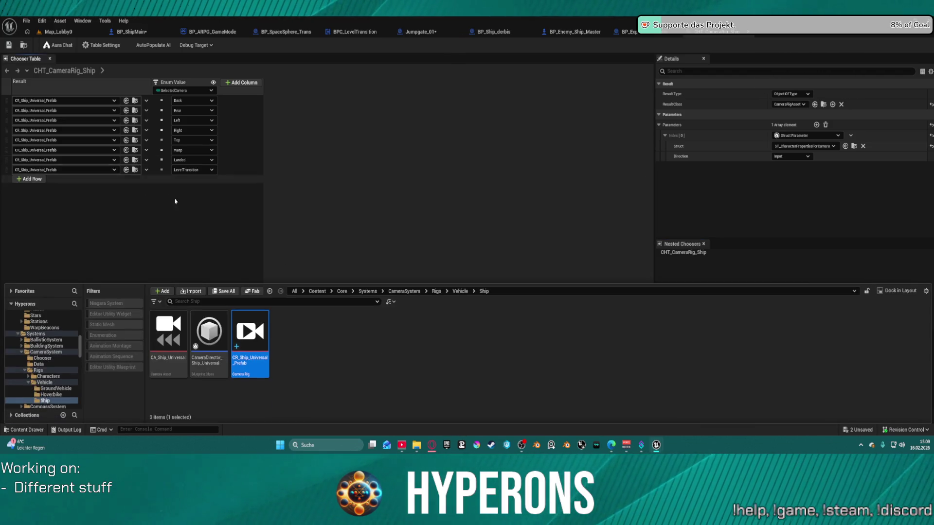
{"action": "double_click", "coordinate": [239, 322]}
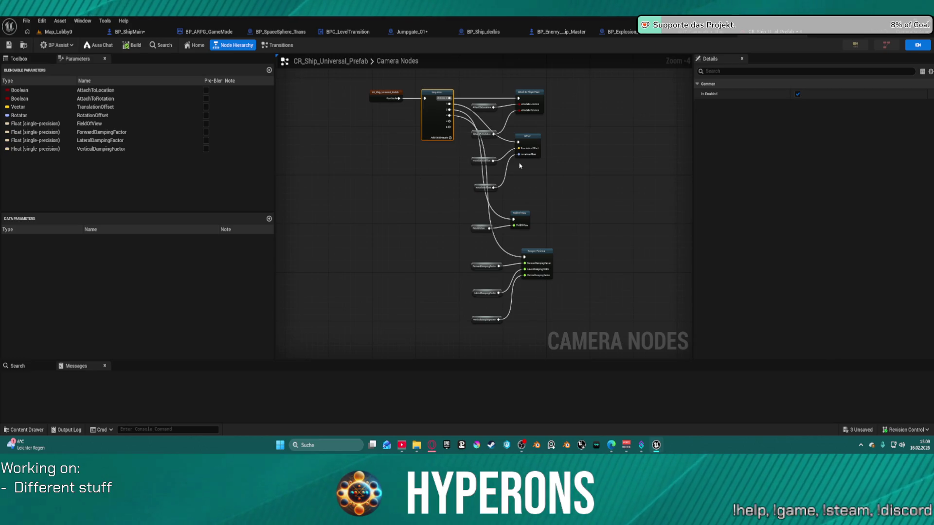
Inspect the rig's Dampen Position values and parameters, then bring up the BP_ShipMain event graph.
{"action": "scroll", "coordinate": [519, 165], "scroll_direction": "up", "scroll_amount": 5}
{"action": "left_click", "coordinate": [570, 251]}
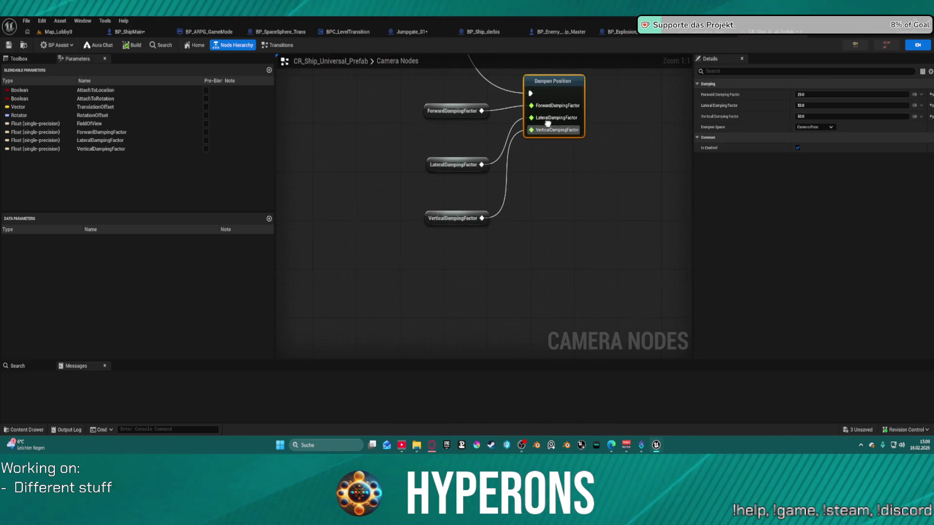
{"action": "left_click", "coordinate": [22, 64]}
{"action": "left_click", "coordinate": [70, 63]}
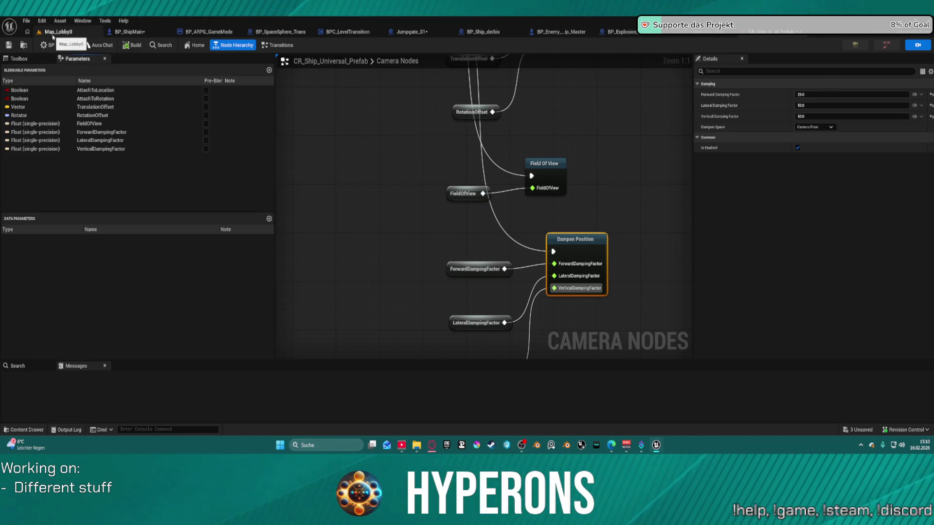
{"action": "left_click", "coordinate": [53, 34]}
{"action": "left_click", "coordinate": [115, 34]}
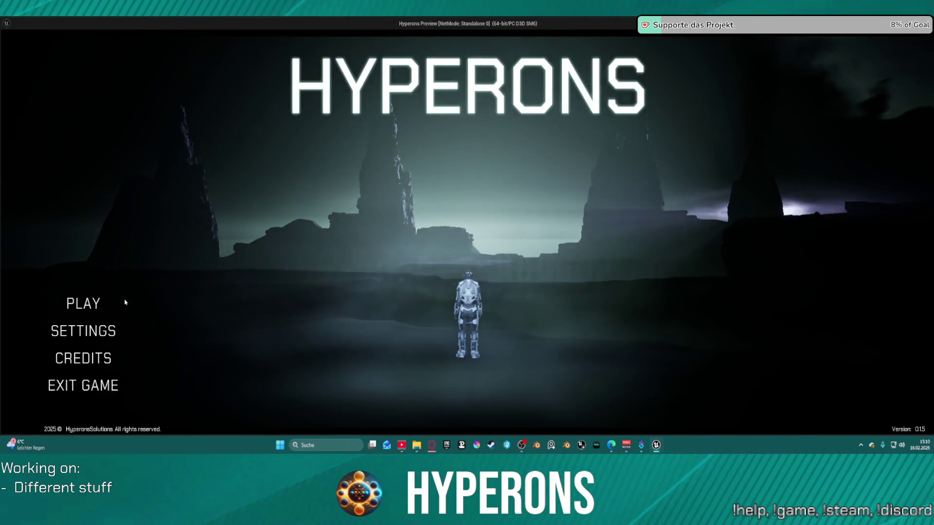
{"action": "left_click", "coordinate": [121, 303]}
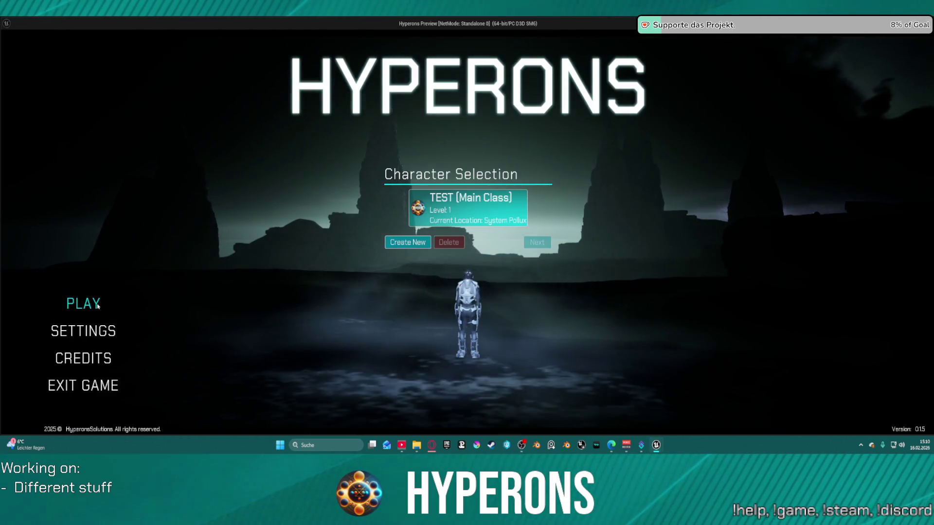
{"action": "left_click", "coordinate": [489, 201]}
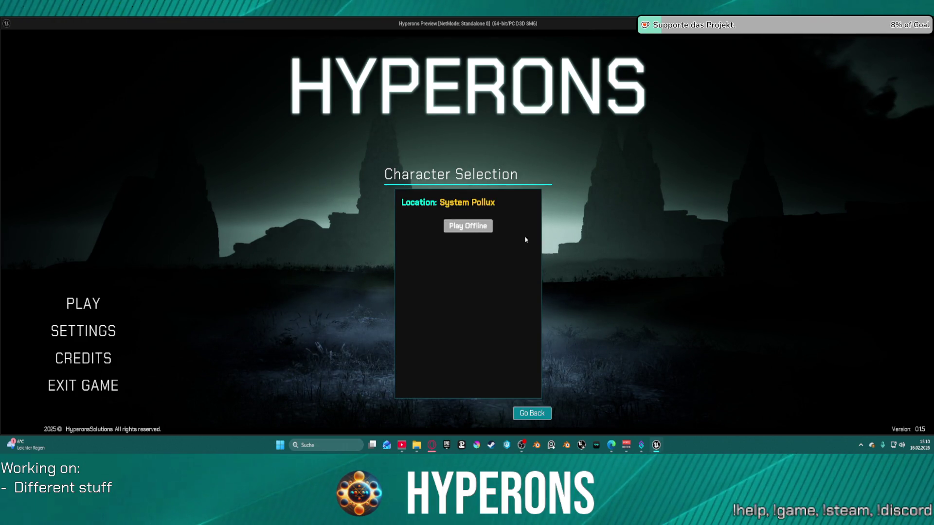
{"action": "left_click", "coordinate": [468, 225]}
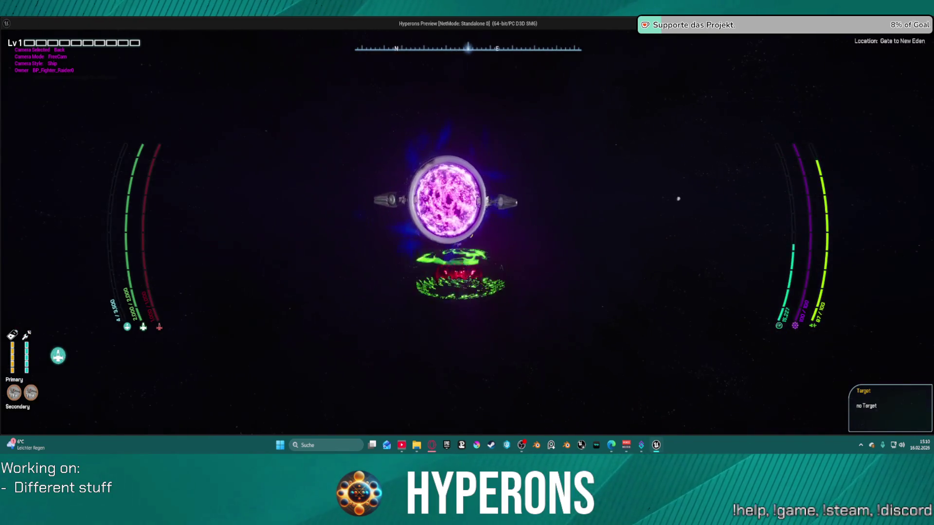
{"action": "key", "text": "w"}
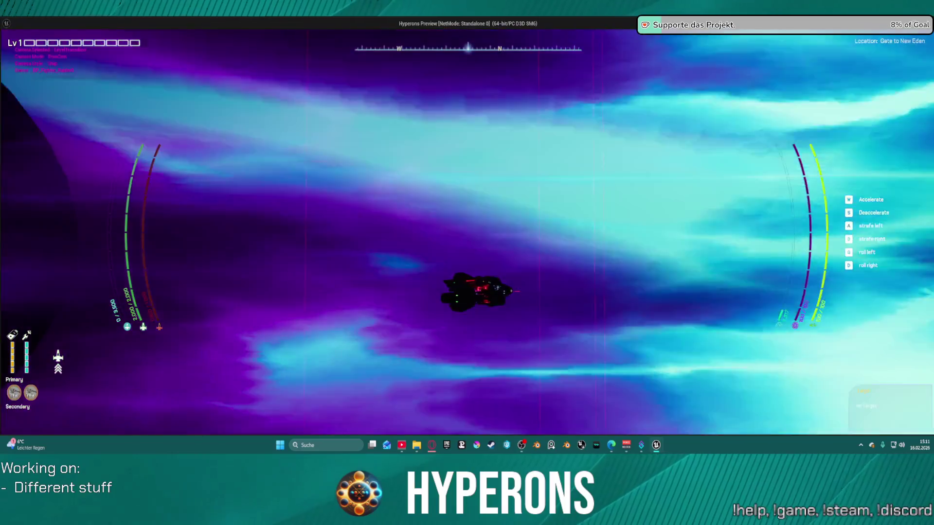
{"action": "key", "text": "alt+Tab"}
{"action": "key", "text": "Escape"}
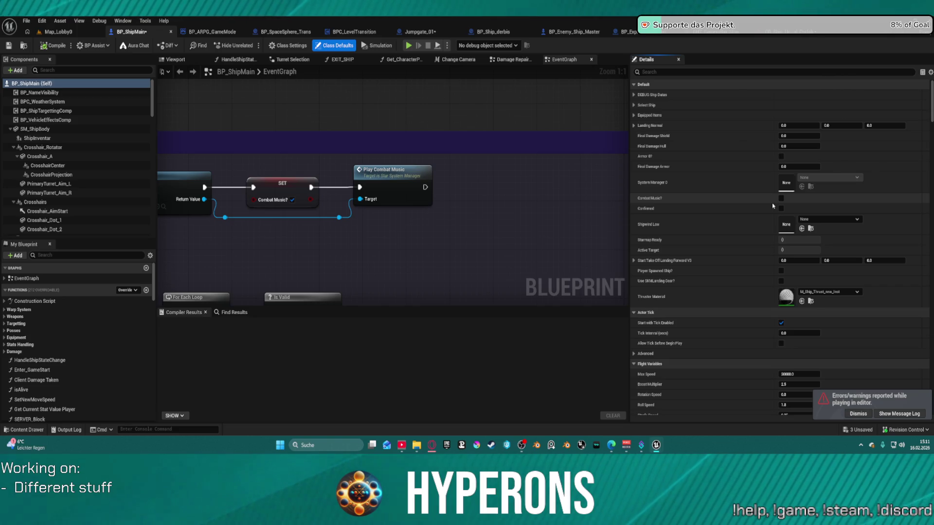
Bring BP_ShipMain's Combat Music nodes into view, then switch to the Jumpgate_01 graph.
{"action": "left_click_drag", "start_coordinate": [235, 91], "coordinate": [619, 77]}
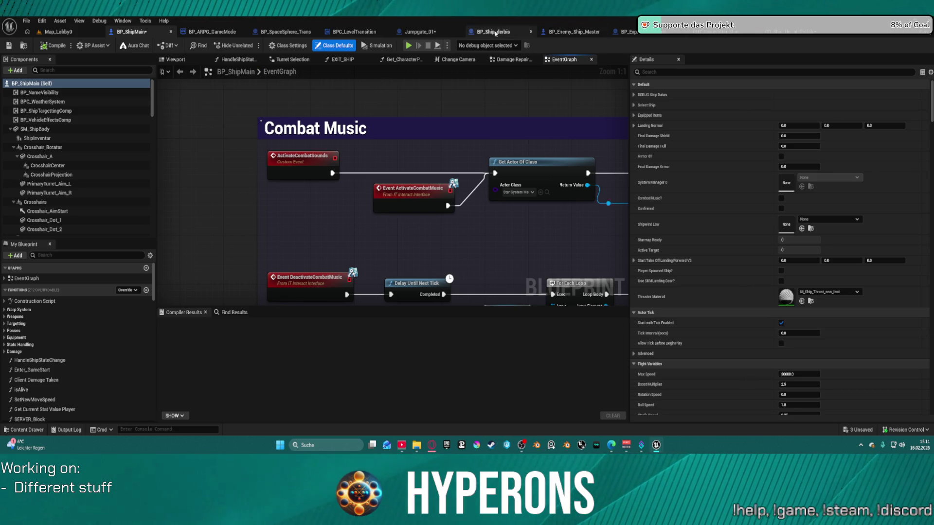
{"action": "left_click", "coordinate": [409, 32]}
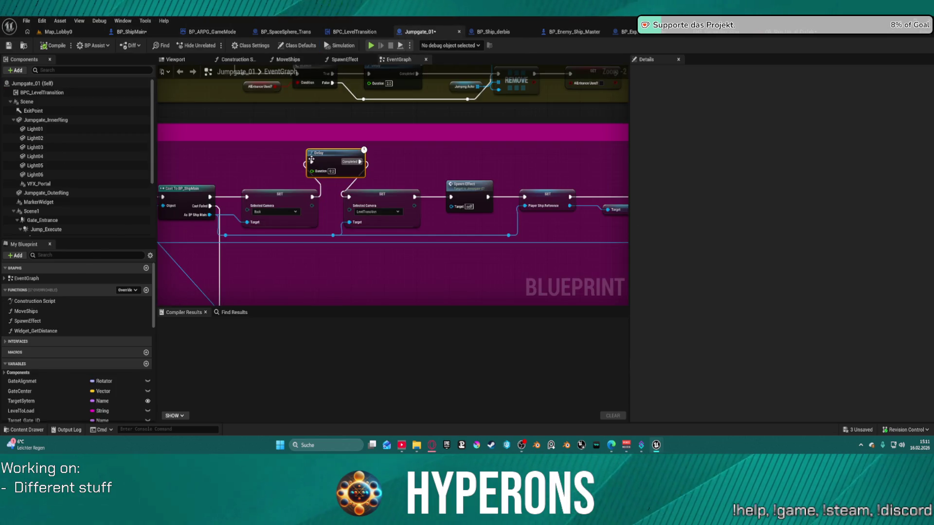
{"action": "left_click_drag", "start_coordinate": [251, 185], "coordinate": [286, 180]}
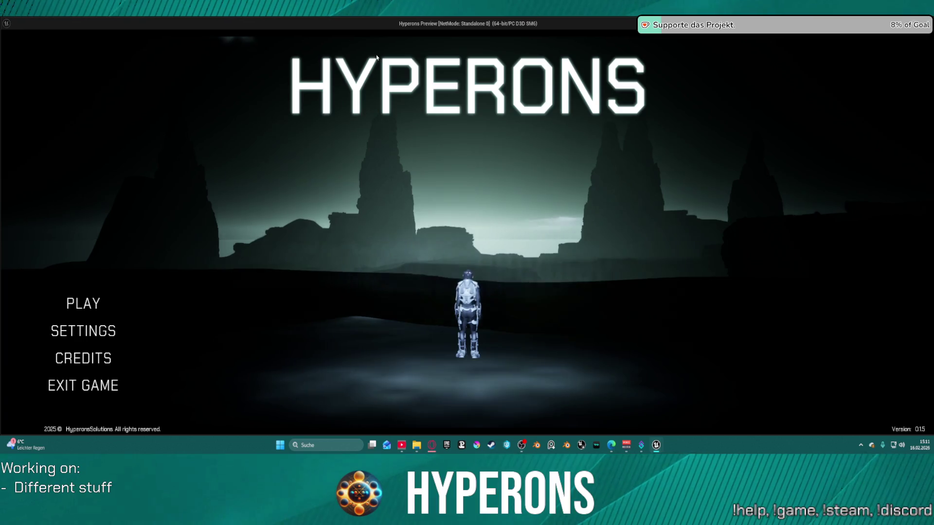
Play-test from the main menu with the TEST character in offline mode, then stop with Esc.
{"action": "left_click", "coordinate": [93, 302]}
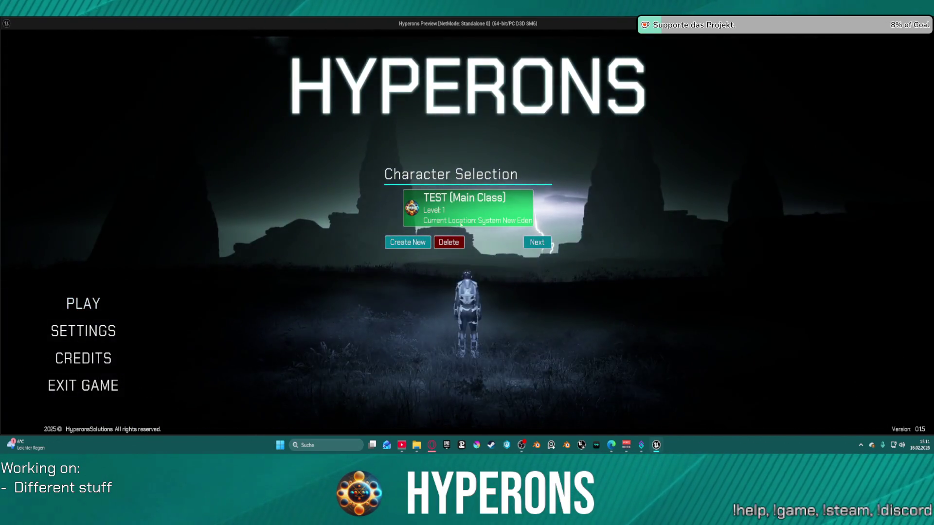
{"action": "left_click", "coordinate": [537, 242]}
{"action": "left_click", "coordinate": [471, 232]}
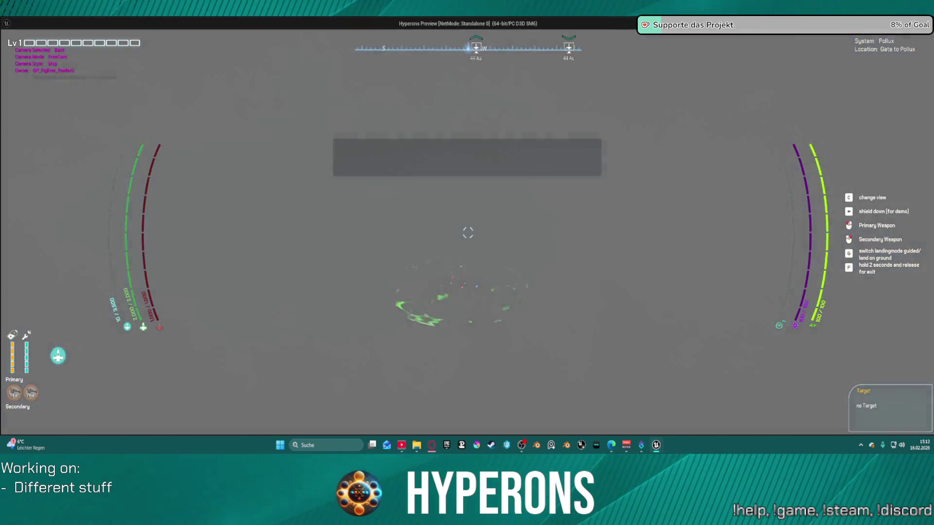
{"action": "key", "text": "Escape"}
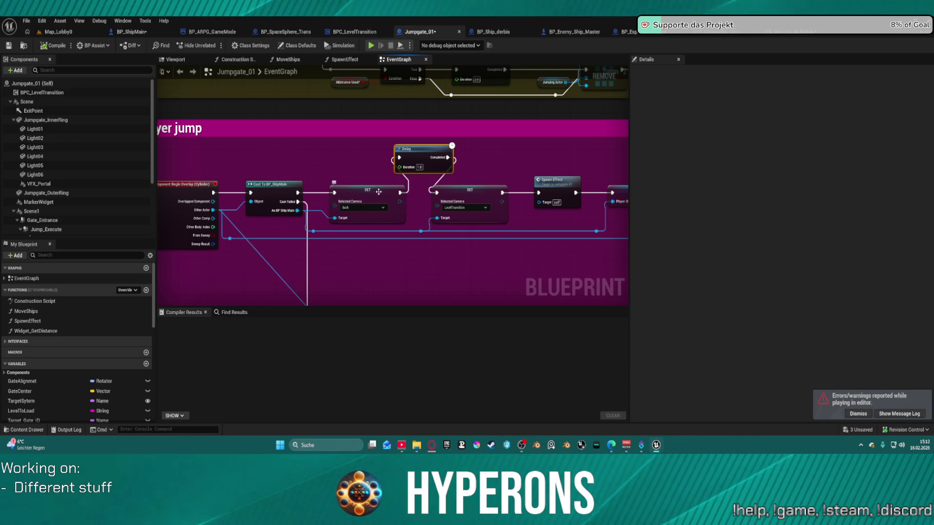
Inspect the Selected Camera SET node, then switch to Map_Lobby0 and open the Content Drawer.
{"action": "left_click", "coordinate": [395, 195]}
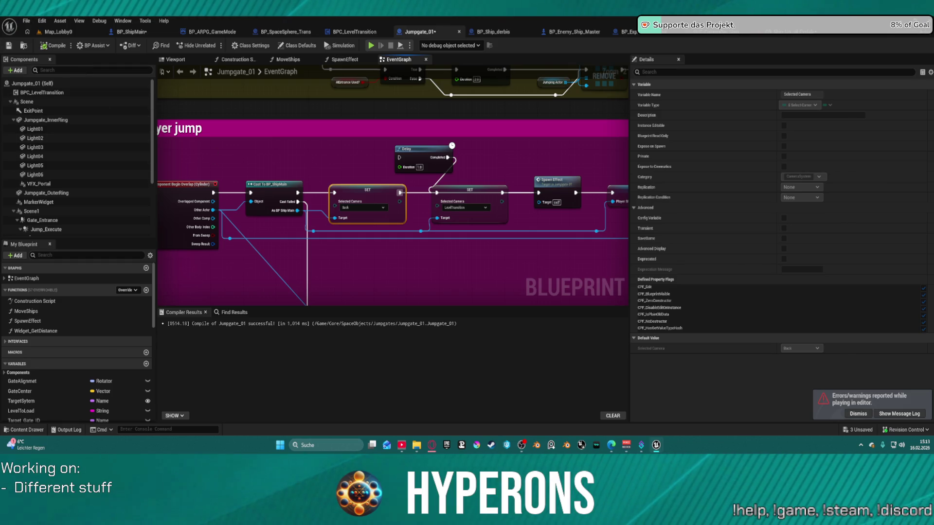
{"action": "left_click", "coordinate": [59, 32]}
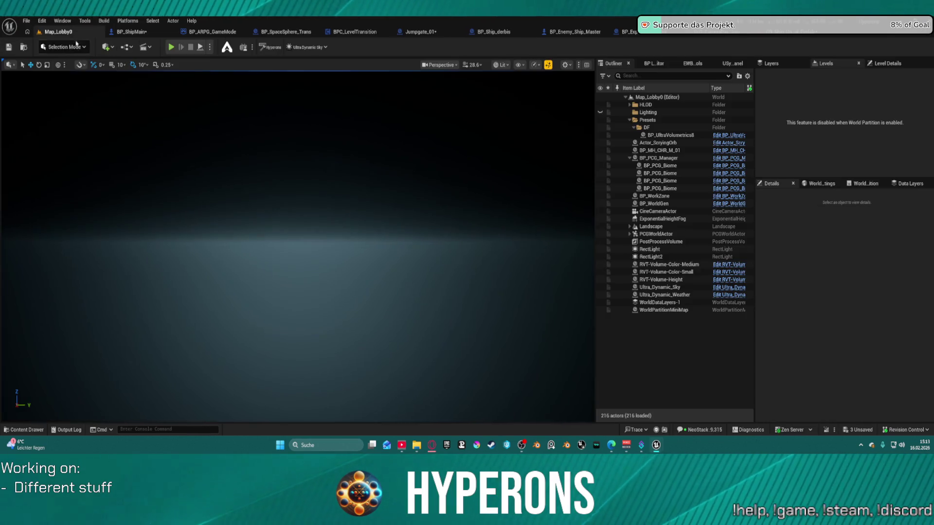
{"action": "left_click", "coordinate": [292, 298]}
{"action": "key", "text": "ctrl+space"}
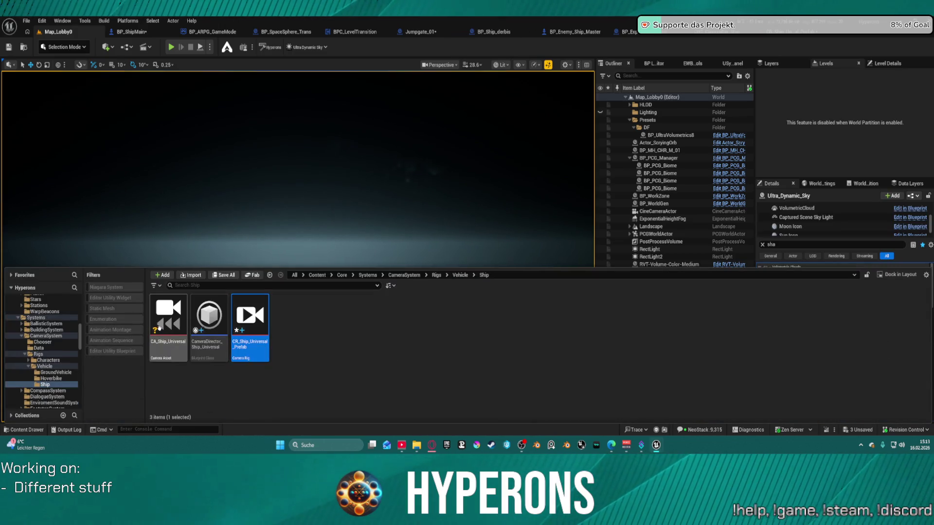
{"action": "scroll", "coordinate": [59, 350], "scroll_direction": "down", "scroll_amount": 1}
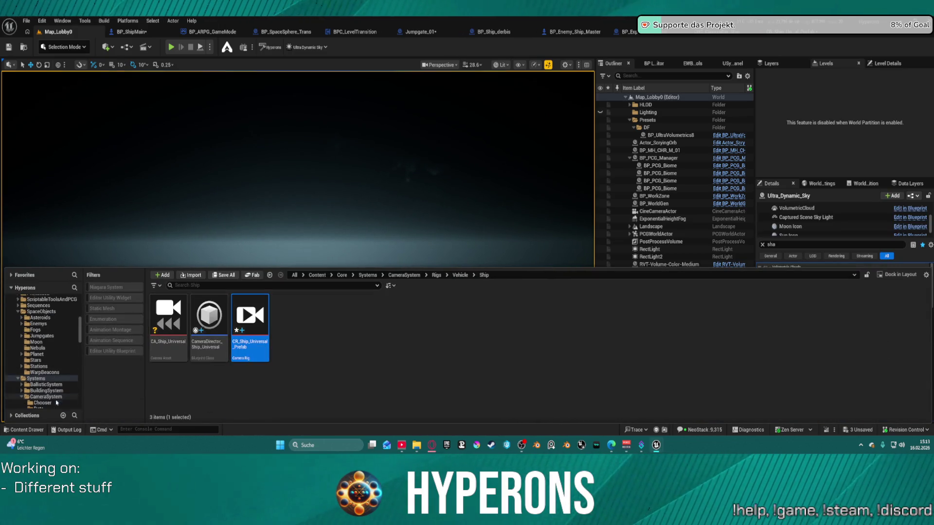
{"action": "scroll", "coordinate": [57, 399], "scroll_direction": "down", "scroll_amount": 2}
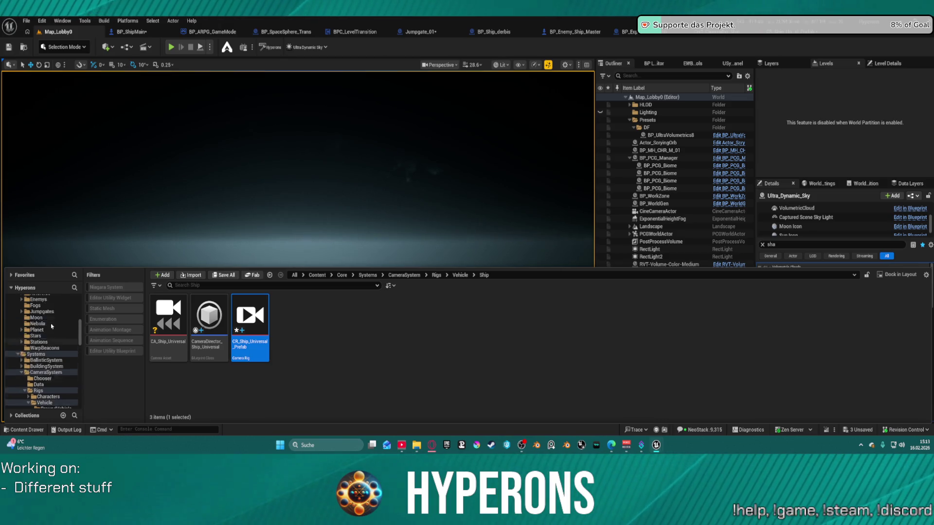
{"action": "scroll", "coordinate": [58, 340], "scroll_direction": "up", "scroll_amount": 10}
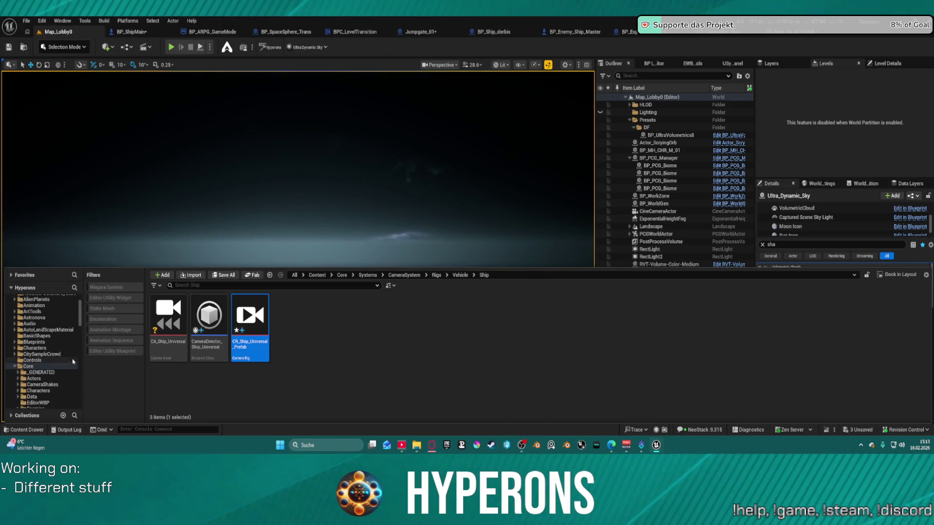
{"action": "scroll", "coordinate": [54, 374], "scroll_direction": "up", "scroll_amount": 3}
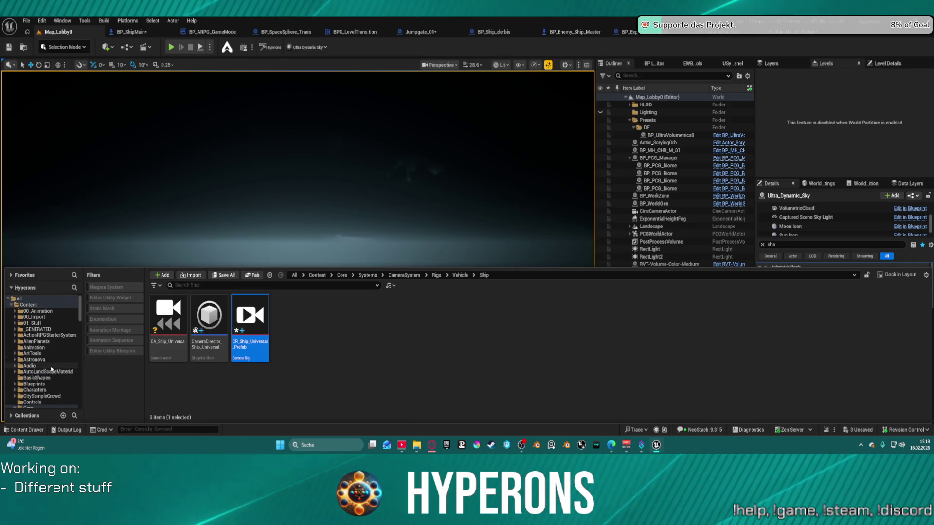
Browse ActionRPGStarterSystem > Character > Blueprints > Preview > CommSys and open BP_ARPGCharComm.
{"action": "left_click", "coordinate": [15, 335]}
{"action": "left_click", "coordinate": [37, 359]}
{"action": "double_click", "coordinate": [170, 318]}
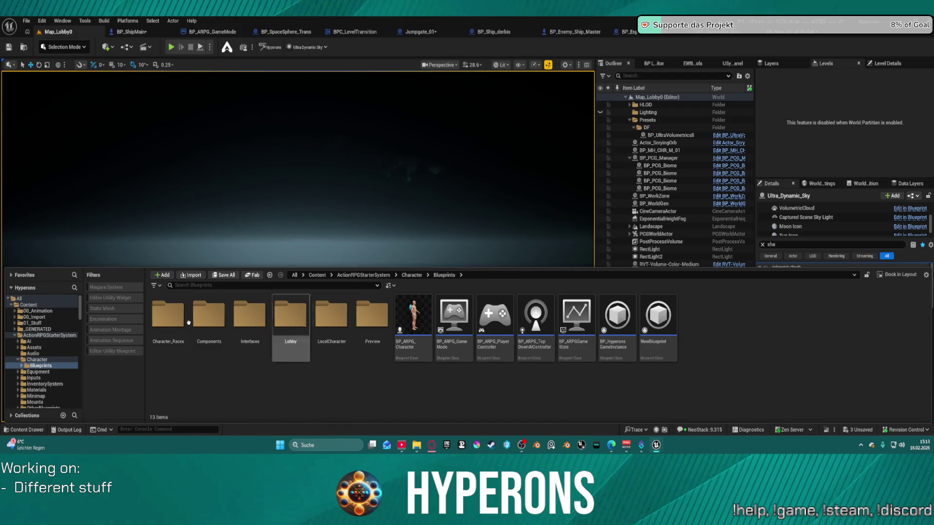
{"action": "double_click", "coordinate": [372, 316]}
{"action": "left_click", "coordinate": [164, 318]}
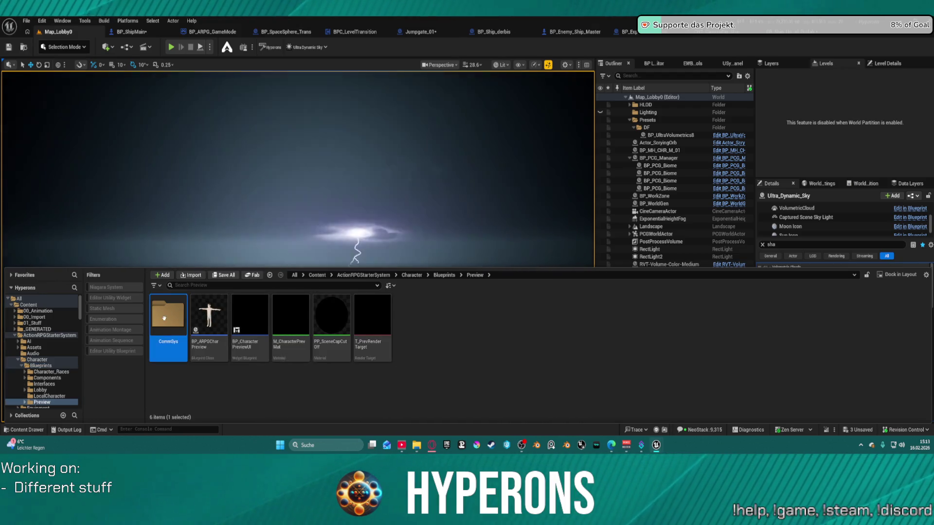
{"action": "double_click", "coordinate": [164, 318]}
{"action": "left_click", "coordinate": [183, 339]}
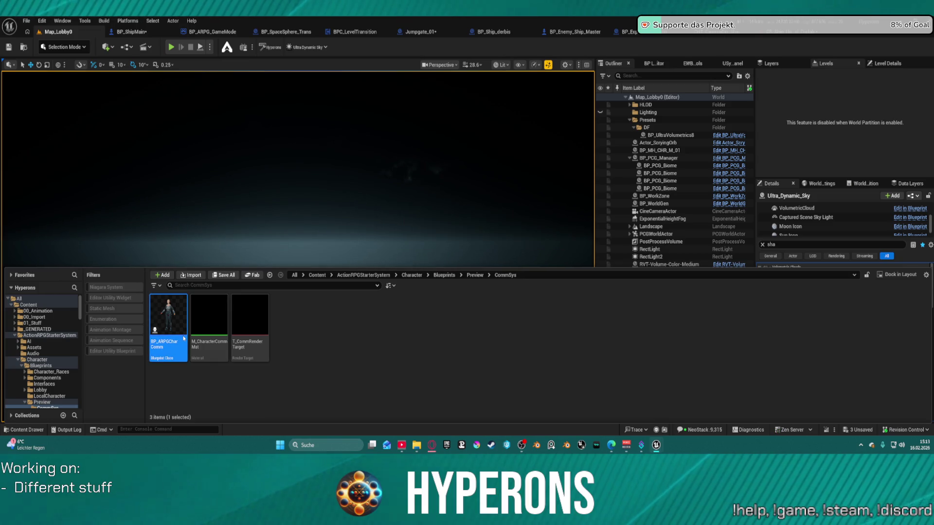
{"action": "double_click", "coordinate": [184, 338]}
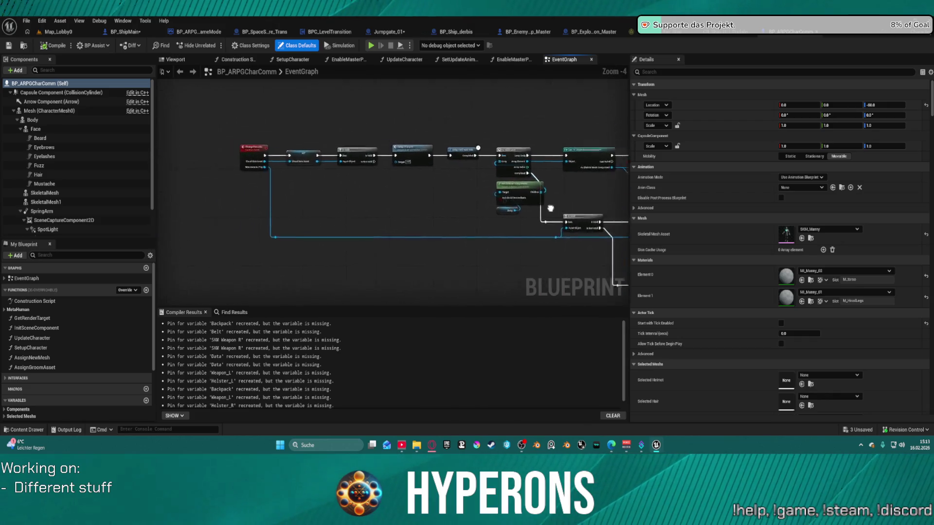
Inspect EnableMasterPose's Branch and leader pose nodes, collapse Face, and show the 3D viewport.
{"action": "scroll", "coordinate": [348, 153], "scroll_direction": "up", "scroll_amount": 1}
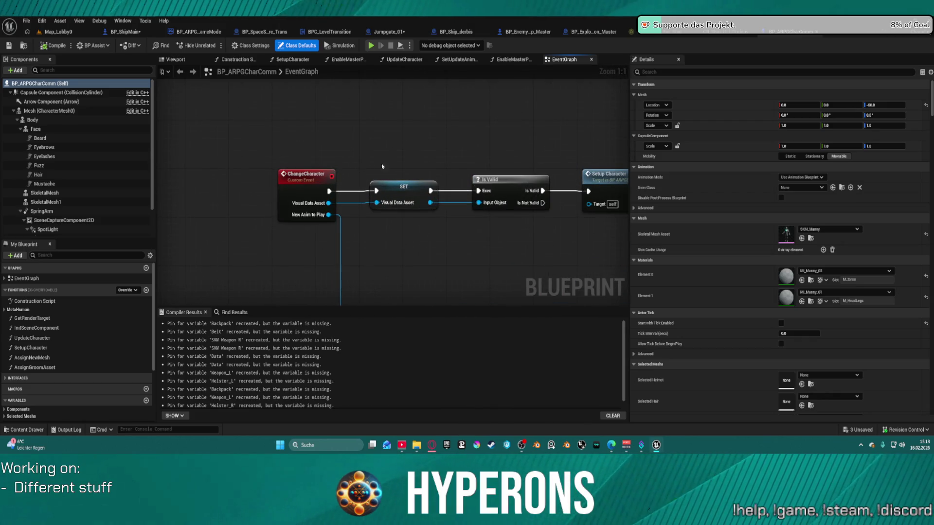
{"action": "scroll", "coordinate": [462, 160], "scroll_direction": "down", "scroll_amount": 2}
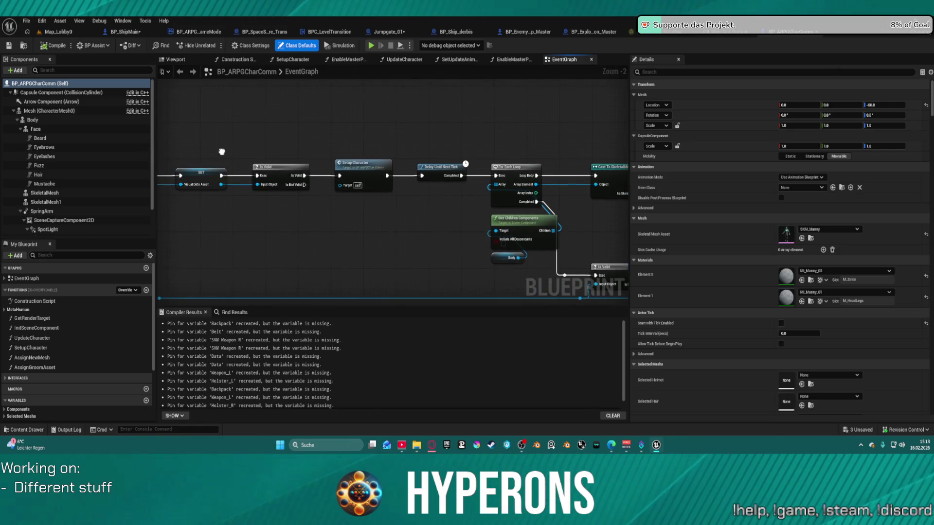
{"action": "scroll", "coordinate": [535, 204], "scroll_direction": "up", "scroll_amount": 3}
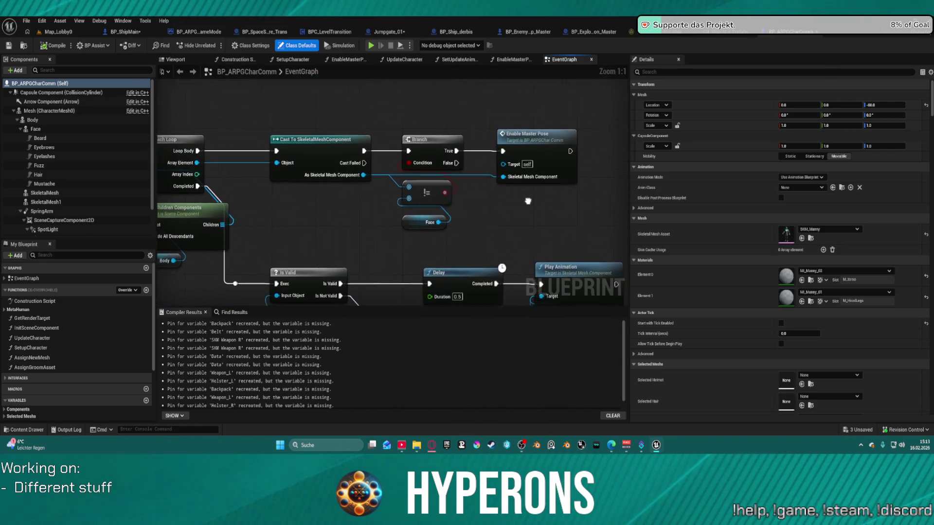
{"action": "mouse_move", "coordinate": [535, 204]}
{"action": "left_mouse_down"}
{"action": "mouse_move", "coordinate": [531, 151]}
{"action": "mouse_move", "coordinate": [733, 164]}
{"action": "mouse_move", "coordinate": [468, 160]}
{"action": "left_mouse_up"}
{"action": "double_click", "coordinate": [484, 103]}
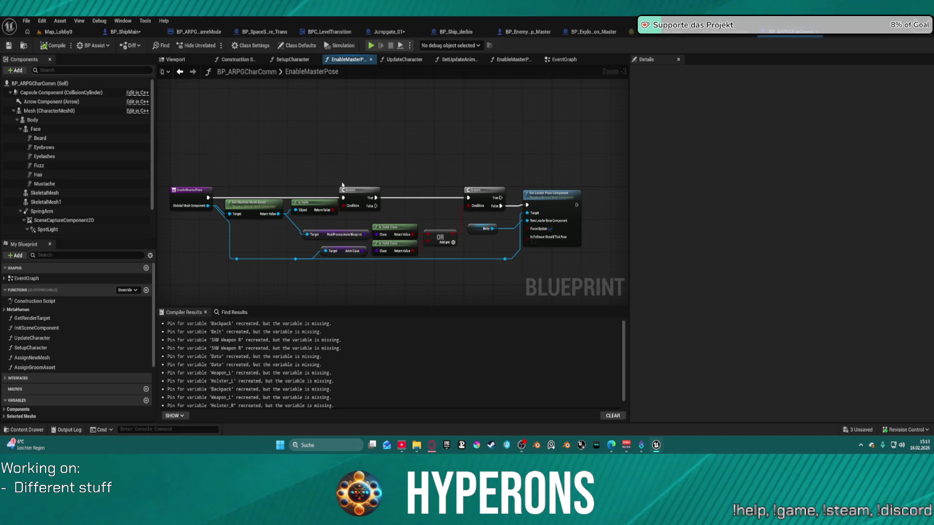
{"action": "scroll", "coordinate": [402, 227], "scroll_direction": "up", "scroll_amount": 3}
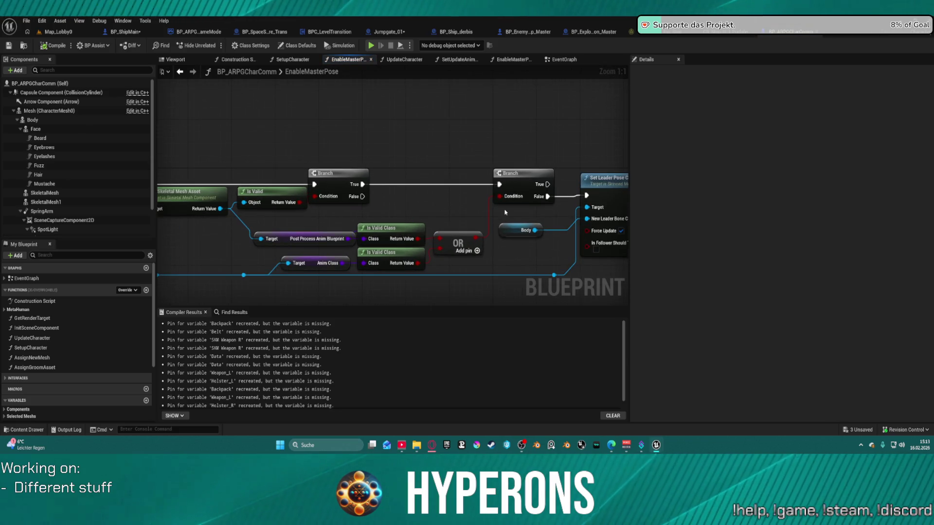
{"action": "mouse_move", "coordinate": [542, 248]}
{"action": "left_mouse_down"}
{"action": "mouse_move", "coordinate": [428, 230]}
{"action": "mouse_move", "coordinate": [659, 215]}
{"action": "left_mouse_up"}
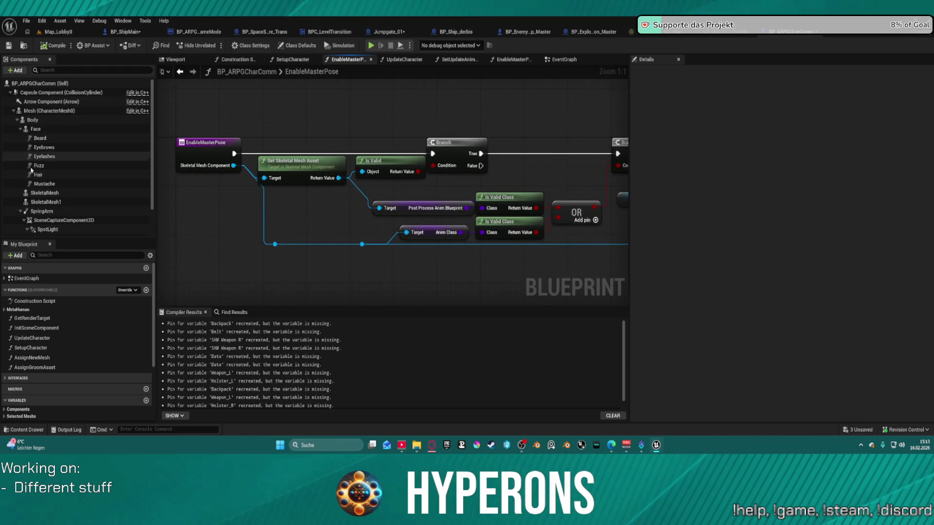
{"action": "left_click", "coordinate": [21, 129]}
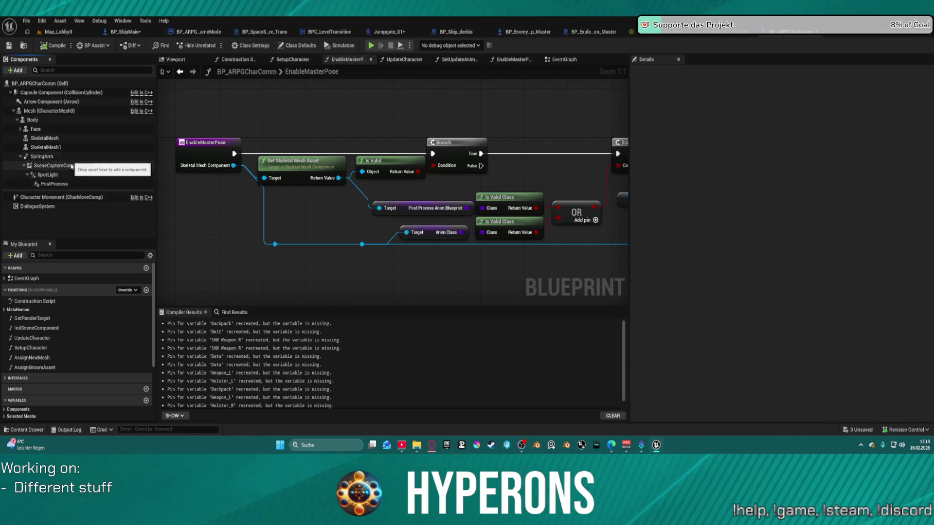
{"action": "left_click", "coordinate": [168, 60]}
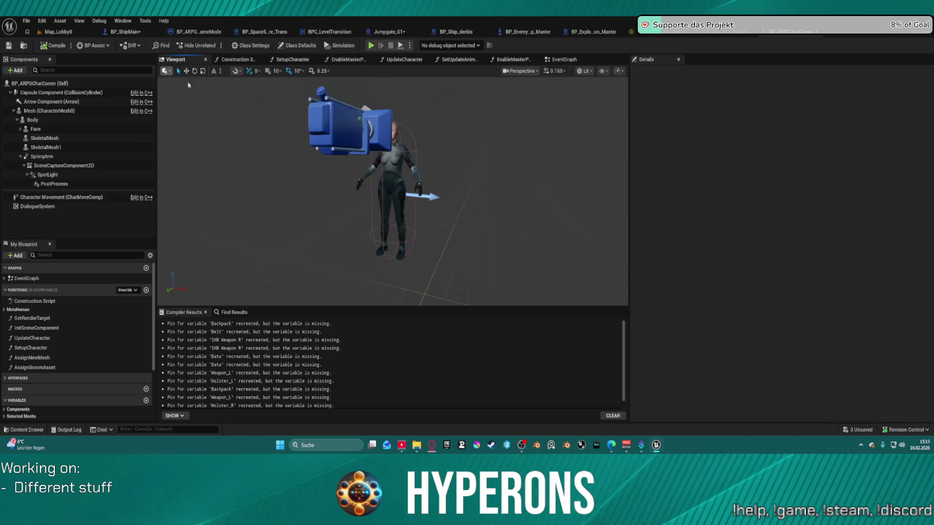
Frame and orbit the Body mesh, then add a LODSync component to the blueprint.
{"action": "double_click", "coordinate": [32, 119]}
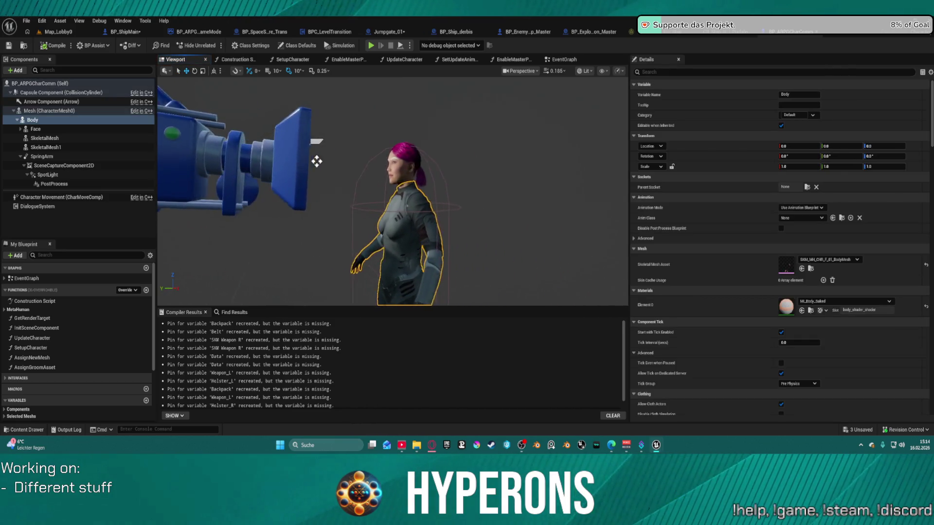
{"action": "left_click_drag", "start_coordinate": [329, 100], "coordinate": [485, 152]}
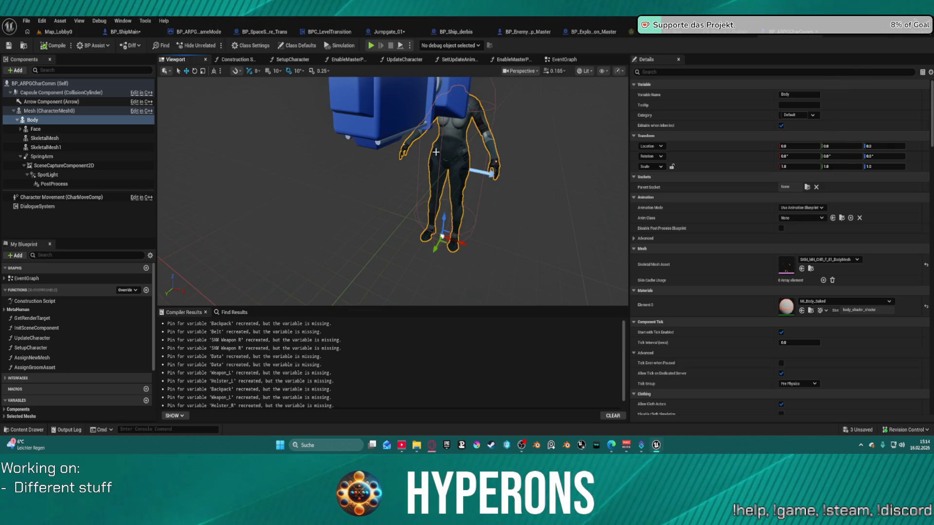
{"action": "left_click", "coordinate": [15, 71]}
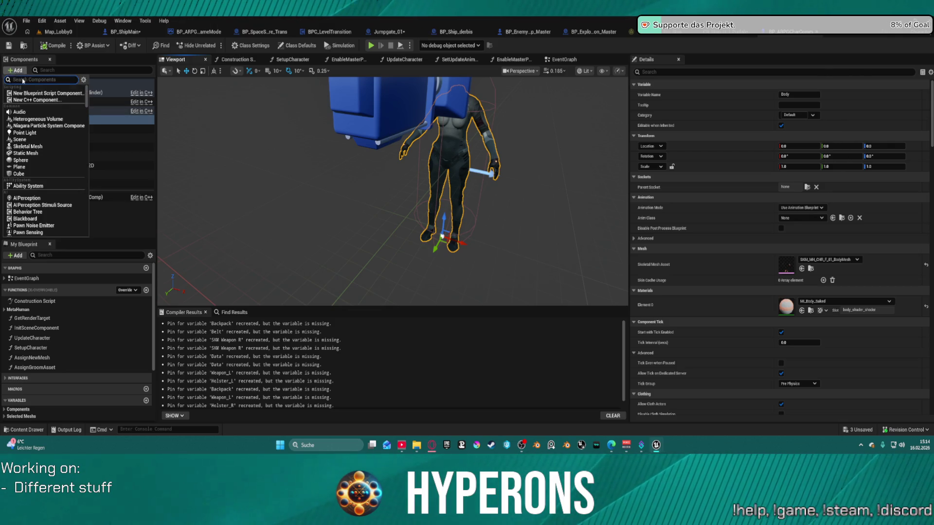
{"action": "type", "text": "kid"}
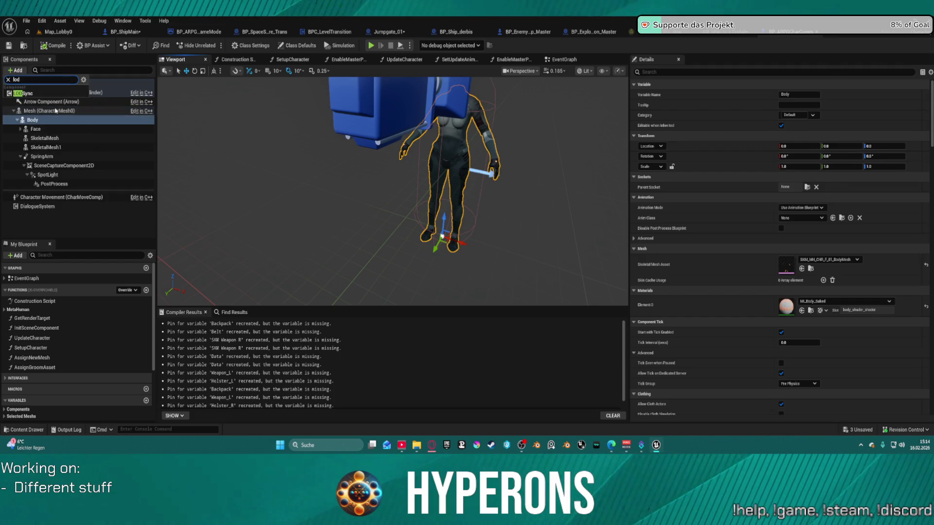
{"action": "left_click", "coordinate": [30, 93]}
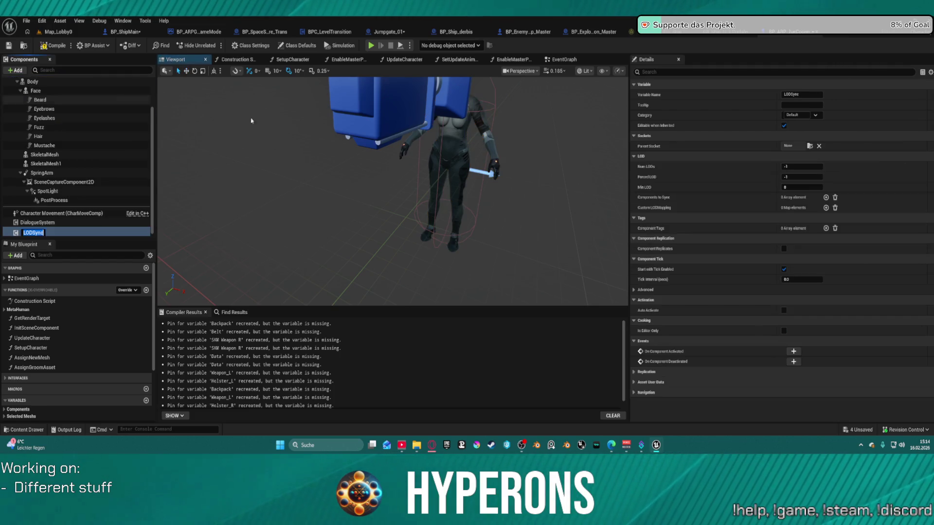
{"action": "key", "text": "Return"}
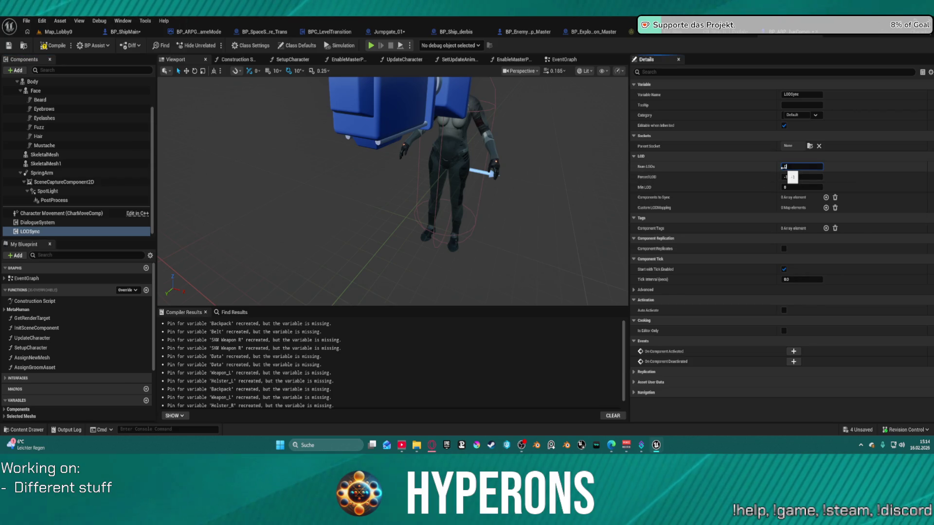
{"action": "type", "text": "8"}
Edit the LODSync Num LODs value, then return to the EnableMasterPose function graph.
{"action": "left_click", "coordinate": [450, 212]}
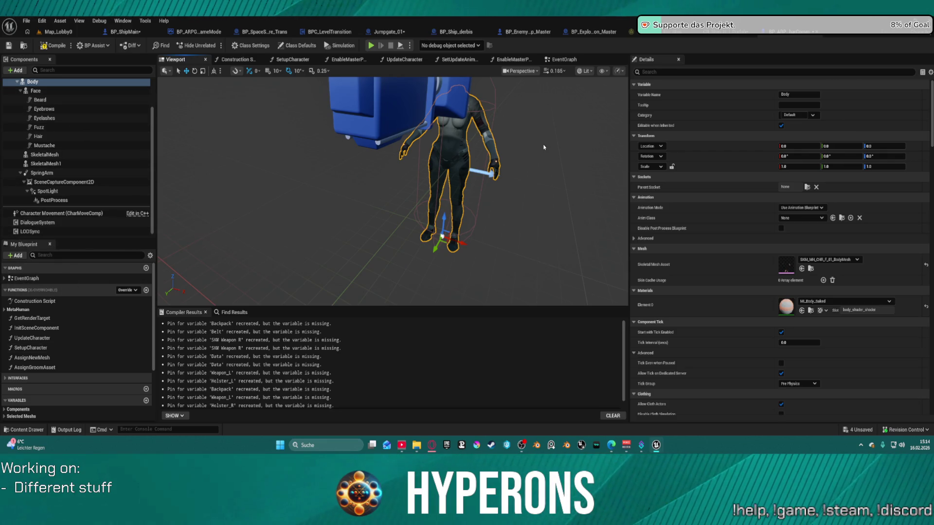
{"action": "left_click", "coordinate": [76, 232]}
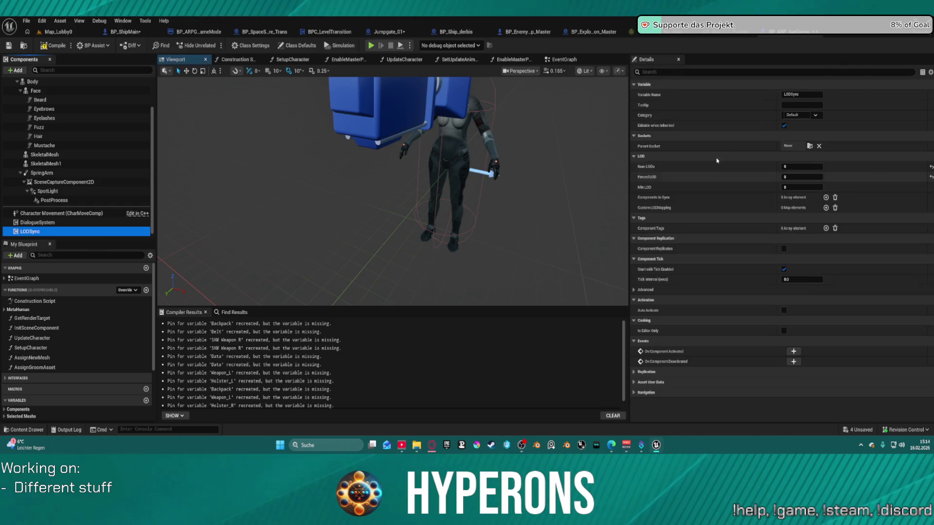
{"action": "left_click", "coordinate": [802, 167]}
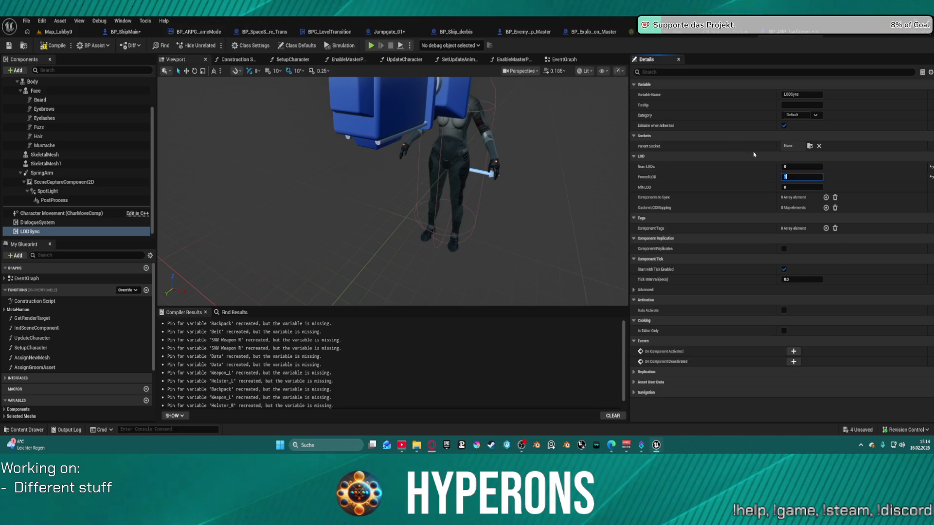
{"action": "left_click", "coordinate": [373, 173]}
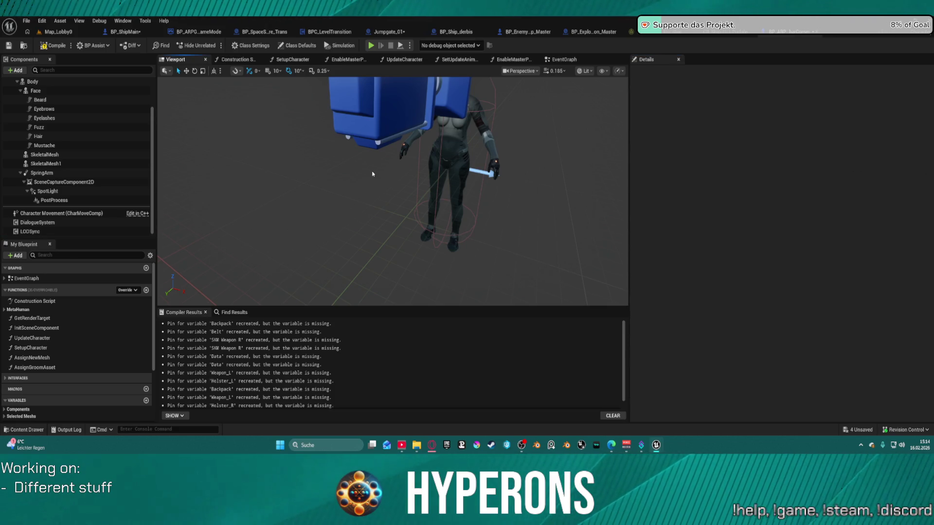
{"action": "scroll", "coordinate": [506, 150], "scroll_direction": "down", "scroll_amount": 5}
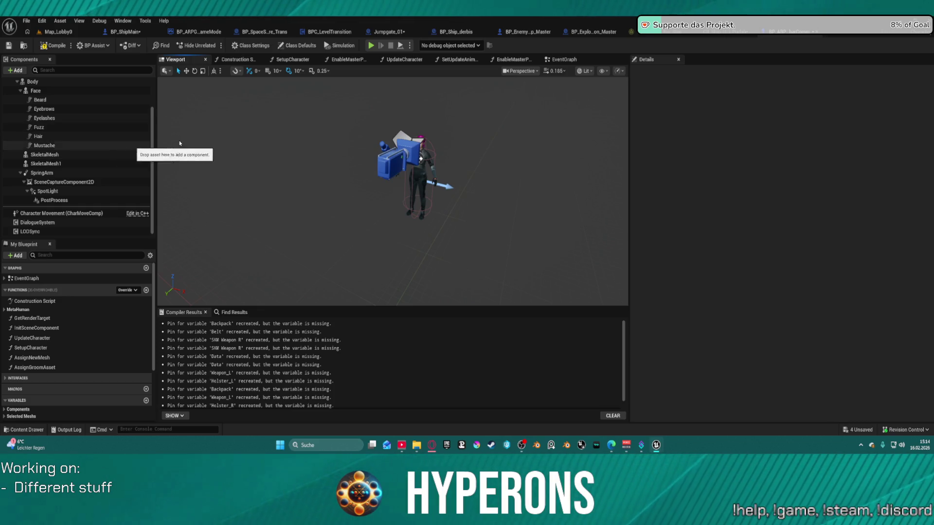
{"action": "key", "text": "ctrl+space"}
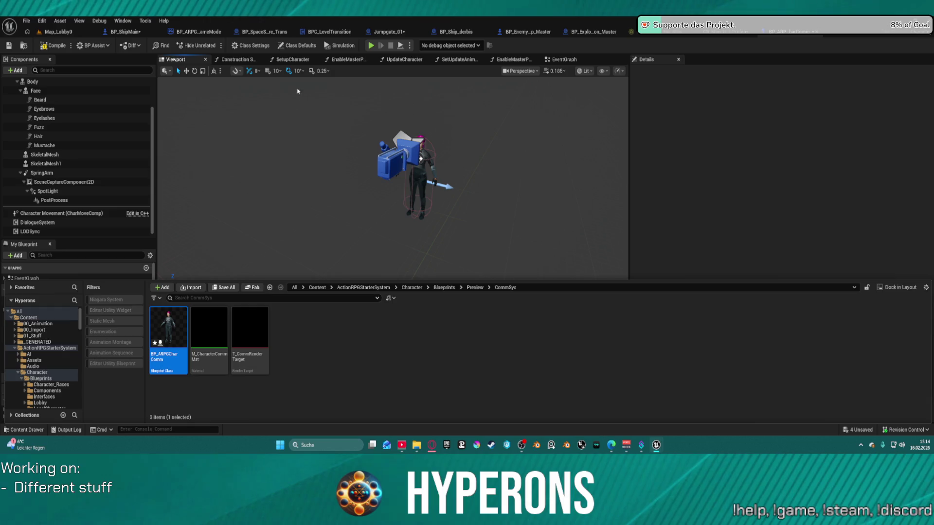
{"action": "left_click", "coordinate": [339, 60]}
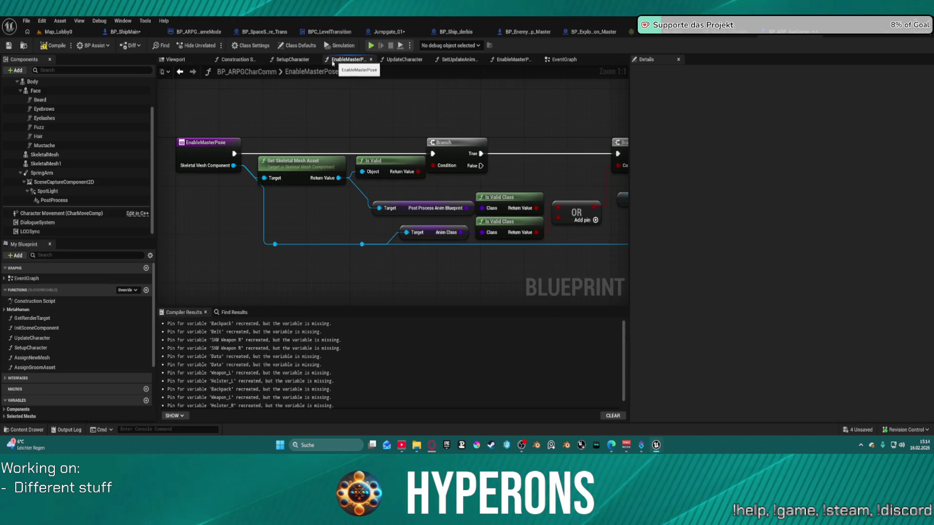
Review the mesh-setting nodes in the SetupCharacter and Construction Script graphs.
{"action": "scroll", "coordinate": [324, 112], "scroll_direction": "down", "scroll_amount": 1}
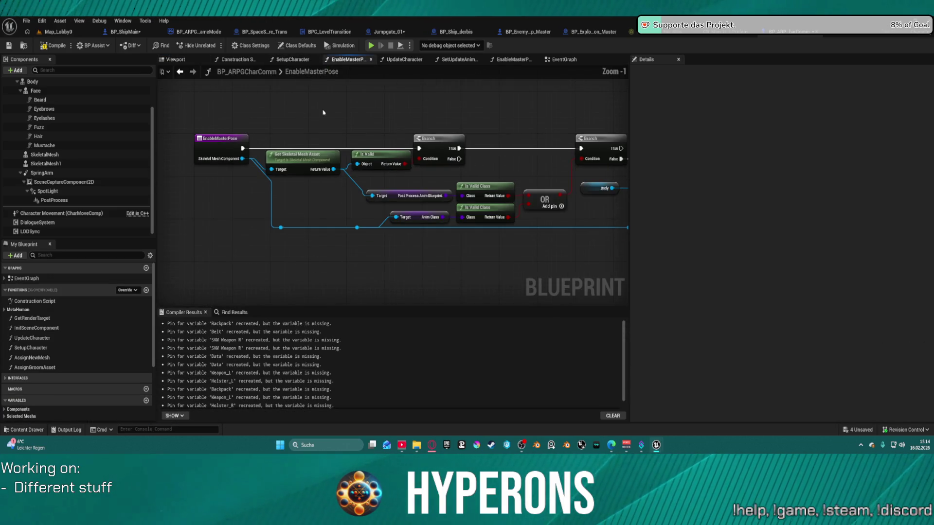
{"action": "left_click", "coordinate": [292, 60]}
{"action": "mouse_move", "coordinate": [408, 147]}
{"action": "left_mouse_down"}
{"action": "mouse_move", "coordinate": [359, 141]}
{"action": "mouse_move", "coordinate": [159, 158]}
{"action": "left_mouse_up"}
{"action": "mouse_move", "coordinate": [302, 204]}
{"action": "left_mouse_down"}
{"action": "mouse_move", "coordinate": [503, 99]}
{"action": "mouse_move", "coordinate": [410, 125]}
{"action": "left_mouse_up"}
{"action": "left_click", "coordinate": [237, 59]}
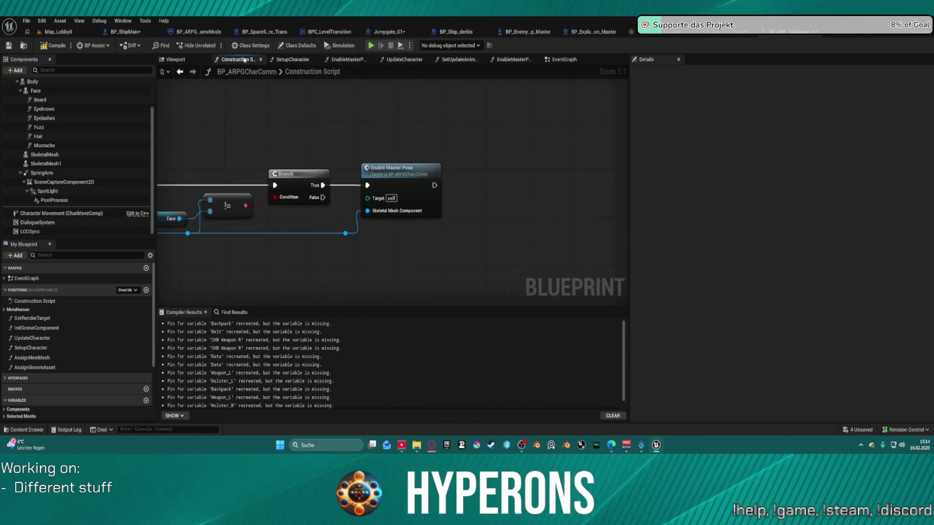
{"action": "left_click_drag", "start_coordinate": [235, 138], "coordinate": [586, 104]}
{"action": "scroll", "coordinate": [626, 227], "scroll_direction": "down", "scroll_amount": 4}
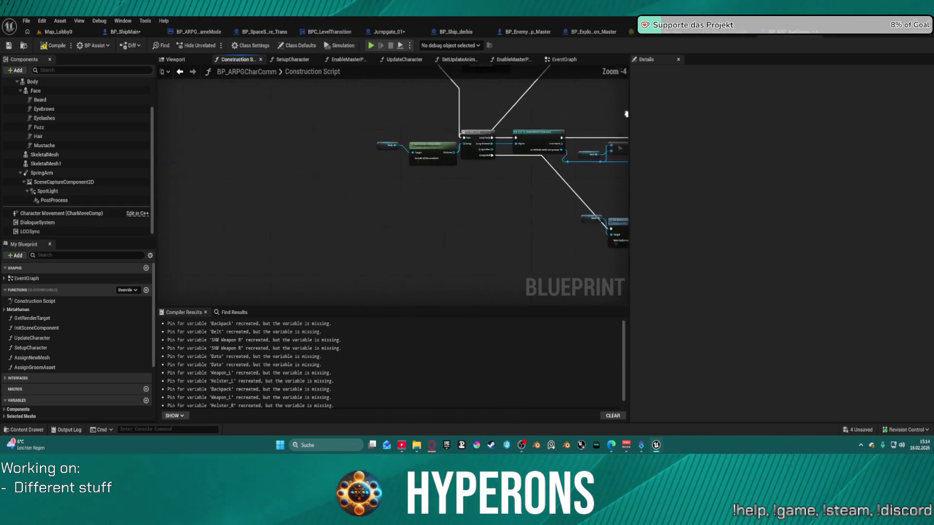
{"action": "left_click_drag", "start_coordinate": [590, 232], "coordinate": [418, 226]}
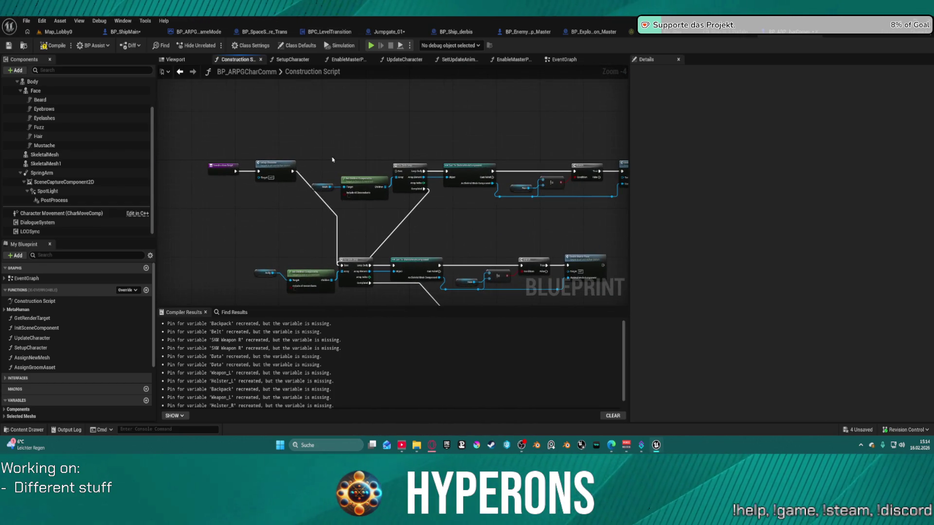
{"action": "mouse_move", "coordinate": [213, 147]}
{"action": "left_mouse_down"}
{"action": "mouse_move", "coordinate": [272, 168]}
{"action": "mouse_move", "coordinate": [258, 277]}
{"action": "mouse_move", "coordinate": [247, 264]}
{"action": "left_mouse_up"}
{"action": "scroll", "coordinate": [247, 264], "scroll_direction": "up", "scroll_amount": 3}
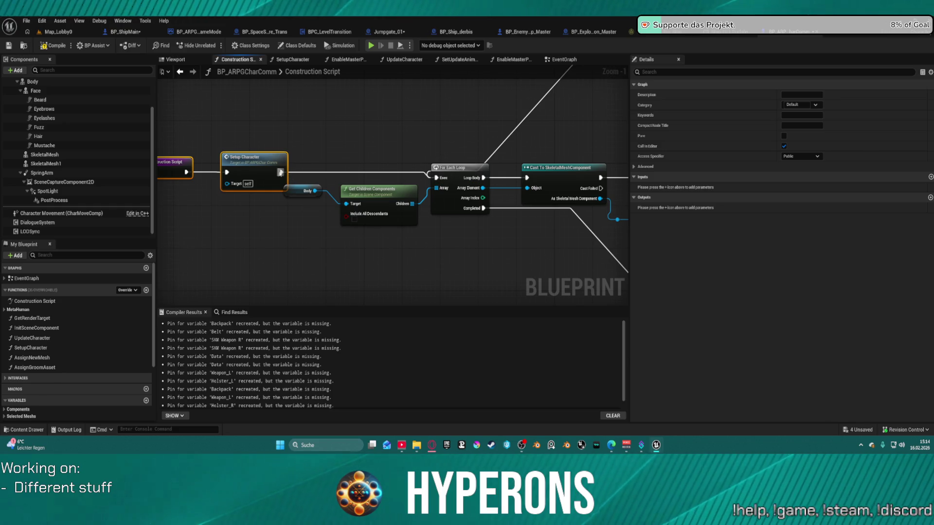
Open SetupCharacter from its call node and select the Visual Data Asset variable (default DA_Vis_Terran_F01).
{"action": "double_click", "coordinate": [271, 167]}
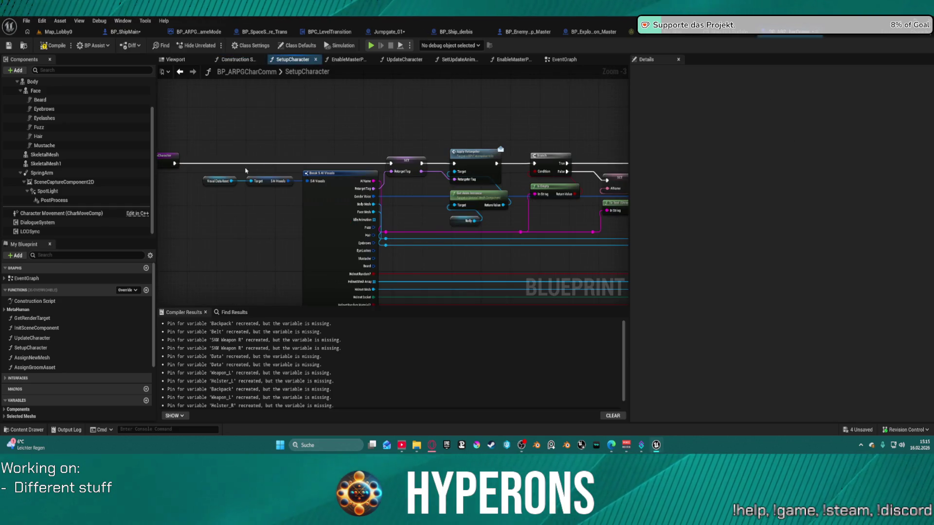
{"action": "left_click", "coordinate": [339, 87]}
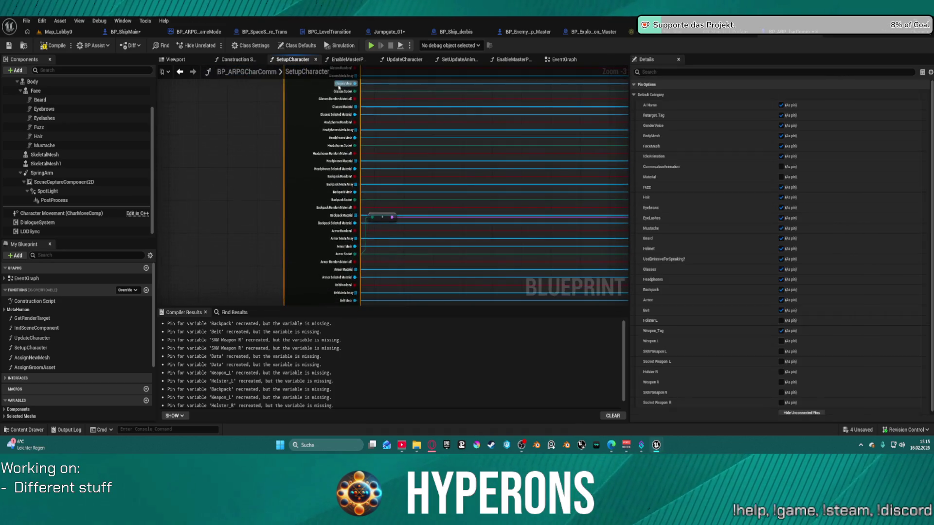
{"action": "left_click_drag", "start_coordinate": [347, 166], "coordinate": [473, 329]}
{"action": "mouse_move", "coordinate": [438, 185]}
{"action": "left_mouse_down"}
{"action": "mouse_move", "coordinate": [313, 311]}
{"action": "mouse_move", "coordinate": [312, 258]}
{"action": "left_mouse_up"}
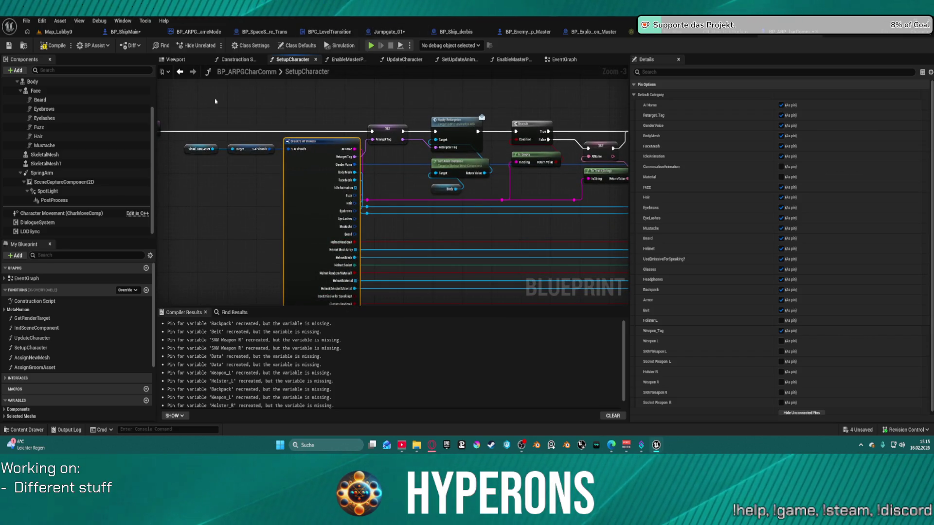
{"action": "left_click", "coordinate": [193, 150]}
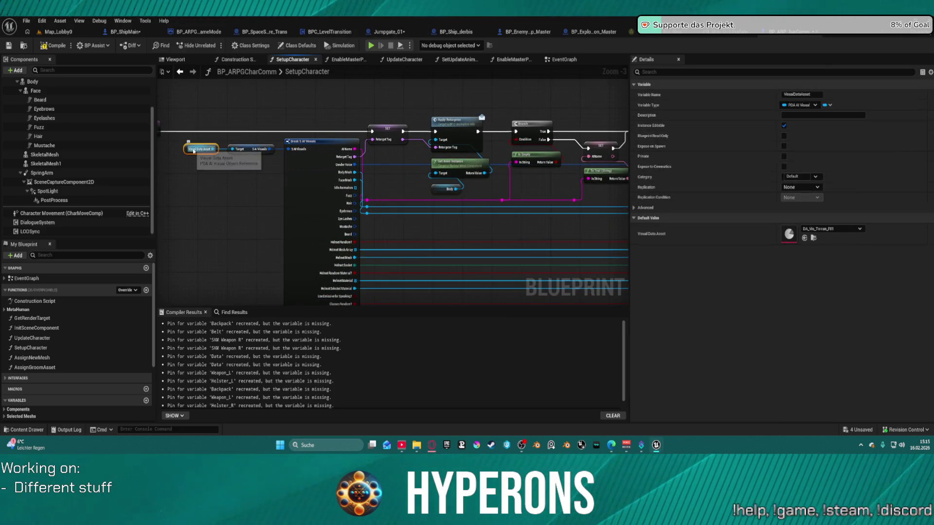
Locate and open the DA_SAi_Terran_Pirate_M01 data asset, then close it.
{"action": "left_click", "coordinate": [813, 238]}
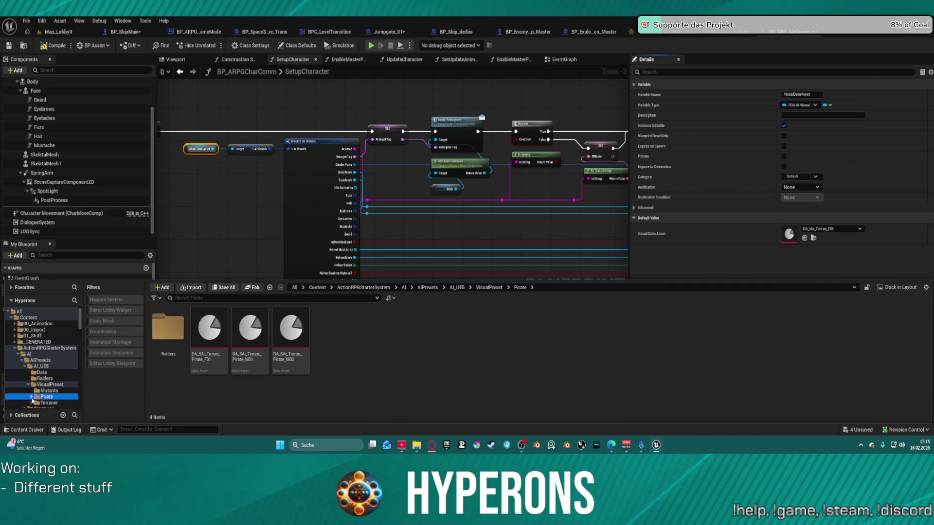
{"action": "double_click", "coordinate": [258, 334]}
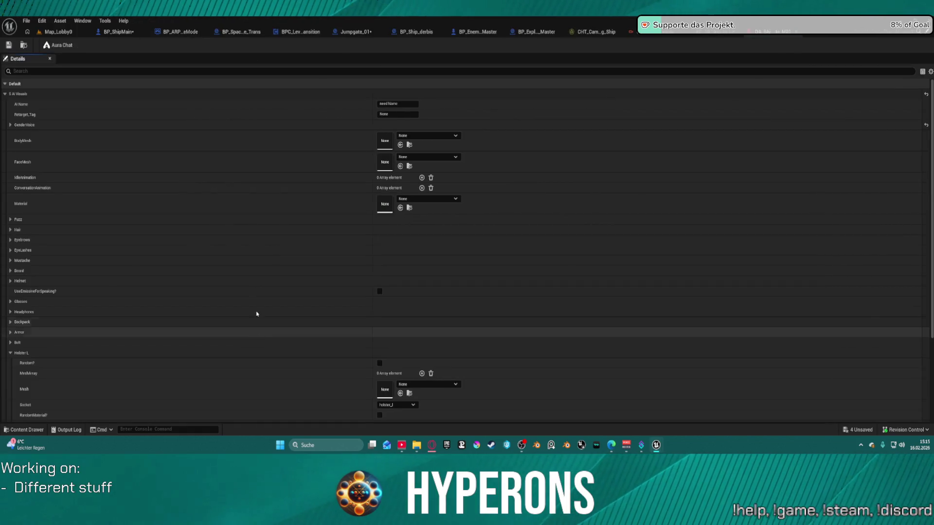
{"action": "middle_click", "coordinate": [776, 32]}
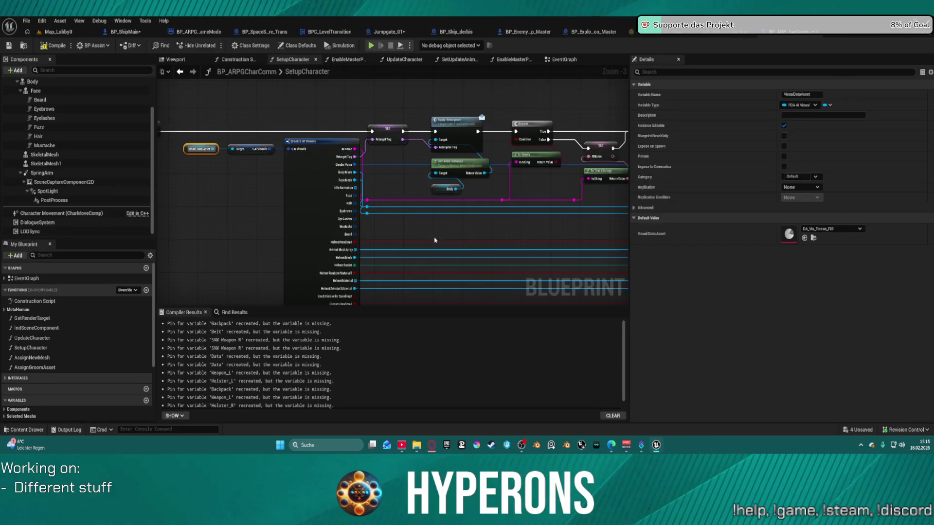
Toggle the Content Drawer over the Pirate folder and BP_ShipMain's Ships assets.
{"action": "key", "text": "ctrl+space"}
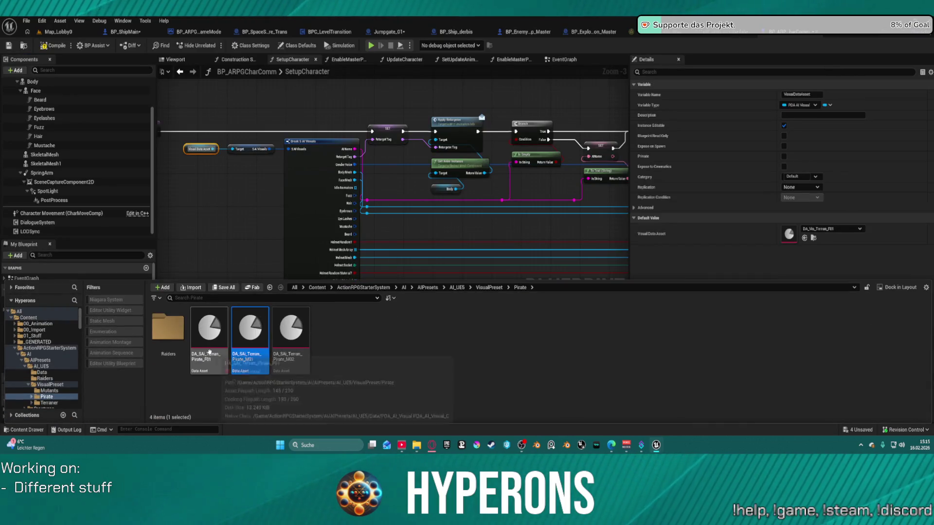
{"action": "left_click", "coordinate": [228, 206]}
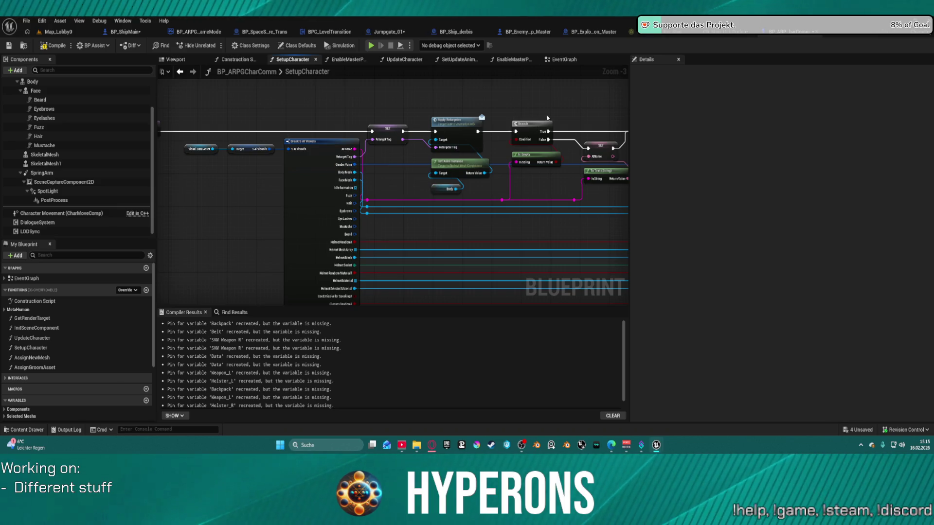
{"action": "key", "text": "ctrl+space"}
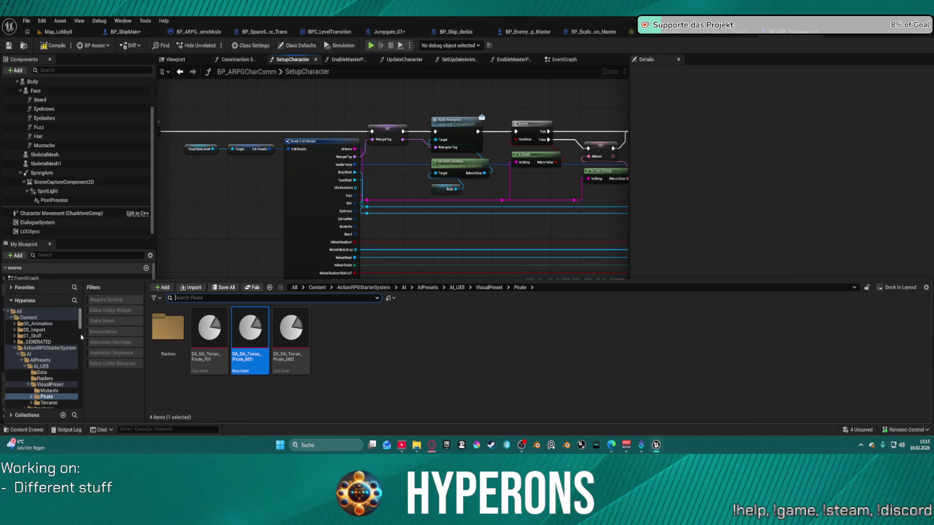
{"action": "scroll", "coordinate": [44, 336], "scroll_direction": "down", "scroll_amount": 3}
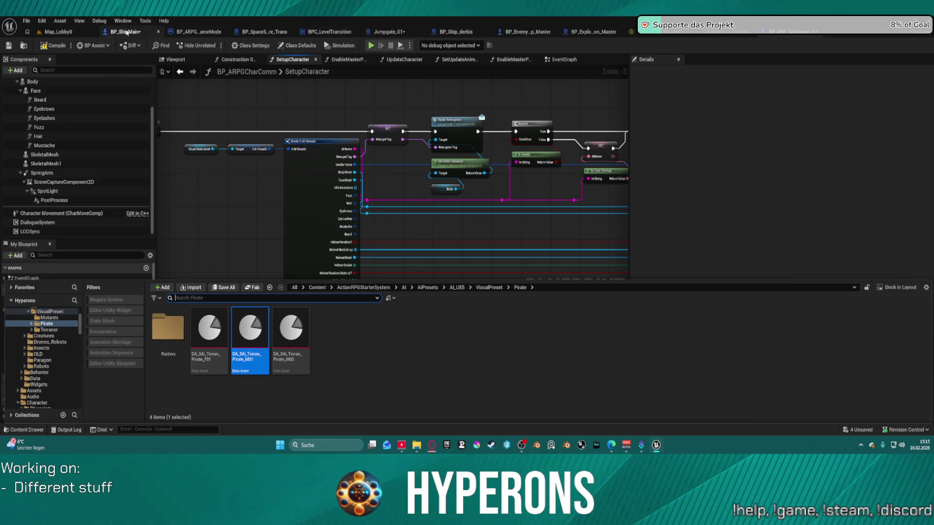
{"action": "key", "text": "ctrl+space"}
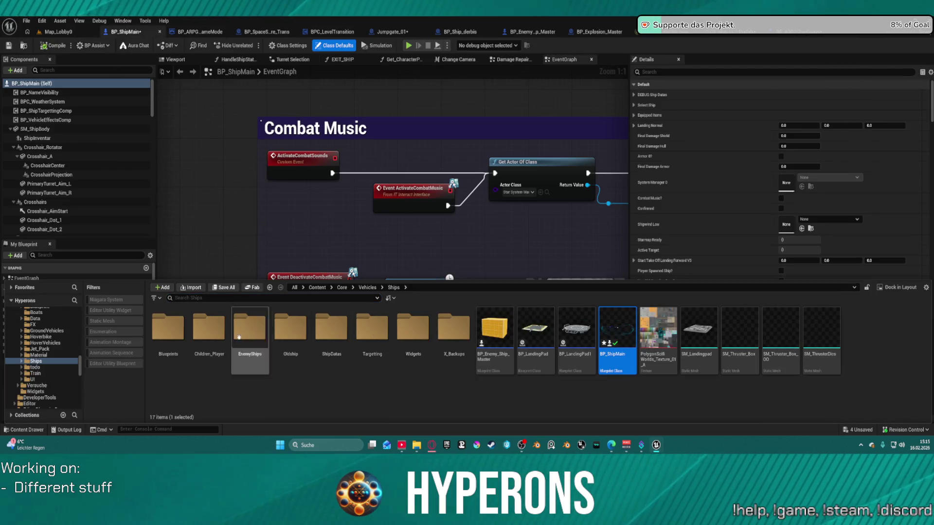
Open BP_Enemy_C50 from EnemyShips > Children_Enemy > New and its DA_Vis_Terran_M02 data asset.
{"action": "left_click", "coordinate": [253, 337]}
{"action": "double_click", "coordinate": [253, 337]}
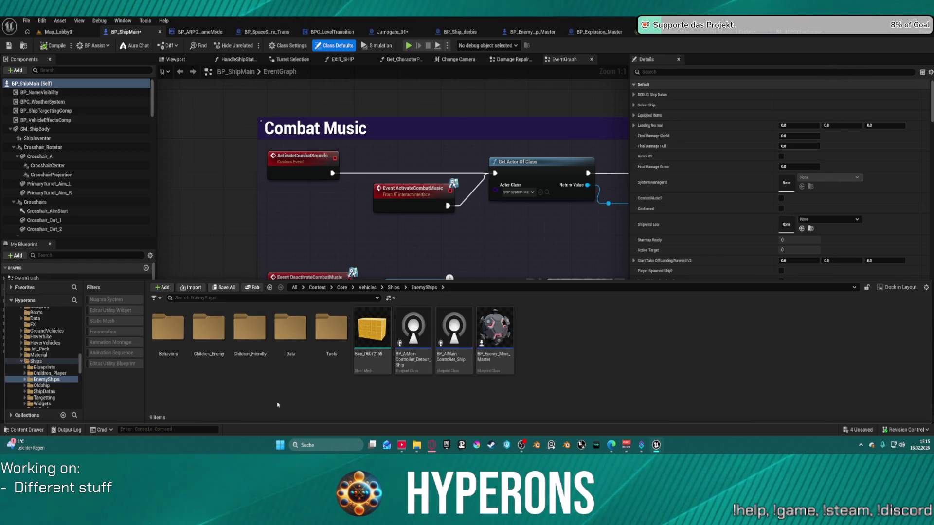
{"action": "double_click", "coordinate": [207, 323]}
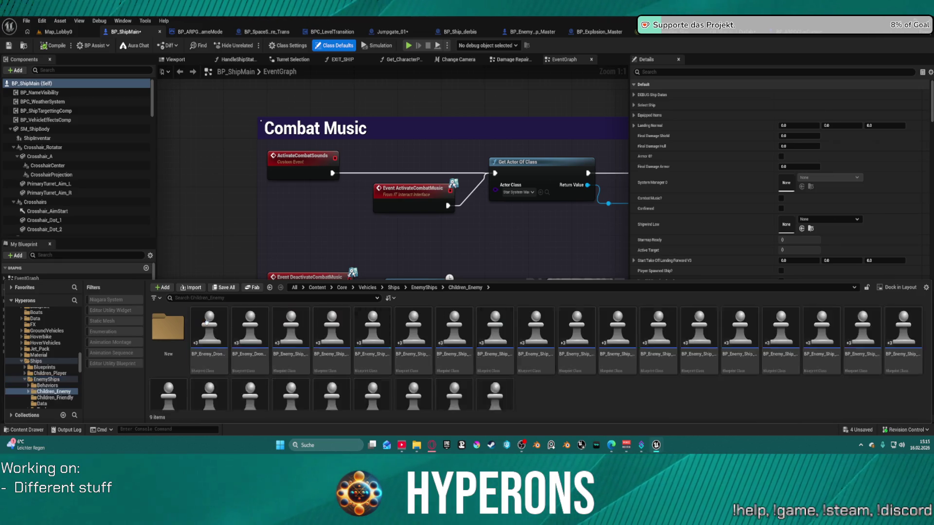
{"action": "scroll", "coordinate": [481, 340], "scroll_direction": "down", "scroll_amount": 1}
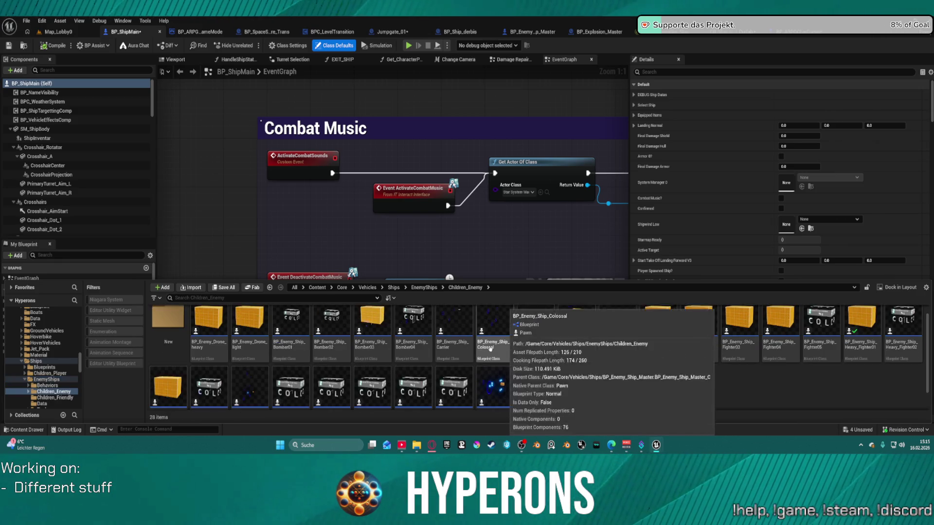
{"action": "double_click", "coordinate": [178, 339]}
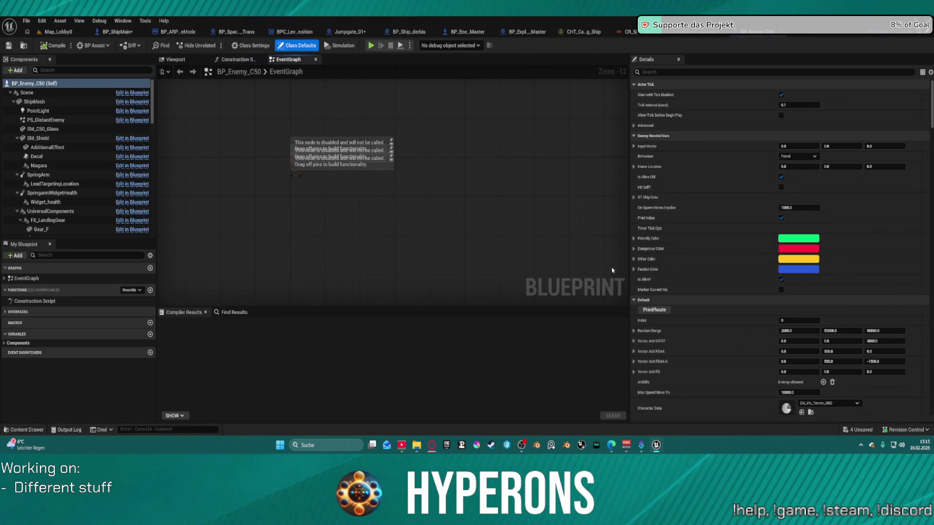
{"action": "scroll", "coordinate": [801, 282], "scroll_direction": "down", "scroll_amount": 5}
{"action": "left_click", "coordinate": [811, 292]}
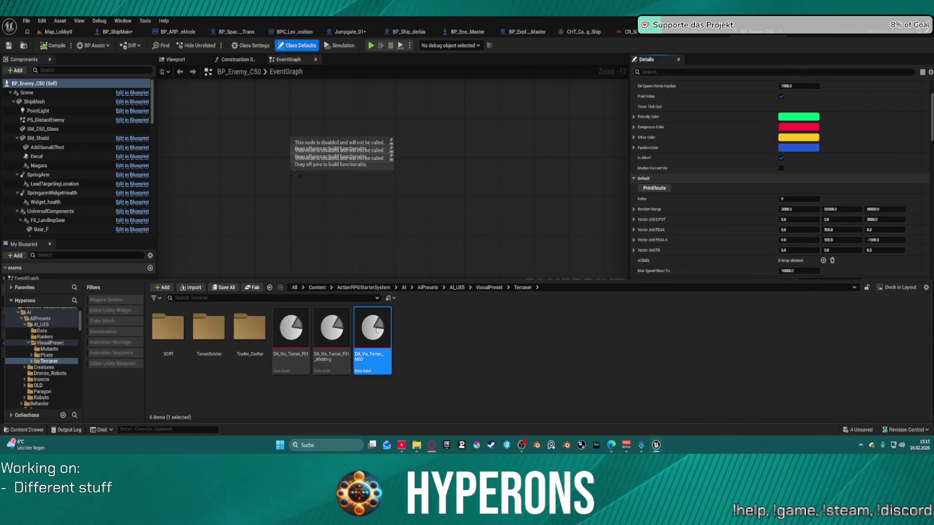
{"action": "double_click", "coordinate": [377, 331]}
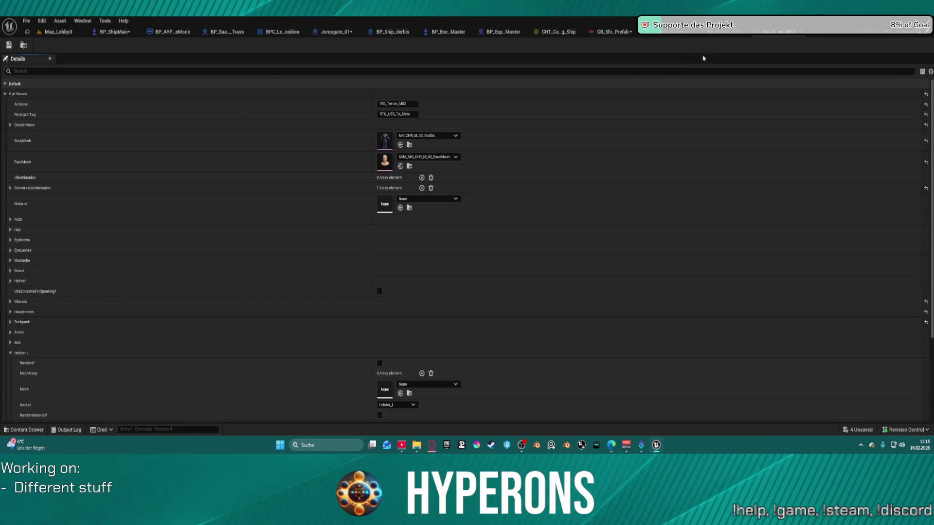
{"action": "key", "text": "ctrl+Tab"}
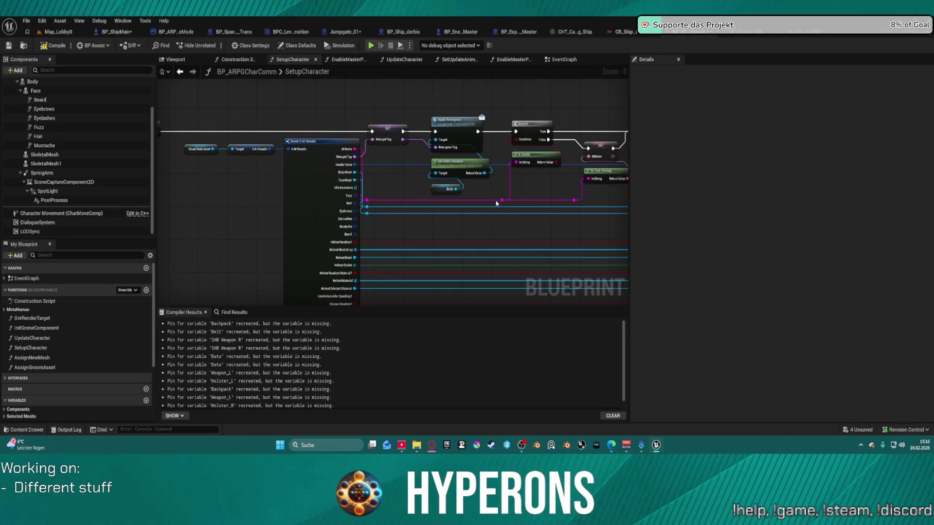
Move the Break S AI Visuals node and pan the EventGraph to the child-component loop.
{"action": "mouse_move", "coordinate": [330, 173]}
{"action": "left_mouse_down"}
{"action": "mouse_move", "coordinate": [308, 218]}
{"action": "mouse_move", "coordinate": [316, 220]}
{"action": "mouse_move", "coordinate": [310, 209]}
{"action": "left_mouse_up"}
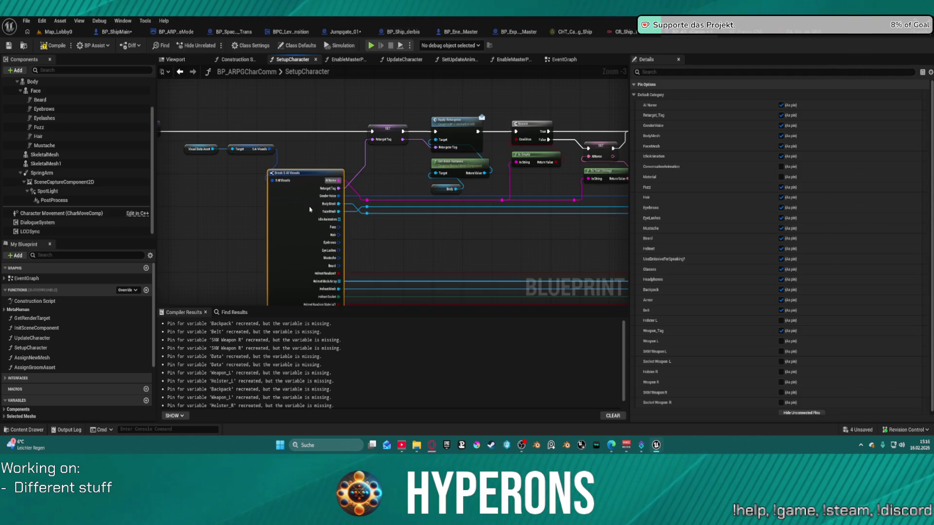
{"action": "mouse_move", "coordinate": [397, 218]}
{"action": "left_mouse_down"}
{"action": "mouse_move", "coordinate": [271, 194]}
{"action": "mouse_move", "coordinate": [278, 146]}
{"action": "mouse_move", "coordinate": [249, 102]}
{"action": "left_mouse_up"}
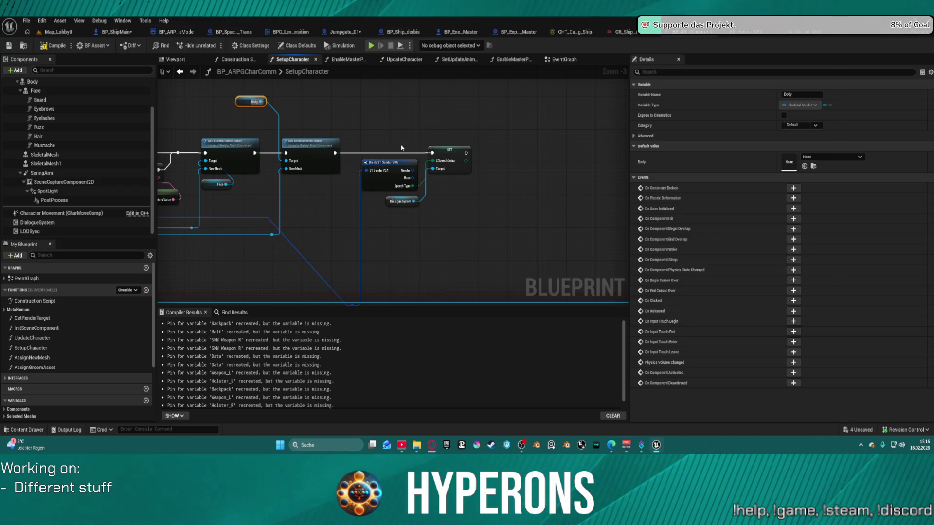
{"action": "left_click", "coordinate": [558, 58]}
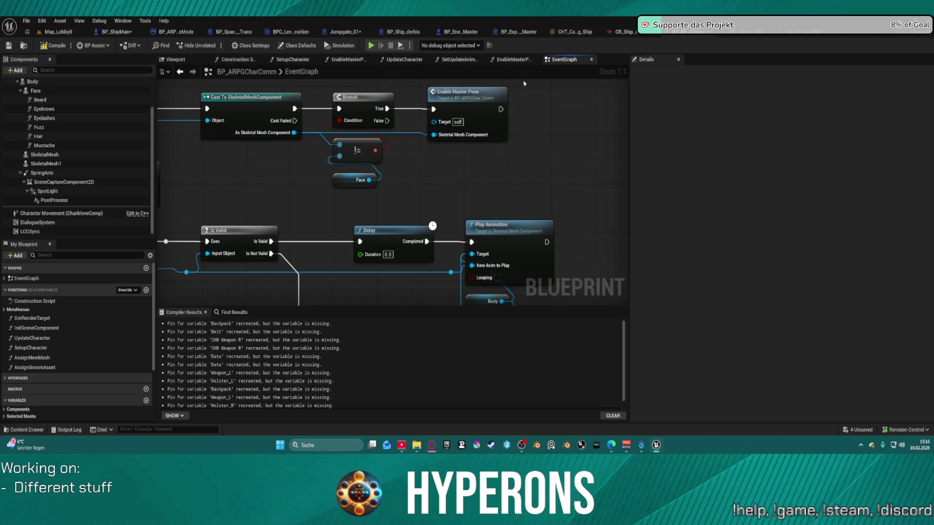
{"action": "scroll", "coordinate": [367, 154], "scroll_direction": "down", "scroll_amount": 3}
{"action": "mouse_move", "coordinate": [176, 202]}
{"action": "left_mouse_down"}
{"action": "mouse_move", "coordinate": [295, 199]}
{"action": "mouse_move", "coordinate": [401, 216]}
{"action": "left_mouse_up"}
{"action": "scroll", "coordinate": [90, 120], "scroll_direction": "up", "scroll_amount": 2}
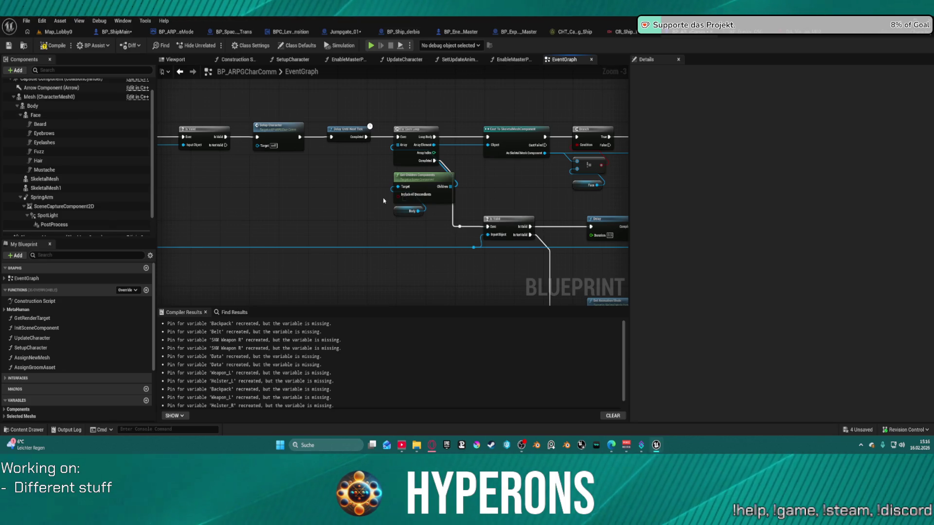
Inspect the character mesh, Body, Face, SkeletalMesh and SkeletalMesh1 components' meshes and materials.
{"action": "left_click", "coordinate": [33, 98]}
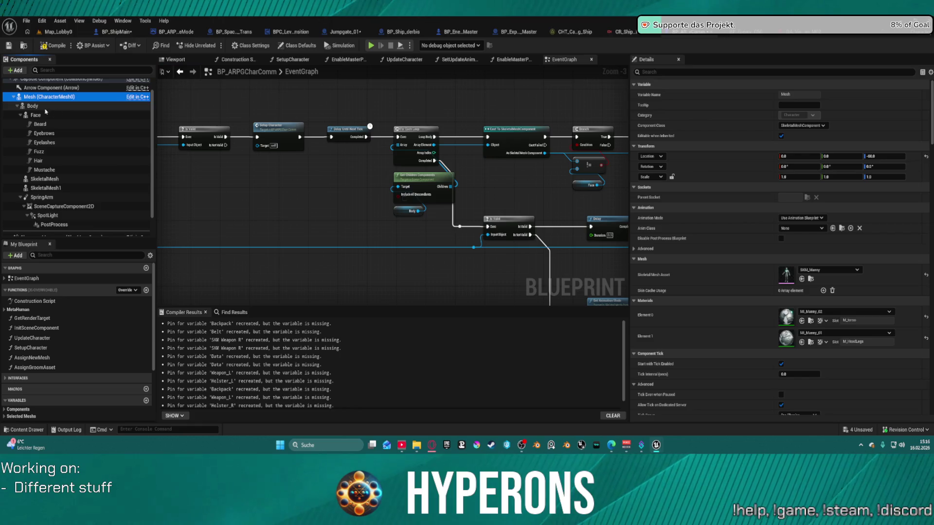
{"action": "left_click", "coordinate": [31, 107]}
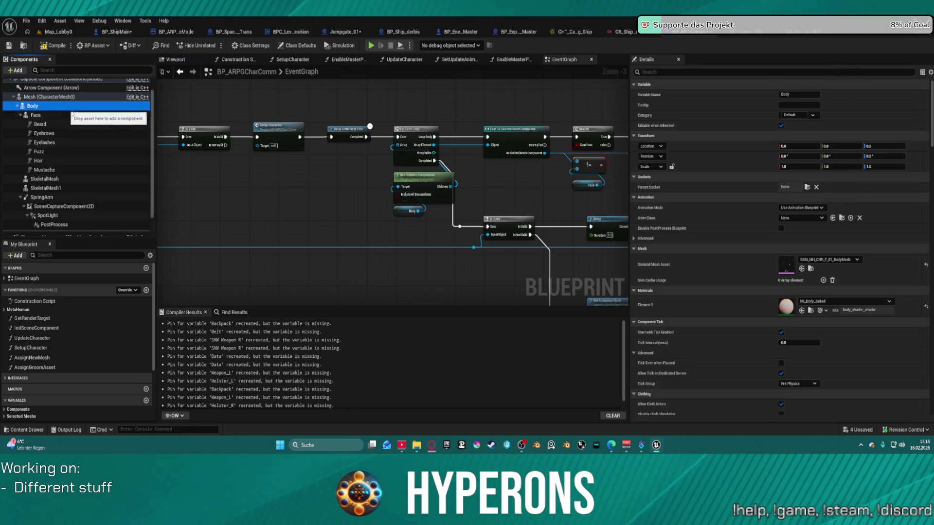
{"action": "left_click", "coordinate": [45, 115]}
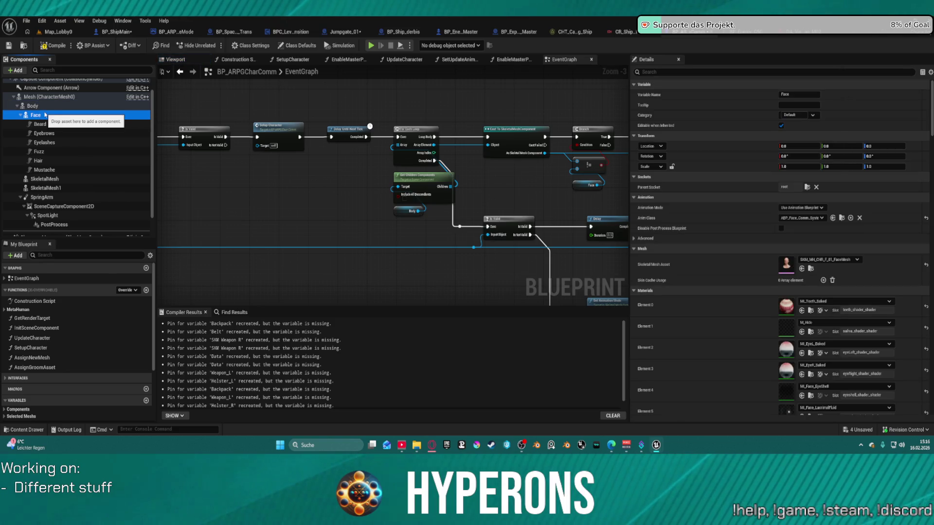
{"action": "left_click", "coordinate": [42, 107]}
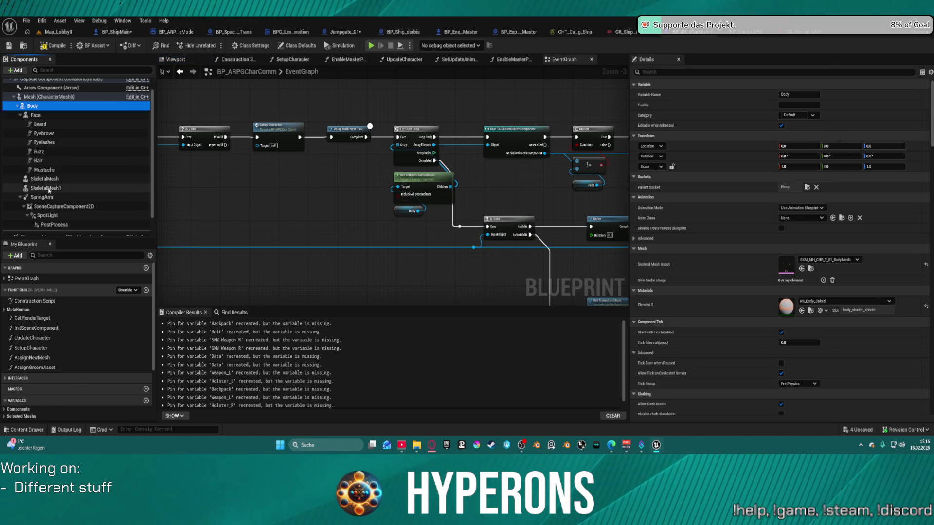
{"action": "left_click", "coordinate": [43, 179]}
{"action": "left_click", "coordinate": [45, 188]}
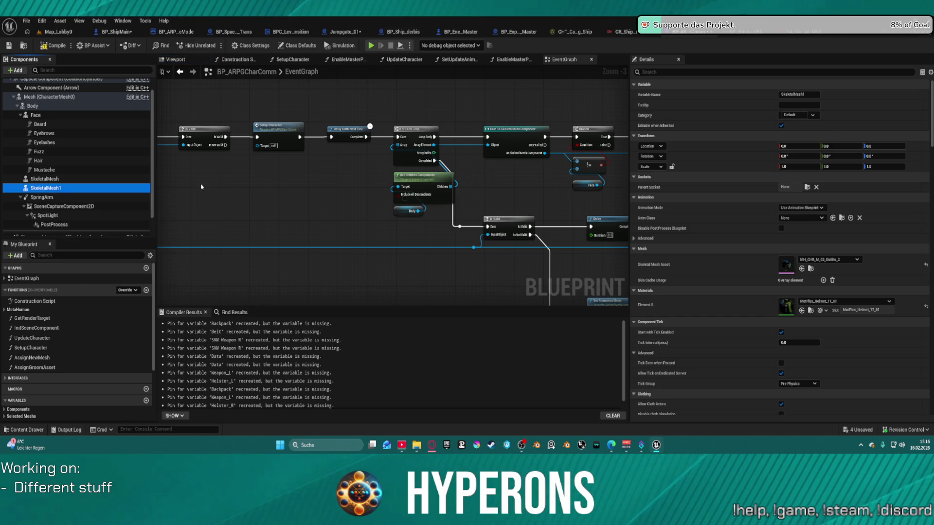
{"action": "scroll", "coordinate": [76, 178], "scroll_direction": "down", "scroll_amount": 2}
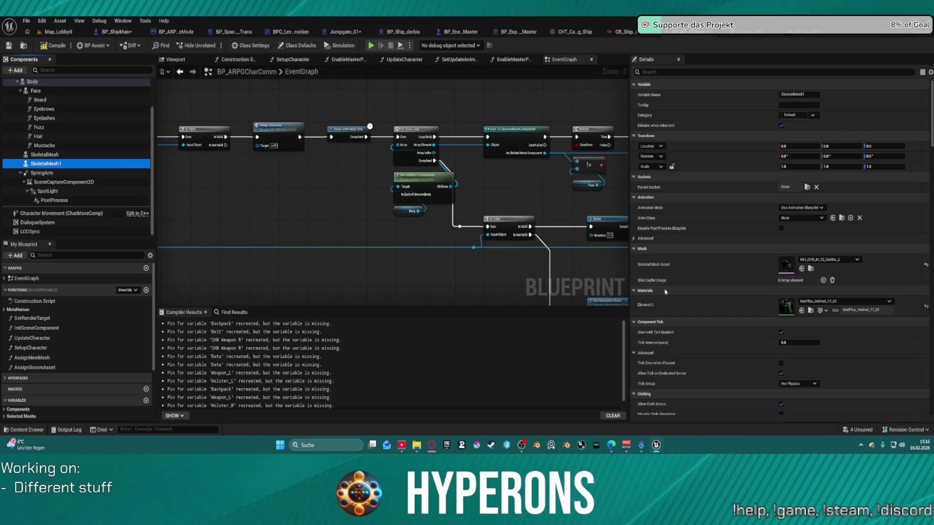
Open SkeletalMesh1's goggled helmet mesh, check the visual data asset, then return to Map_Lobby0.
{"action": "left_click", "coordinate": [790, 266]}
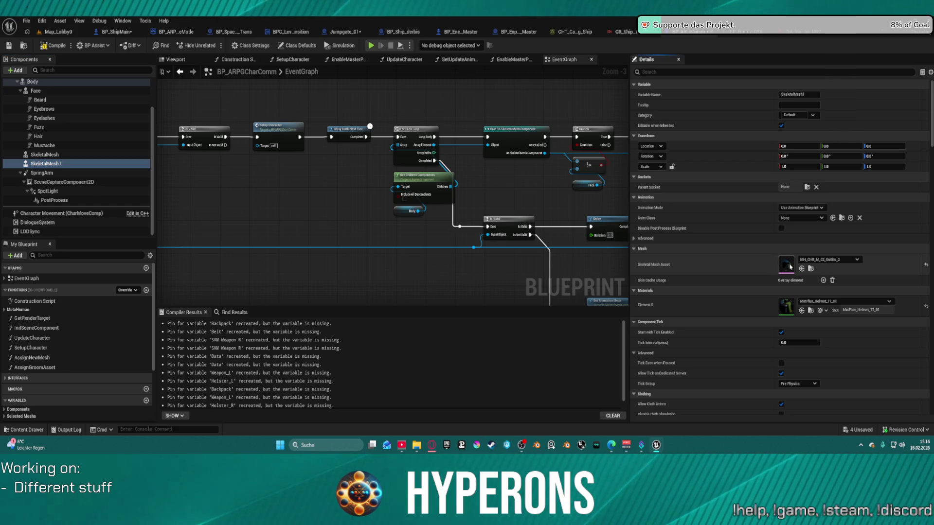
{"action": "double_click", "coordinate": [791, 267]}
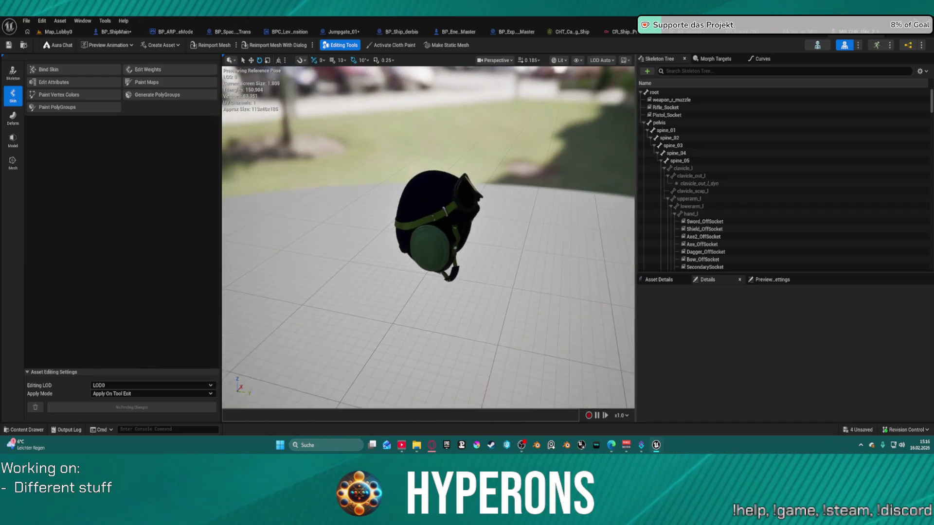
{"action": "left_click", "coordinate": [840, 33]}
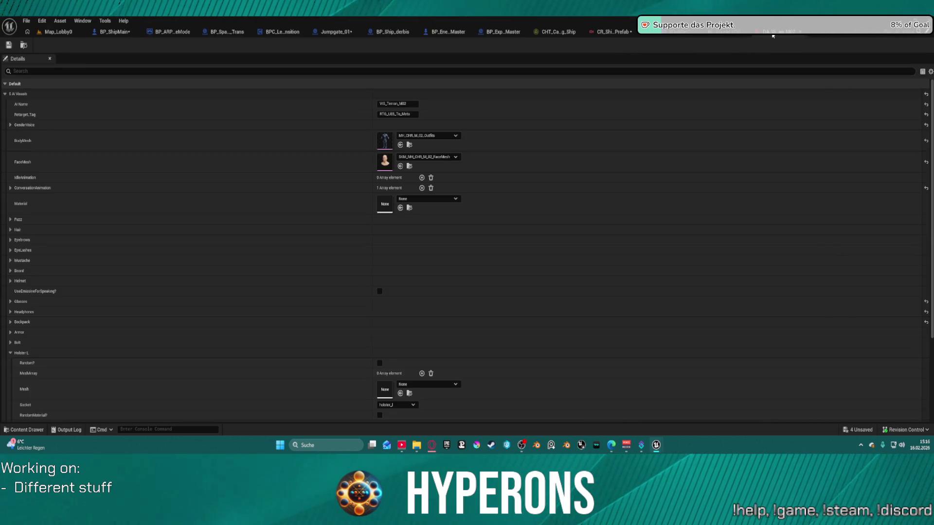
{"action": "left_click", "coordinate": [56, 32]}
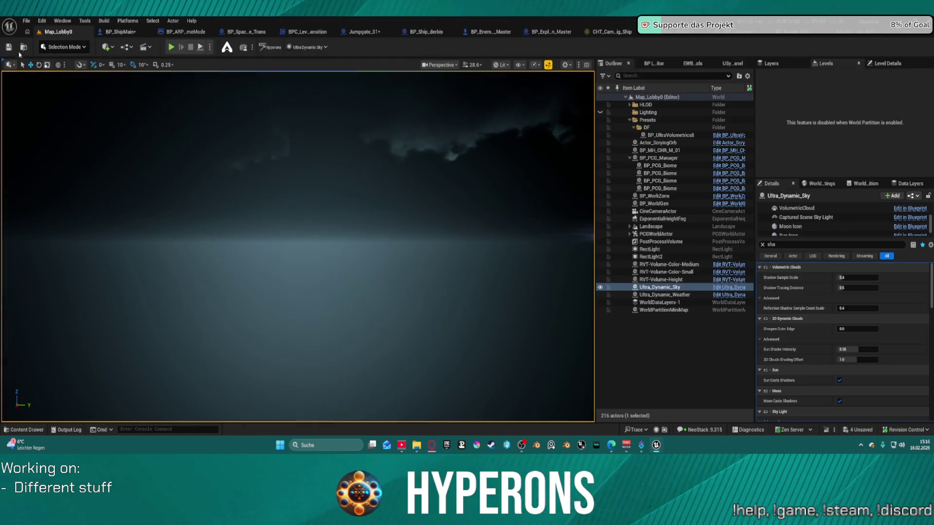
Look through File > Recent Levels without choosing one.
{"action": "left_click", "coordinate": [26, 21]}
{"action": "mouse_move", "coordinate": [65, 76]}
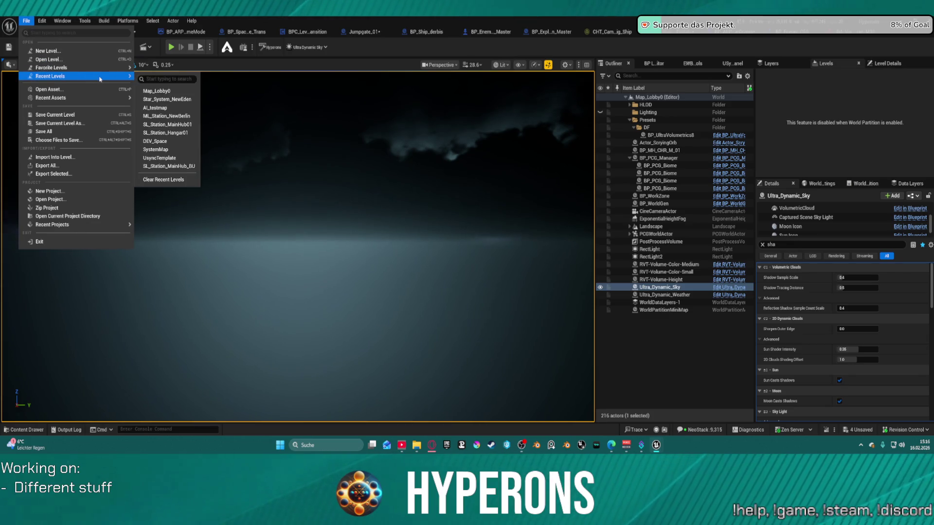
{"action": "left_click", "coordinate": [362, 198]}
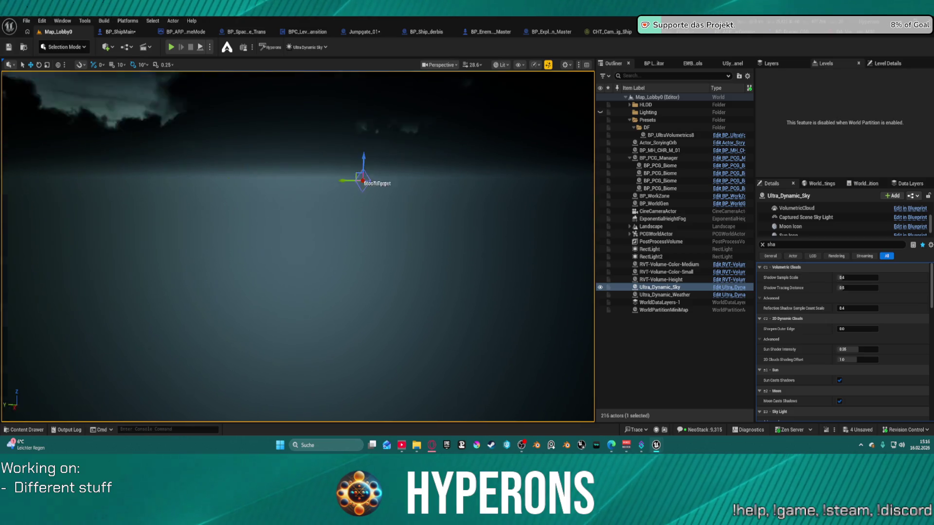
Locate BP_ARPGCharComm in the content browser with Browse to Asset, then return to the level.
{"action": "key", "text": "ctrl+space"}
{"action": "key", "text": "ctrl+space"}
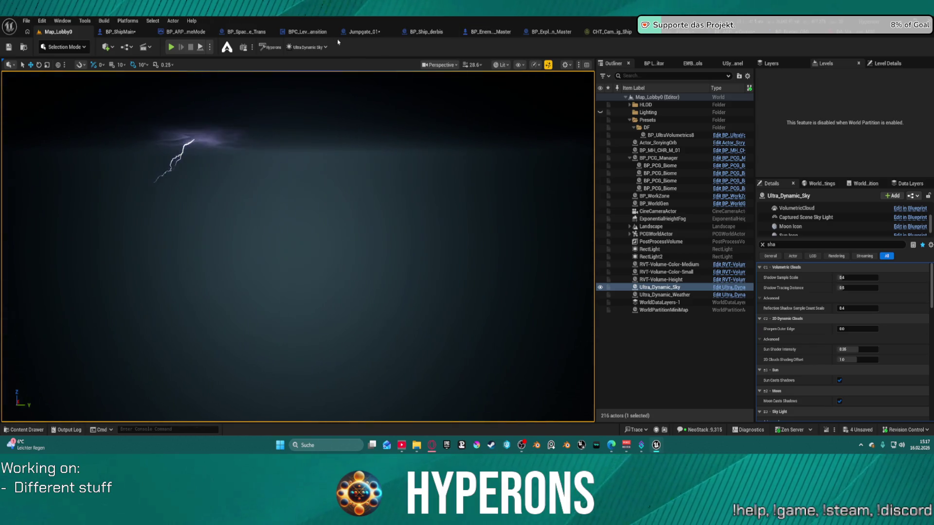
{"action": "key", "text": "ctrl+space"}
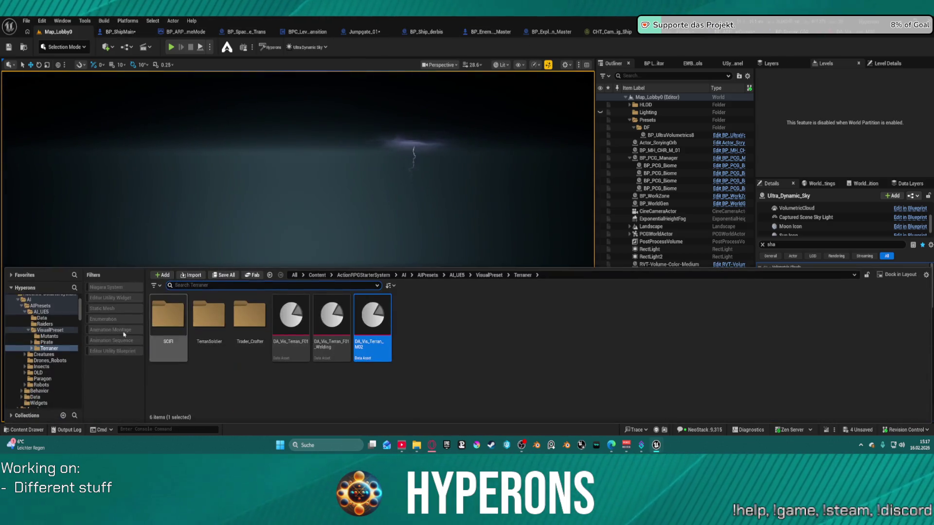
{"action": "left_click", "coordinate": [735, 35]}
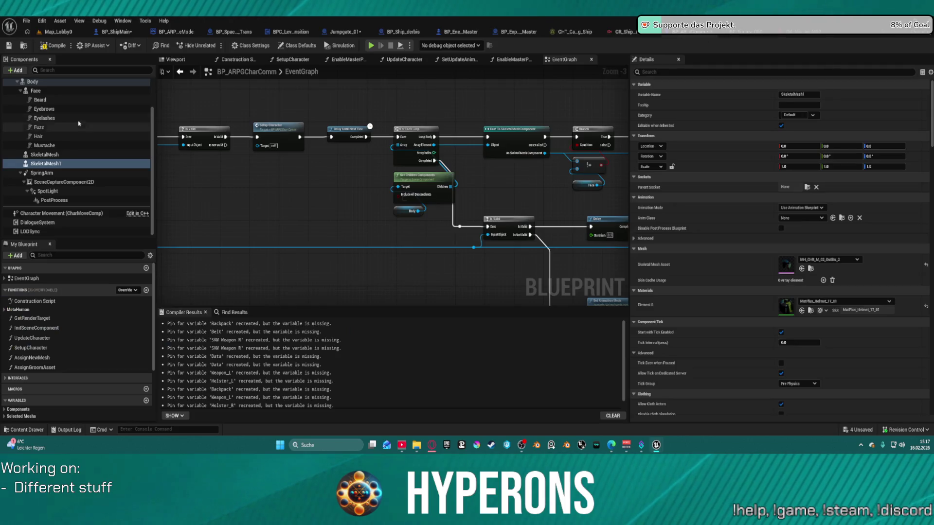
{"action": "left_click", "coordinate": [27, 48]}
{"action": "left_click", "coordinate": [243, 219]}
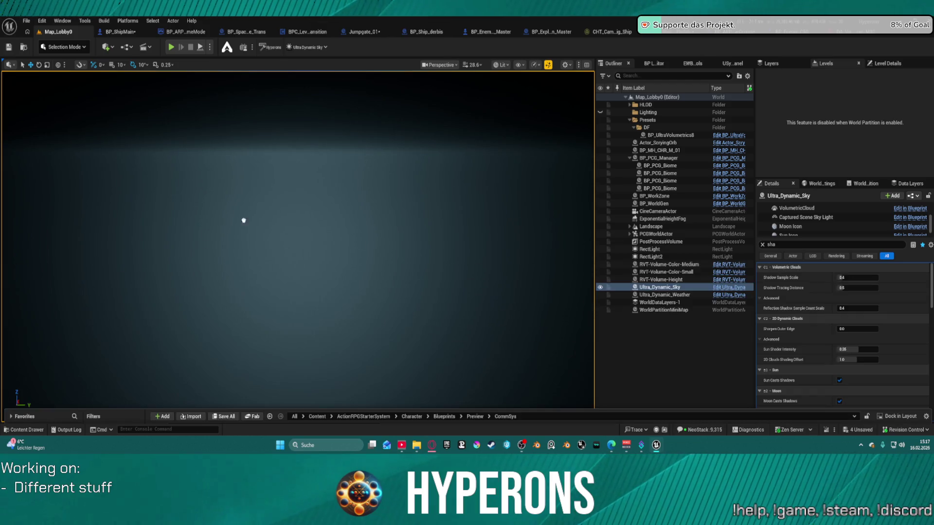
Place a BP_ARPGCharComm actor in the Map_Lobby0 level and frame it in view.
{"action": "left_click_drag", "start_coordinate": [314, 316], "coordinate": [315, 316]}
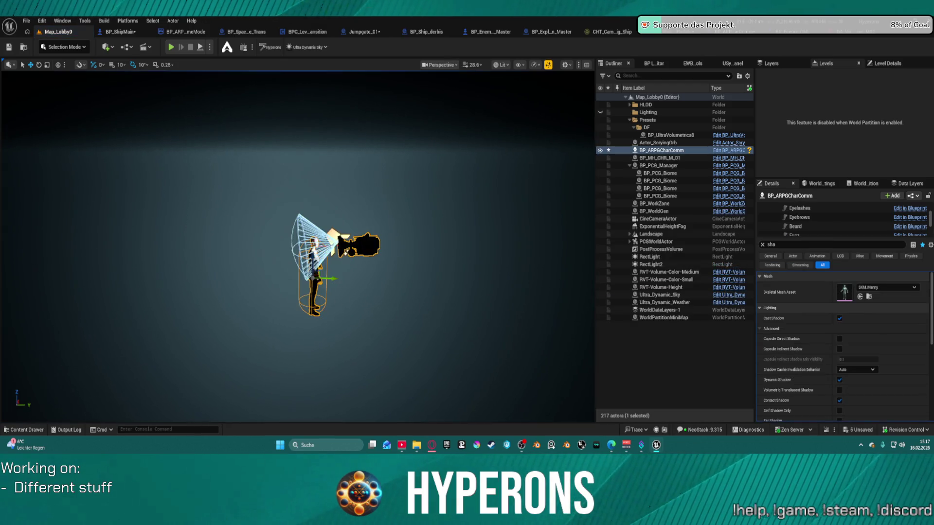
{"action": "key", "text": "f"}
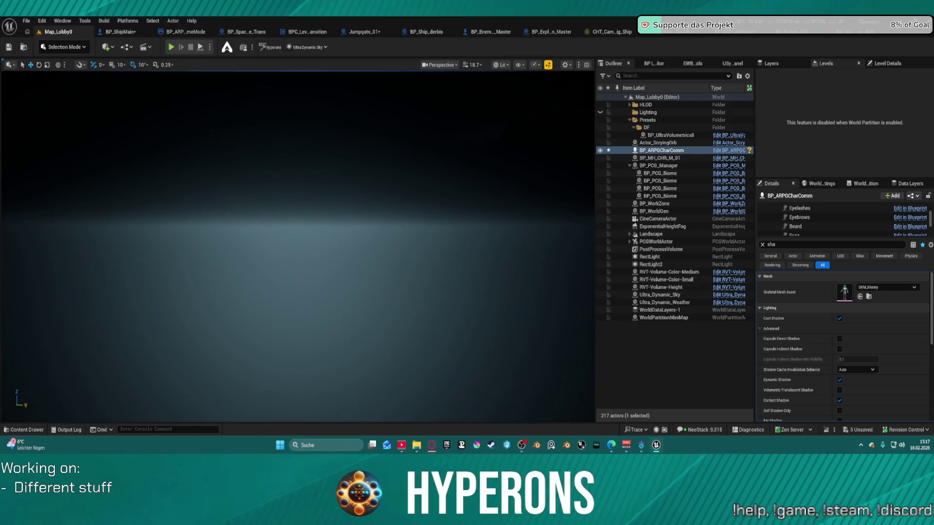
{"action": "scroll", "coordinate": [298, 243], "scroll_direction": "down", "scroll_amount": 3}
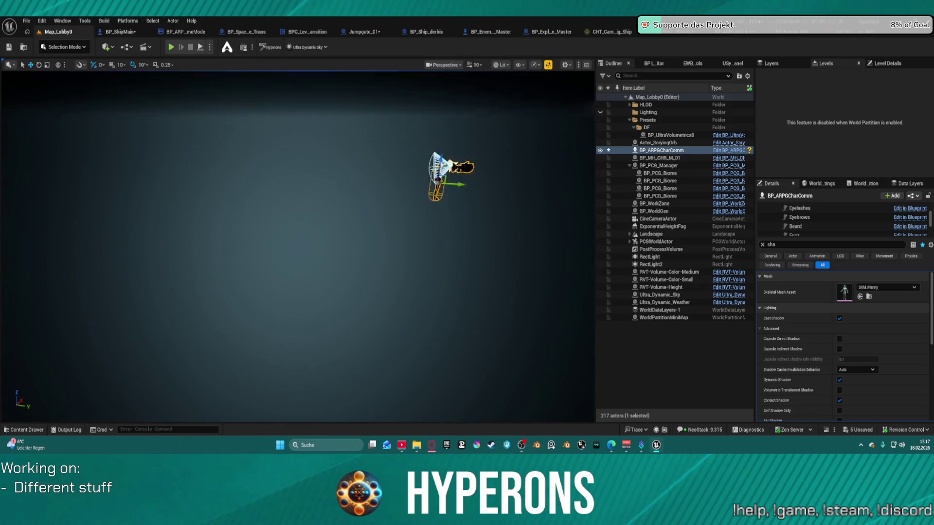
{"action": "scroll", "coordinate": [298, 243], "scroll_direction": "down", "scroll_amount": 2}
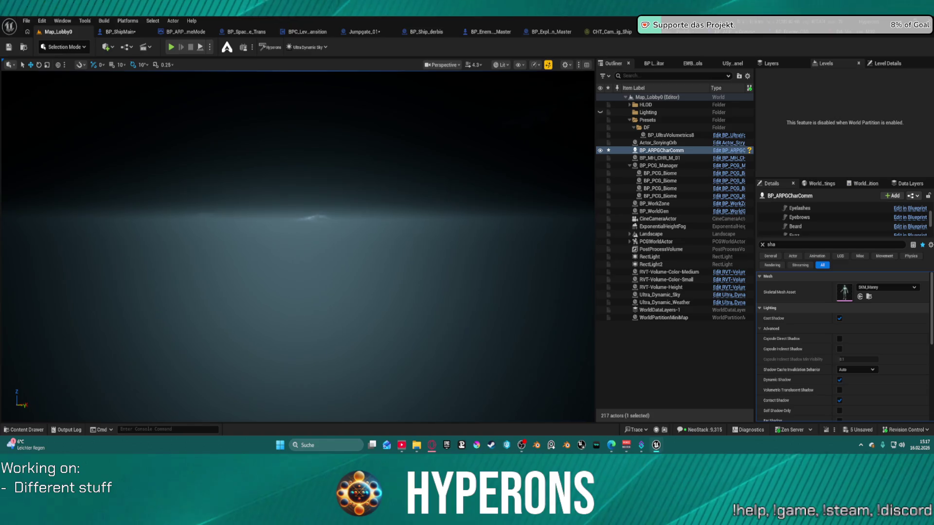
{"action": "scroll", "coordinate": [298, 247], "scroll_direction": "down", "scroll_amount": 2}
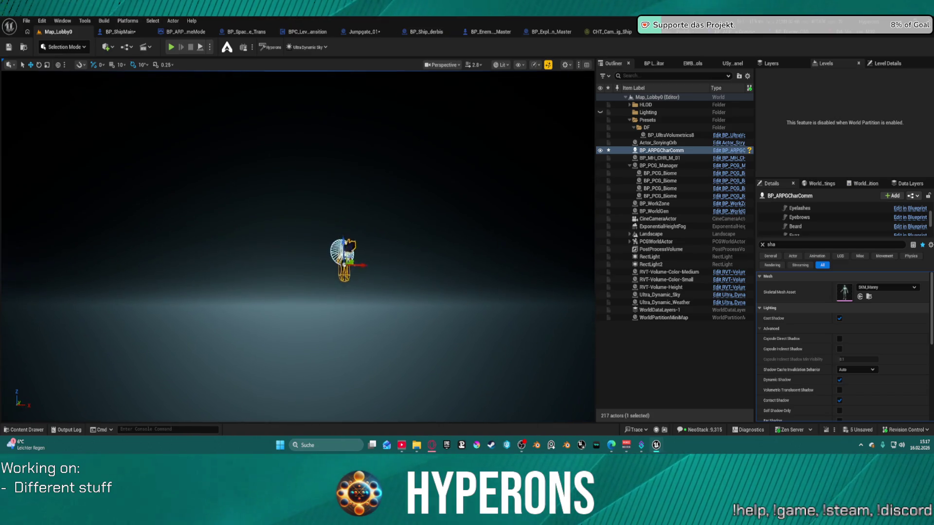
Find and select the BP_MH_CHR_M_01 character actor in the Outliner.
{"action": "scroll", "coordinate": [298, 246], "scroll_direction": "up", "scroll_amount": 5}
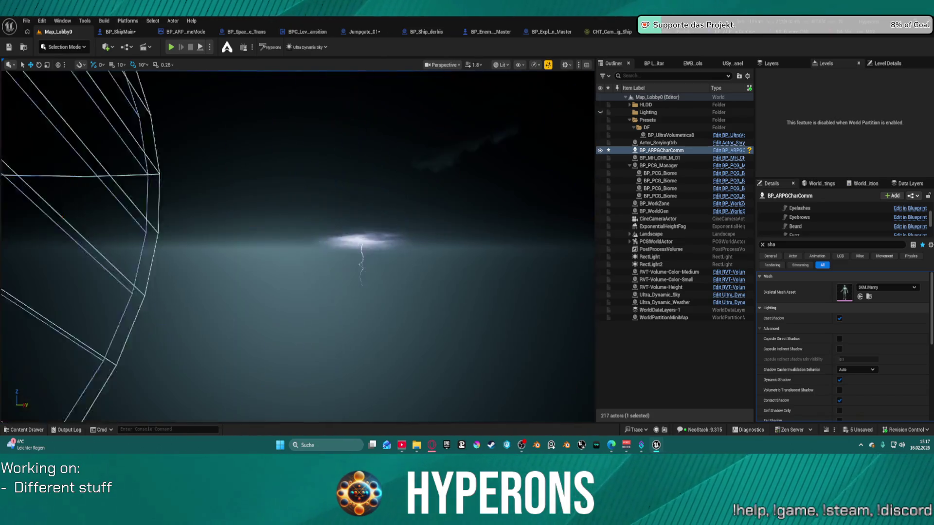
{"action": "scroll", "coordinate": [298, 247], "scroll_direction": "up", "scroll_amount": 3}
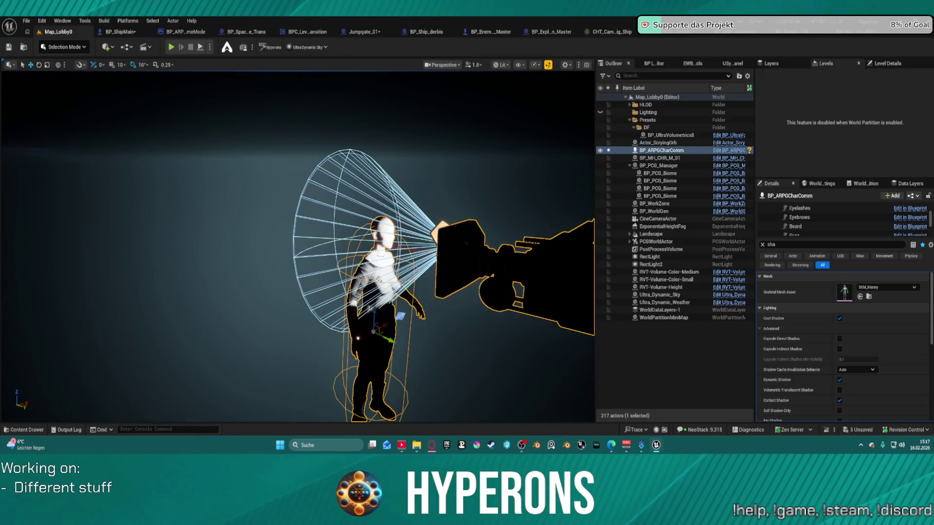
{"action": "scroll", "coordinate": [297, 247], "scroll_direction": "down", "scroll_amount": 4}
{"action": "scroll", "coordinate": [298, 247], "scroll_direction": "down", "scroll_amount": 4}
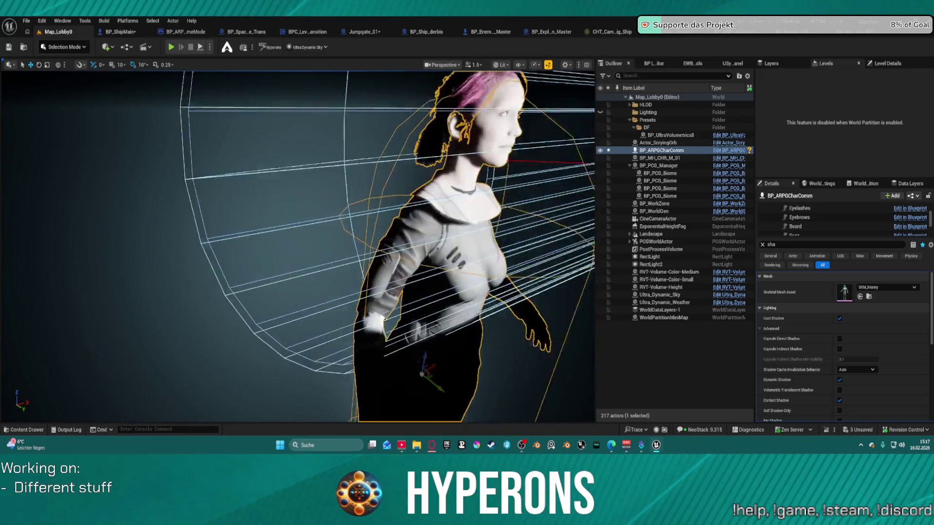
{"action": "scroll", "coordinate": [298, 247], "scroll_direction": "down", "scroll_amount": 4}
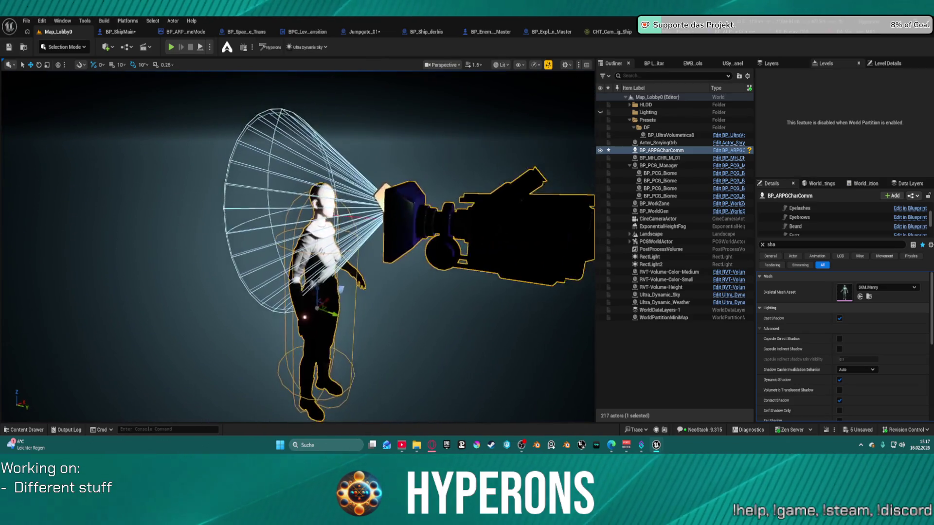
{"action": "scroll", "coordinate": [298, 247], "scroll_direction": "up", "scroll_amount": 2}
{"action": "scroll", "coordinate": [297, 246], "scroll_direction": "down", "scroll_amount": 2}
{"action": "scroll", "coordinate": [298, 247], "scroll_direction": "up", "scroll_amount": 4}
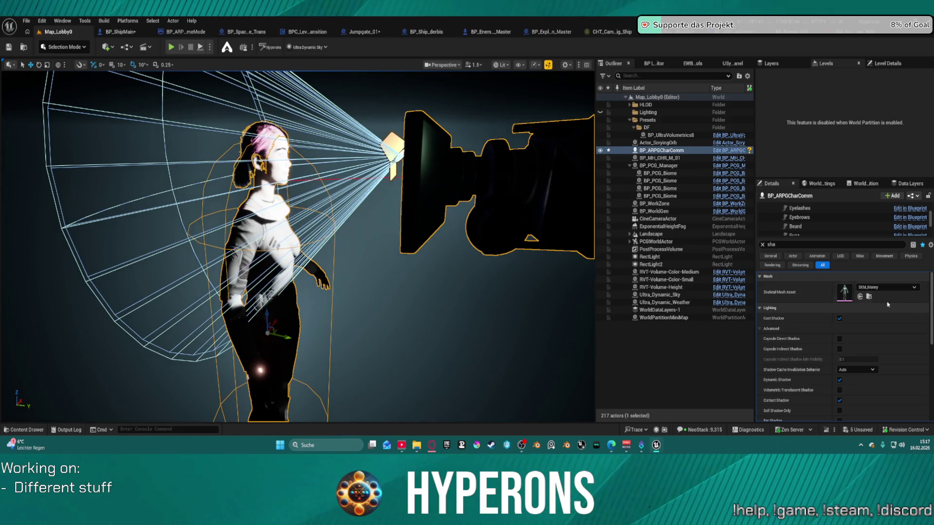
{"action": "left_click", "coordinate": [675, 158]}
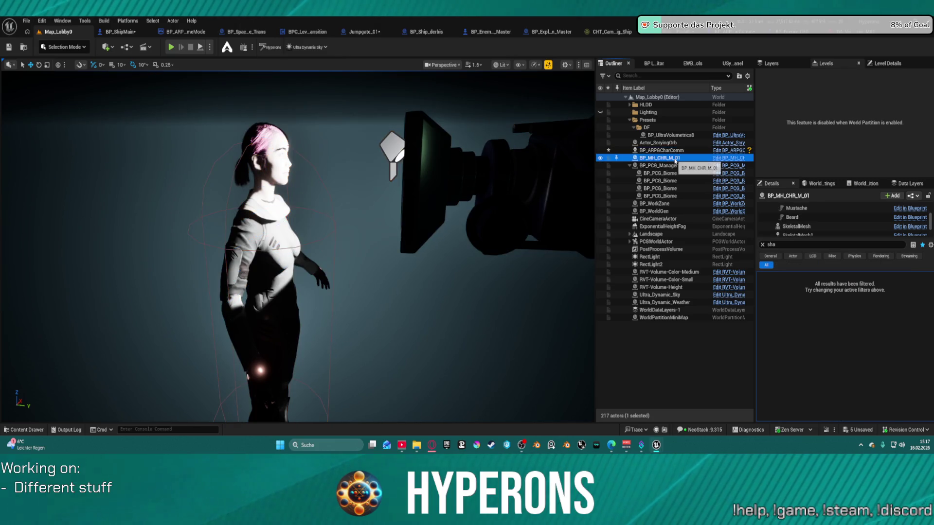
Reselect the BP_MH_CHR_M_01 actor and clear the shadow filter in its Details.
{"action": "left_click", "coordinate": [661, 151]}
{"action": "scroll", "coordinate": [881, 381], "scroll_direction": "down", "scroll_amount": 1}
{"action": "scroll", "coordinate": [881, 381], "scroll_direction": "down", "scroll_amount": 2}
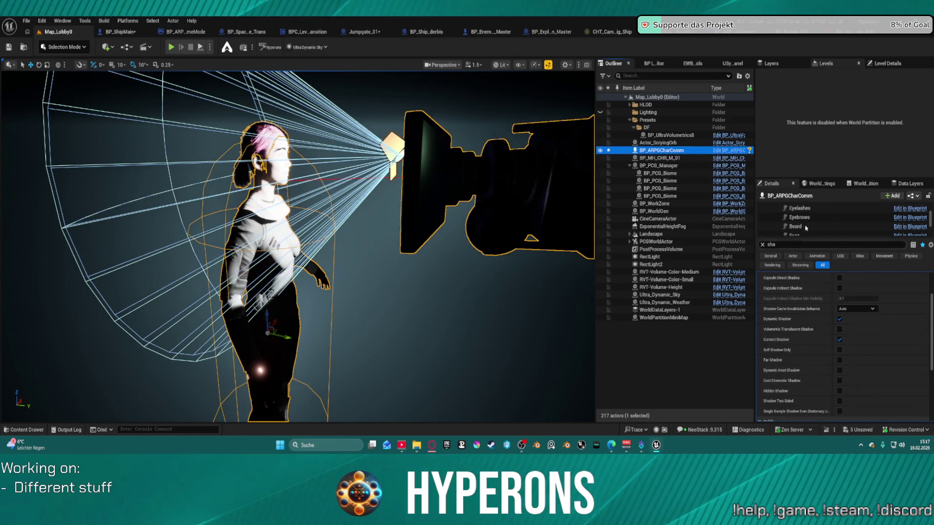
{"action": "left_click", "coordinate": [767, 244]}
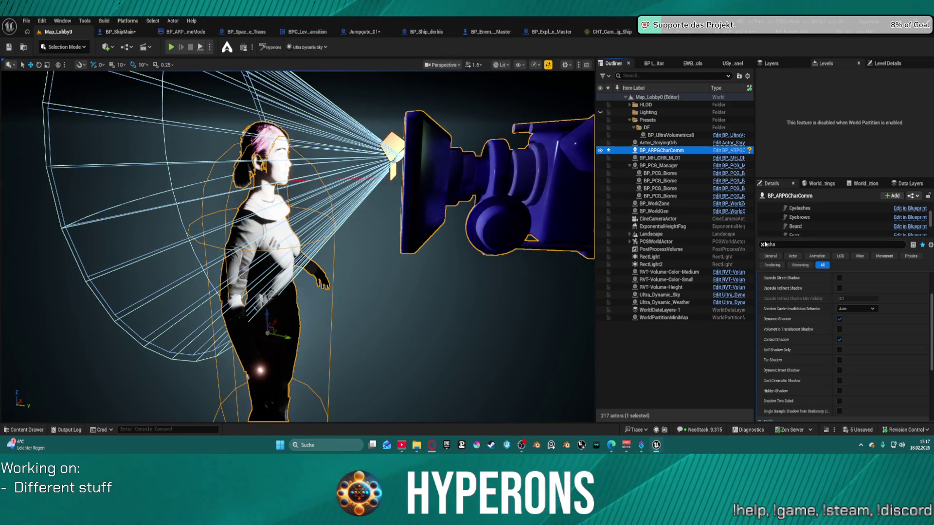
{"action": "left_click", "coordinate": [763, 245]}
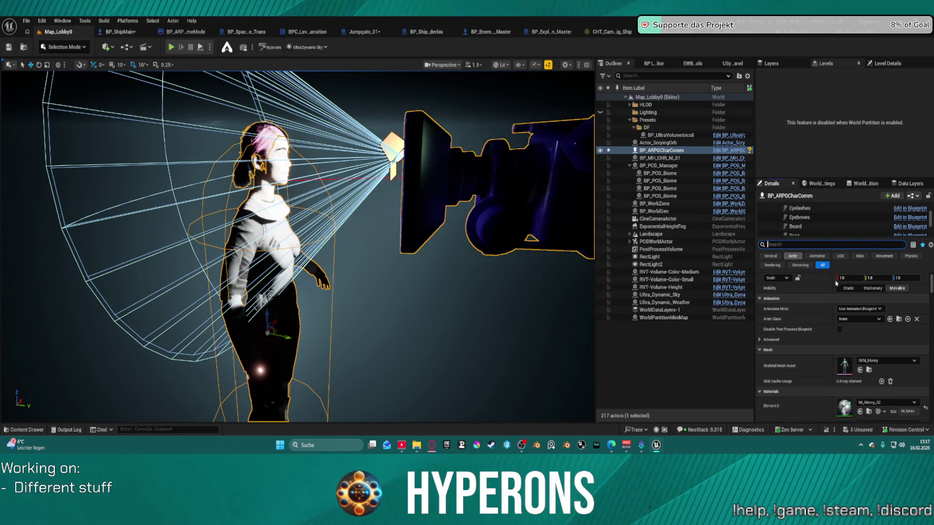
{"action": "scroll", "coordinate": [887, 365], "scroll_direction": "down", "scroll_amount": 3}
{"action": "scroll", "coordinate": [887, 365], "scroll_direction": "down", "scroll_amount": 5}
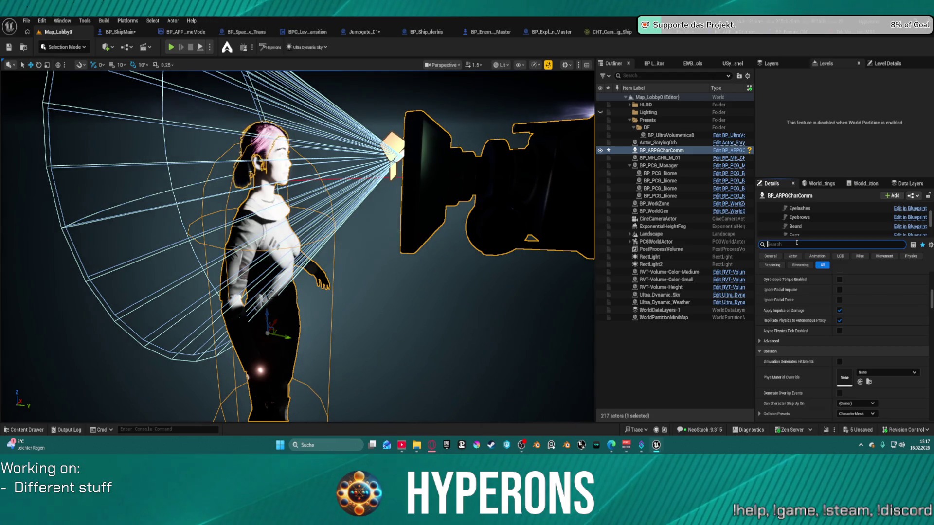
Set the character's Visual Data Asset to DA_Vis_Terran_M02 and orbit to check the result.
{"action": "type", "text": "vis"}
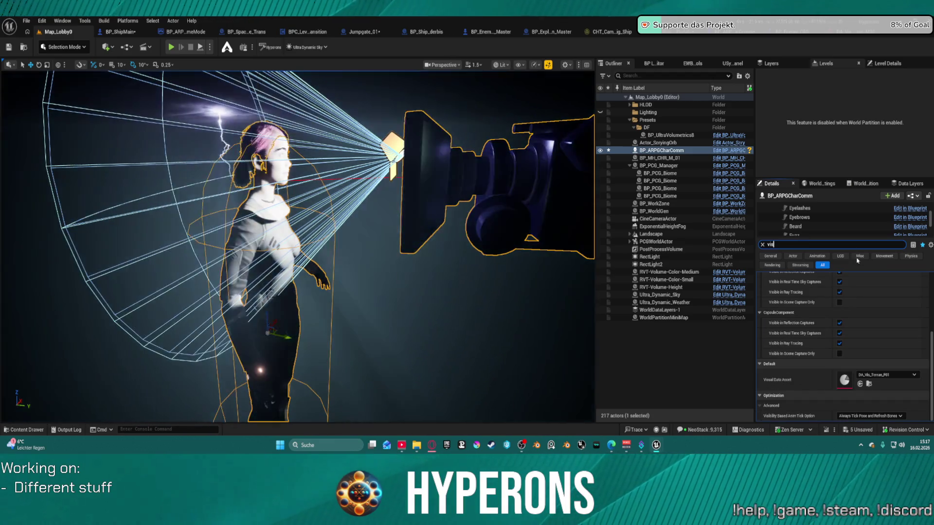
{"action": "left_click", "coordinate": [886, 378]}
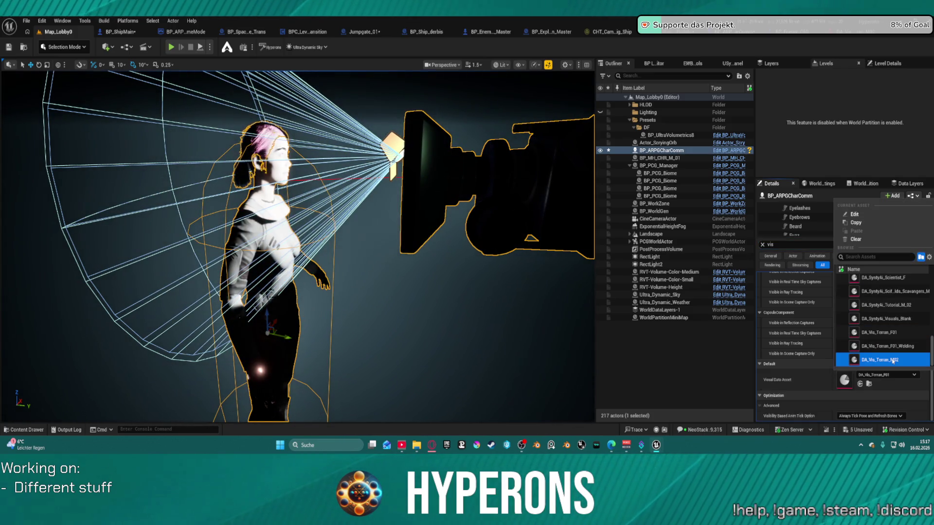
{"action": "left_click", "coordinate": [891, 359]}
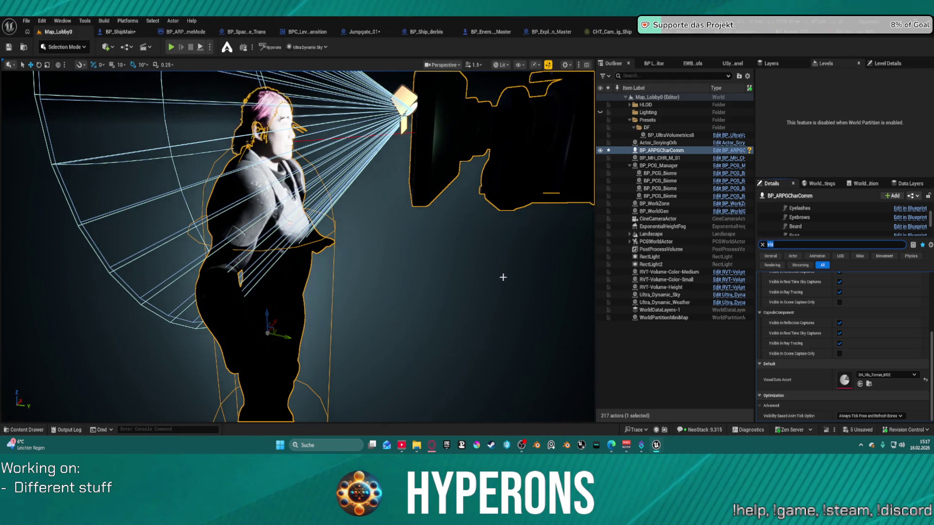
{"action": "mouse_move", "coordinate": [504, 275]}
{"action": "left_mouse_down"}
{"action": "mouse_move", "coordinate": [210, 280]}
{"action": "mouse_move", "coordinate": [403, 276]}
{"action": "mouse_move", "coordinate": [310, 334]}
{"action": "left_mouse_up"}
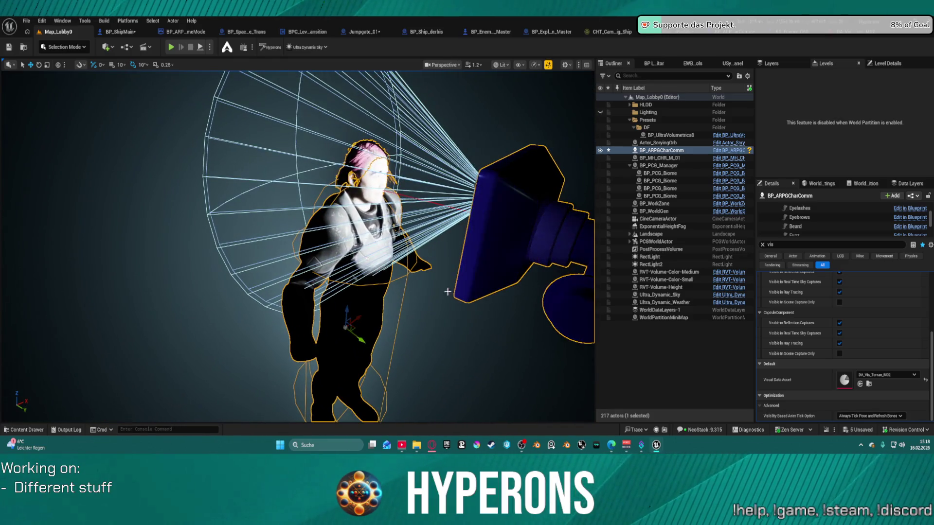
{"action": "scroll", "coordinate": [851, 316], "scroll_direction": "up", "scroll_amount": 4}
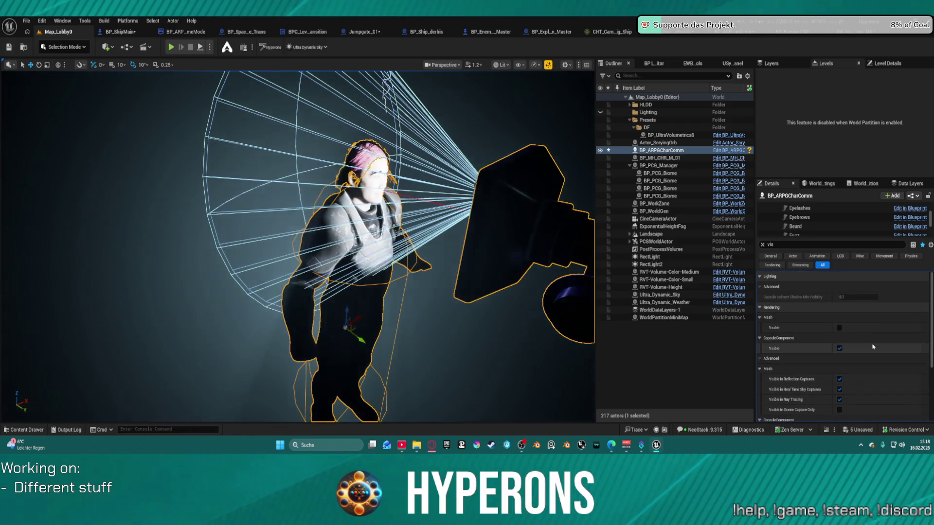
{"action": "scroll", "coordinate": [798, 226], "scroll_direction": "up", "scroll_amount": 2}
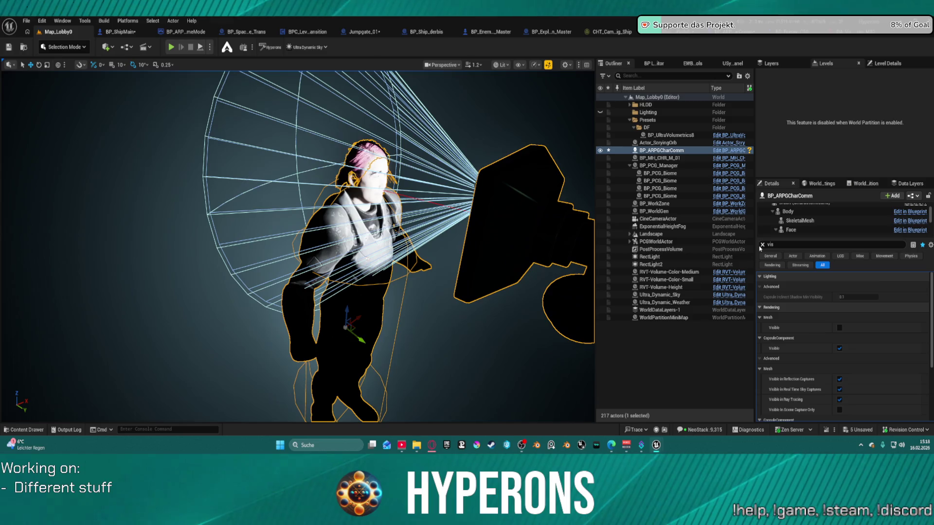
Inspect the Body and Face components, then open BP_ARPGCharComm for editing via Edit in Blueprint.
{"action": "left_click", "coordinate": [762, 245]}
{"action": "scroll", "coordinate": [856, 341], "scroll_direction": "down", "scroll_amount": 2}
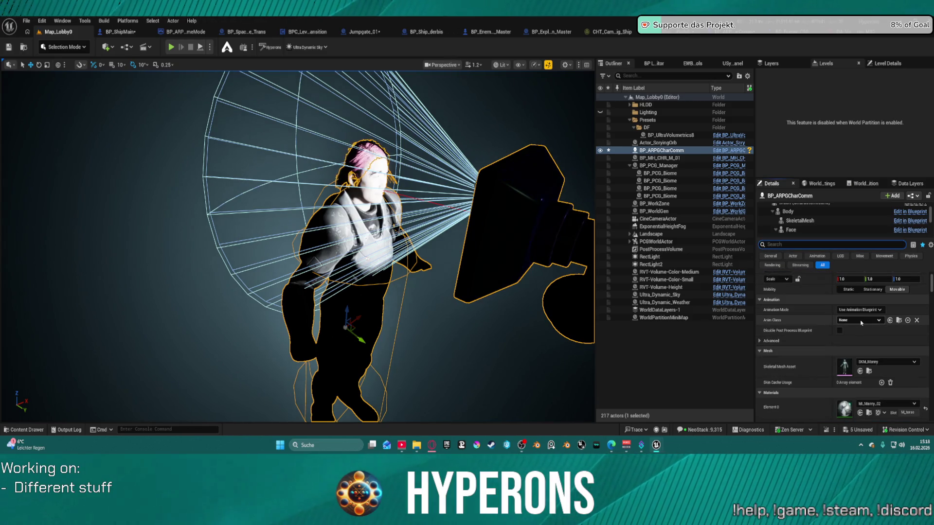
{"action": "left_click", "coordinate": [817, 213]}
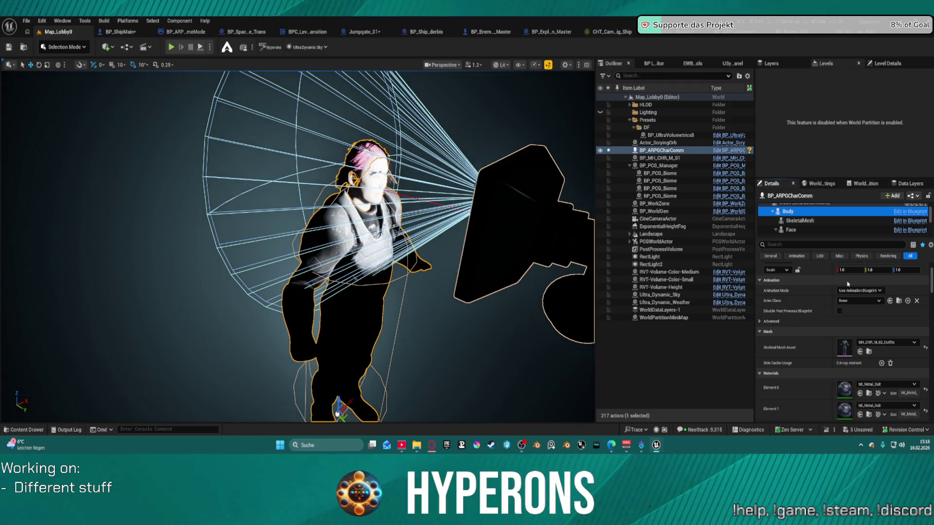
{"action": "left_click", "coordinate": [791, 230]}
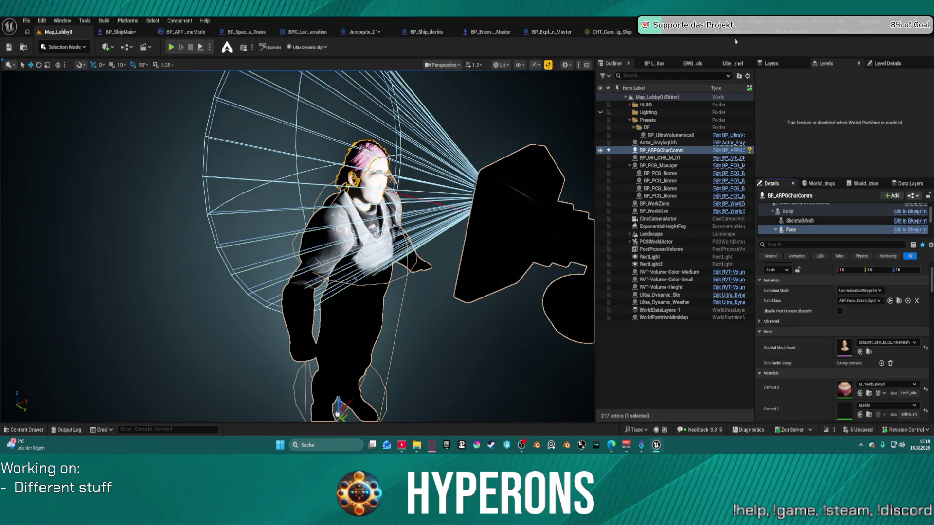
{"action": "left_click", "coordinate": [732, 38]}
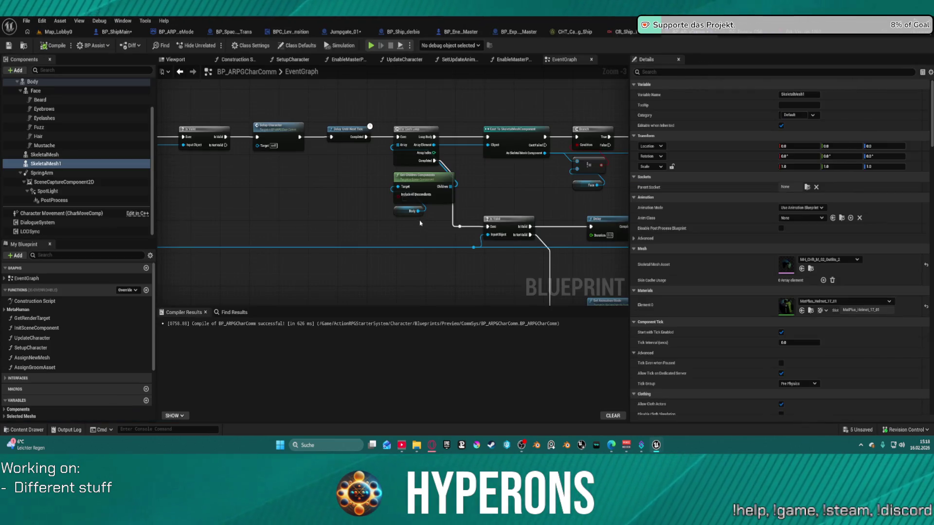
Connect the Cast node's execution output to Enable Master Pose in the EventGraph.
{"action": "left_click_drag", "start_coordinate": [400, 211], "coordinate": [322, 217]}
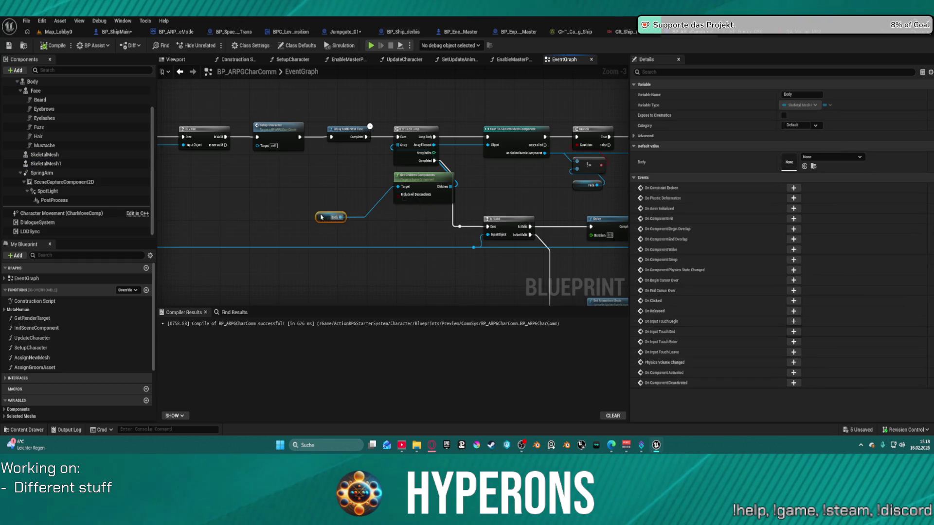
{"action": "left_click_drag", "start_coordinate": [521, 179], "coordinate": [371, 185]}
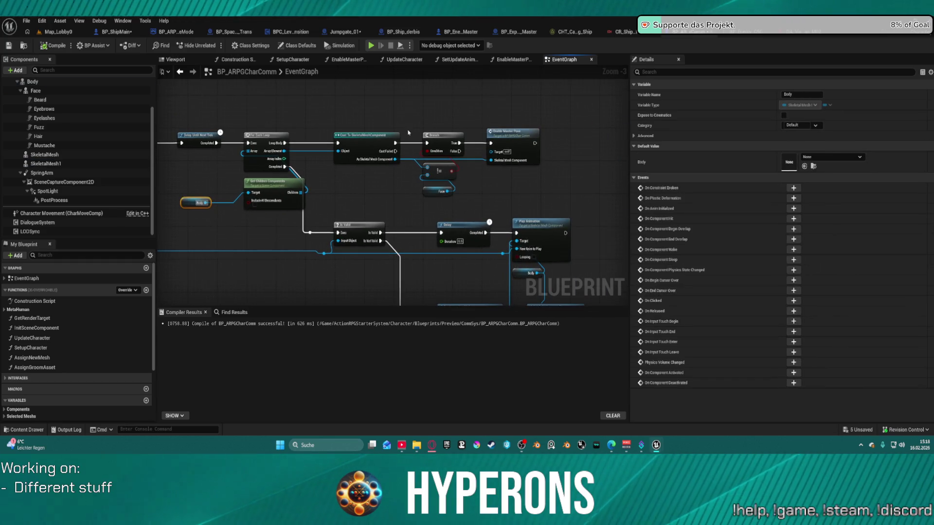
{"action": "left_click_drag", "start_coordinate": [395, 144], "coordinate": [491, 145]}
{"action": "left_click", "coordinate": [424, 192]}
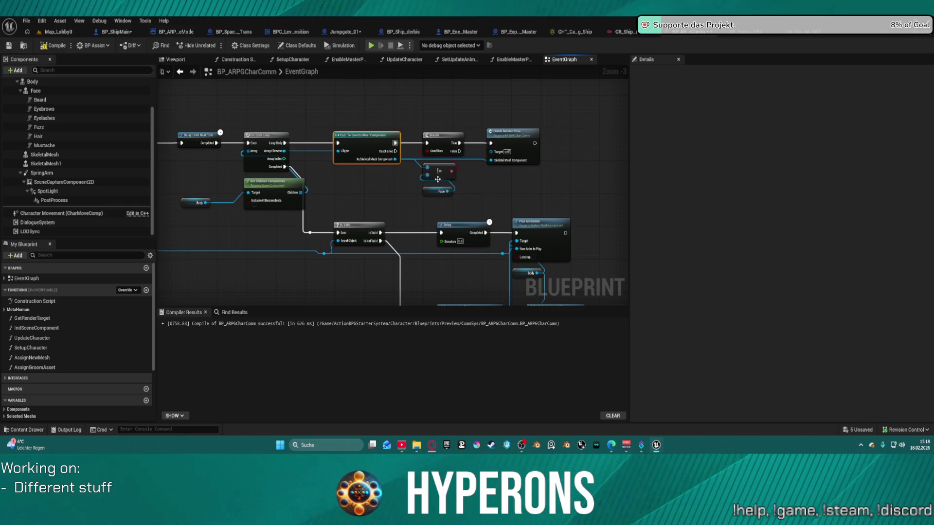
{"action": "mouse_move", "coordinate": [425, 194]}
{"action": "left_mouse_down"}
{"action": "mouse_move", "coordinate": [210, 231]}
{"action": "mouse_move", "coordinate": [393, 182]}
{"action": "left_mouse_up"}
Add a Face getter beside Body in EnableMasterPose, delete the stray SET Face node, and return to Map_Lobby0.
{"action": "double_click", "coordinate": [516, 133]}
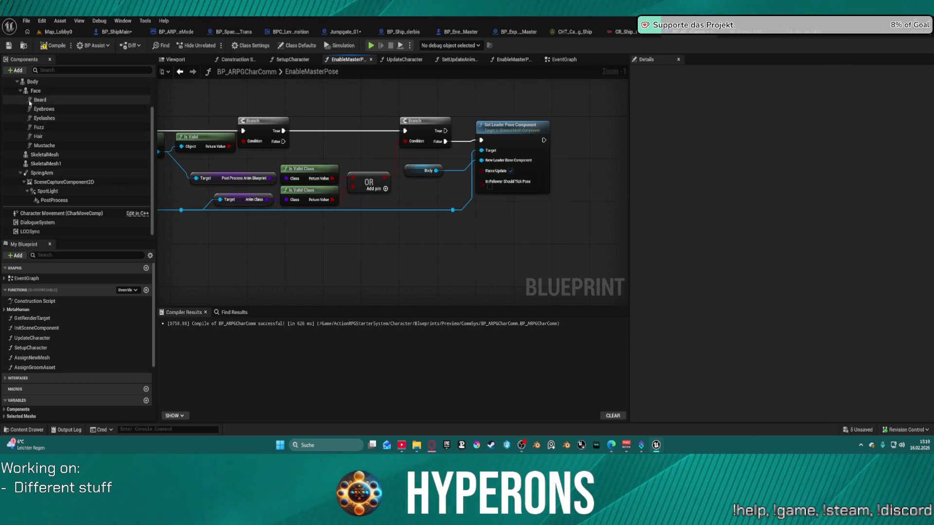
{"action": "mouse_move", "coordinate": [35, 91]}
{"action": "left_mouse_down"}
{"action": "mouse_move", "coordinate": [363, 151]}
{"action": "mouse_move", "coordinate": [428, 165]}
{"action": "mouse_move", "coordinate": [426, 176]}
{"action": "left_mouse_up"}
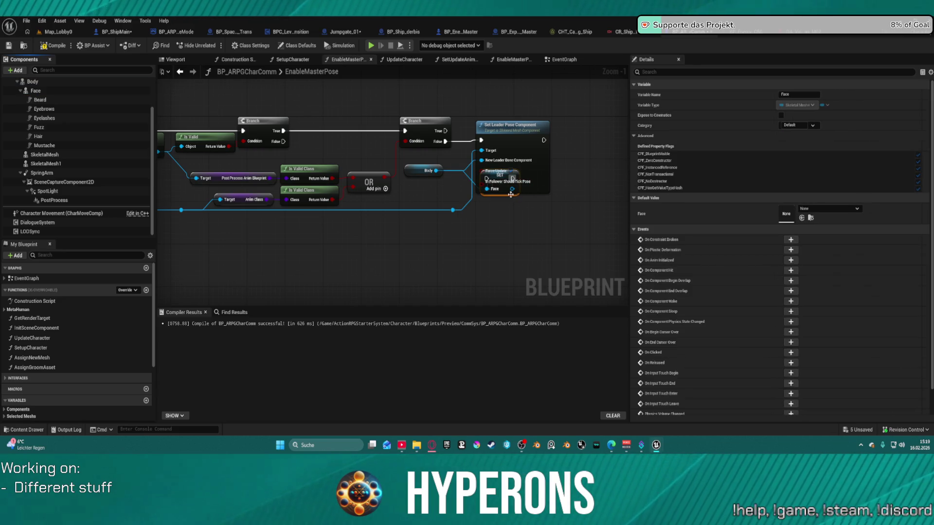
{"action": "left_click_drag", "start_coordinate": [515, 183], "coordinate": [444, 221]}
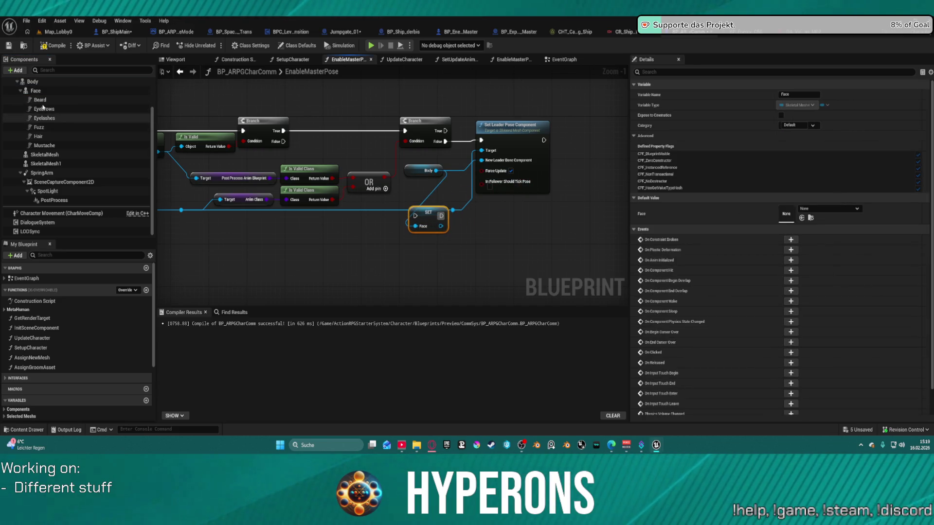
{"action": "mouse_move", "coordinate": [35, 91]}
{"action": "left_mouse_down"}
{"action": "mouse_move", "coordinate": [411, 183]}
{"action": "mouse_move", "coordinate": [482, 150]}
{"action": "left_mouse_up"}
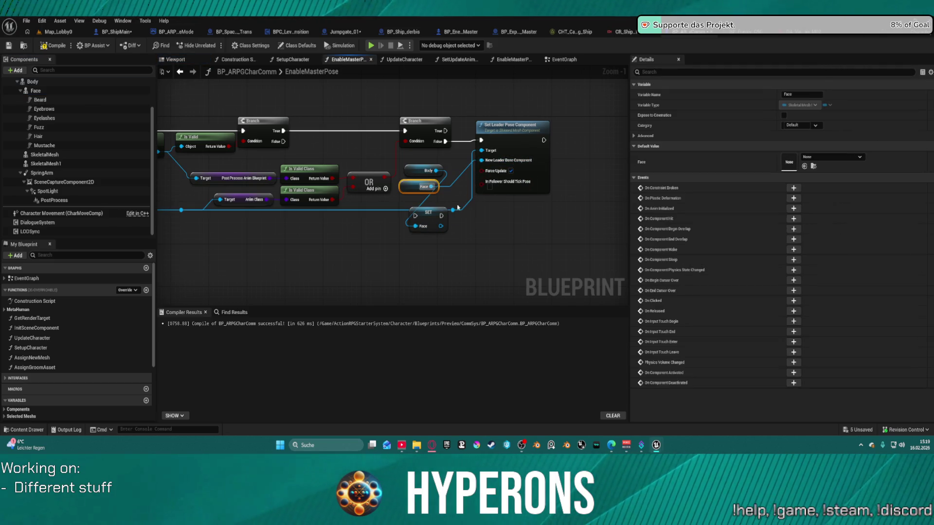
{"action": "left_click", "coordinate": [429, 212]}
{"action": "key", "text": "Delete"}
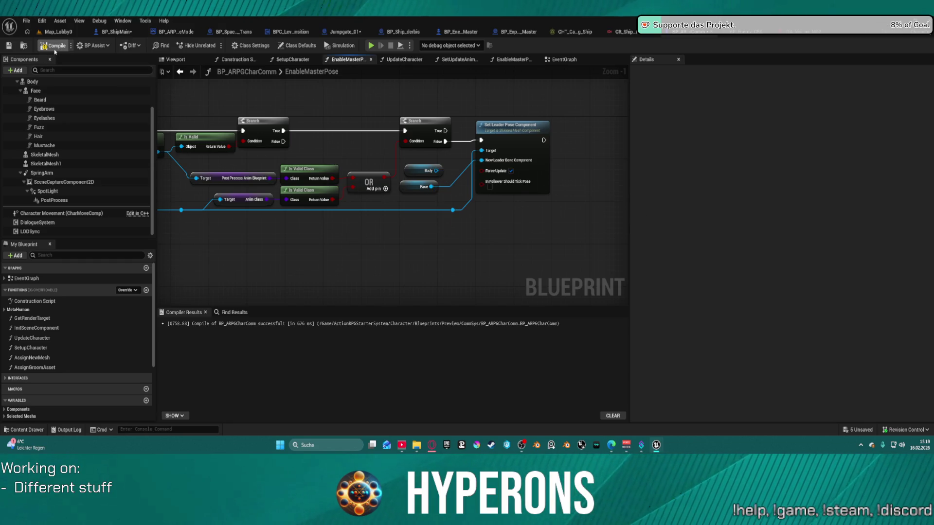
{"action": "left_click", "coordinate": [58, 32]}
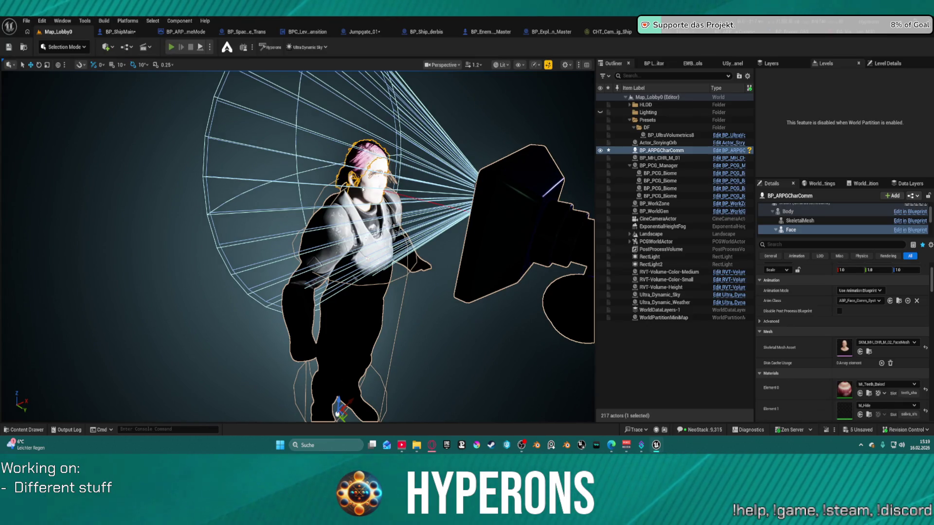
Play the lobby in the editor and start an offline game session from the game menu.
{"action": "left_click", "coordinate": [172, 46]}
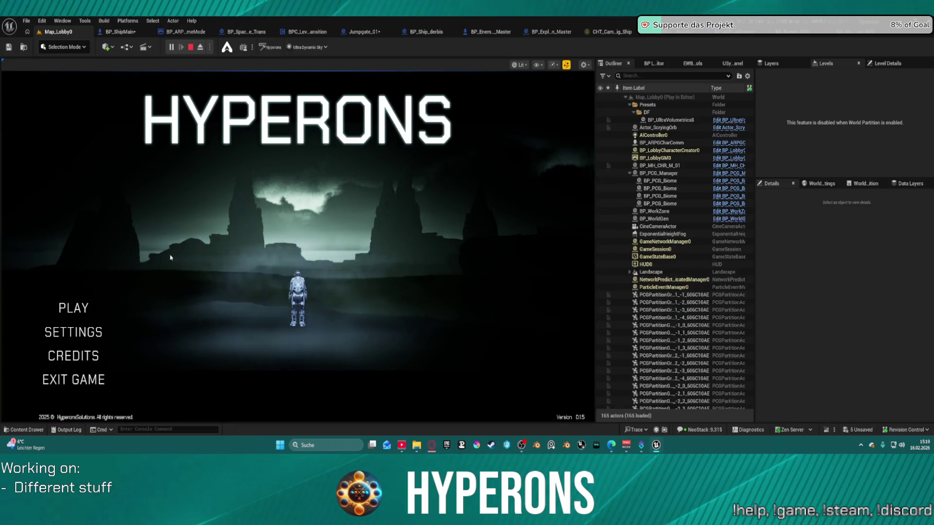
{"action": "left_click", "coordinate": [73, 308]}
{"action": "left_click", "coordinate": [315, 242]}
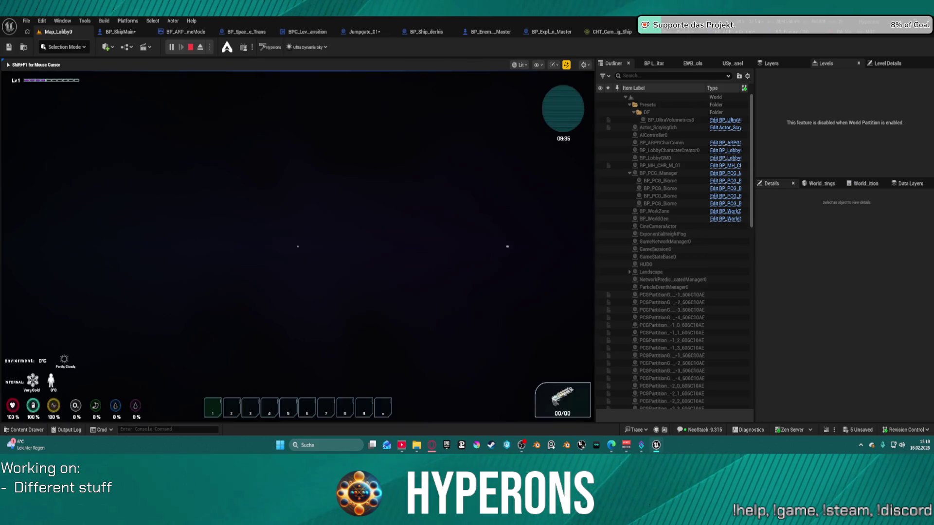
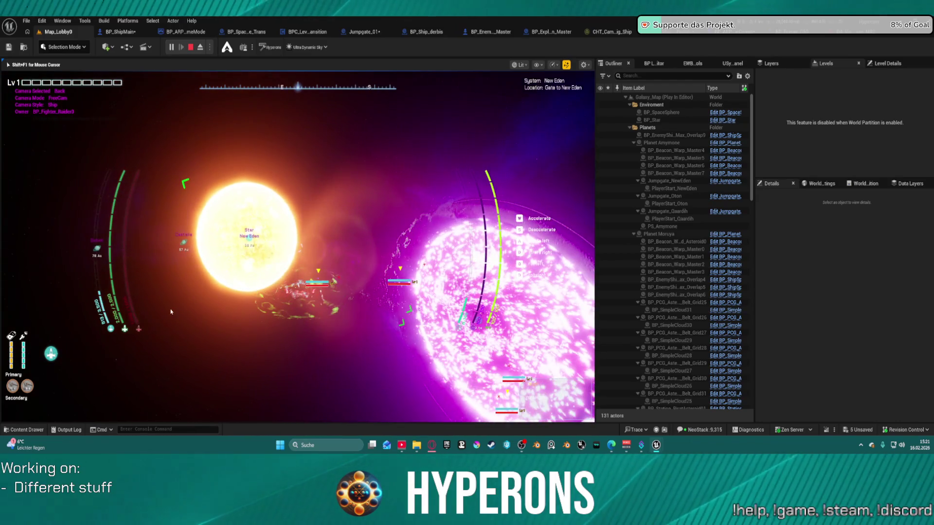
Stop the play session and return to the BP_ARPGCharComm blueprint editor.
{"action": "key", "text": "Escape"}
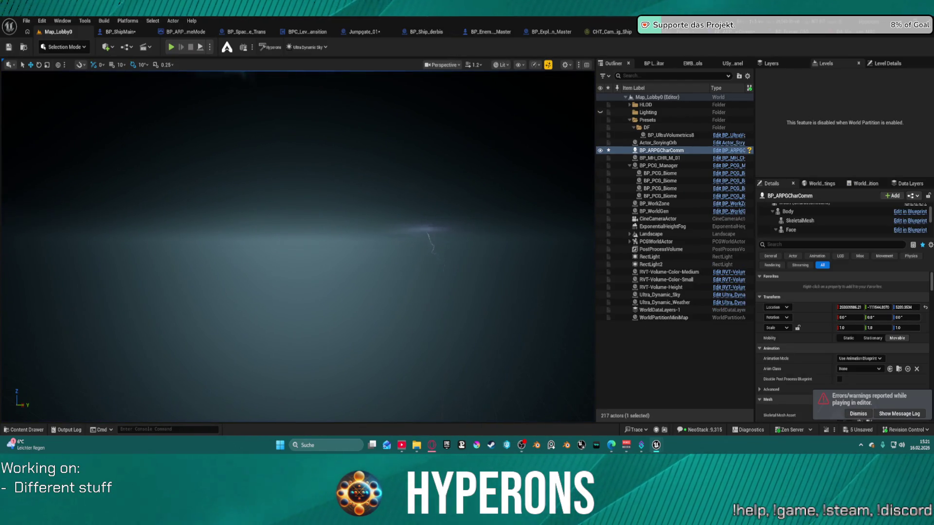
{"action": "left_click", "coordinate": [864, 35]}
{"action": "left_click", "coordinate": [715, 34]}
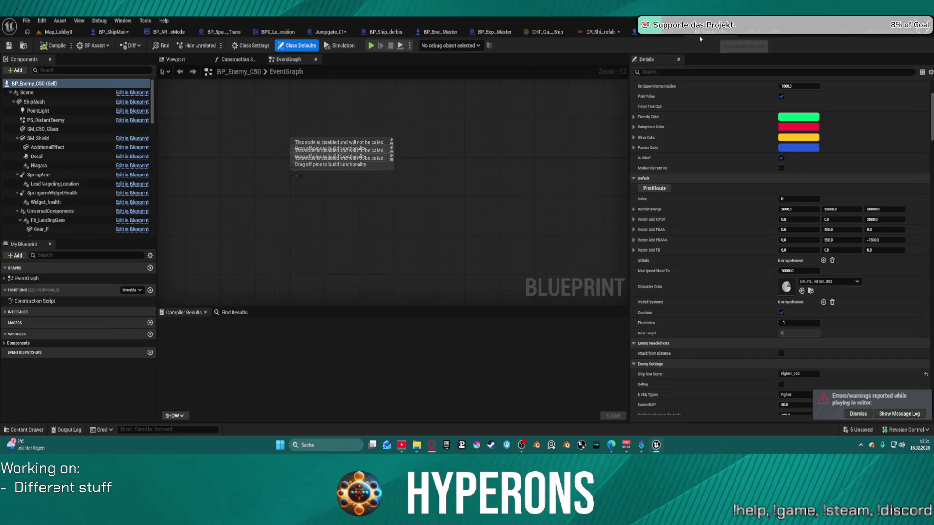
{"action": "left_click_drag", "start_coordinate": [471, 251], "coordinate": [404, 279]}
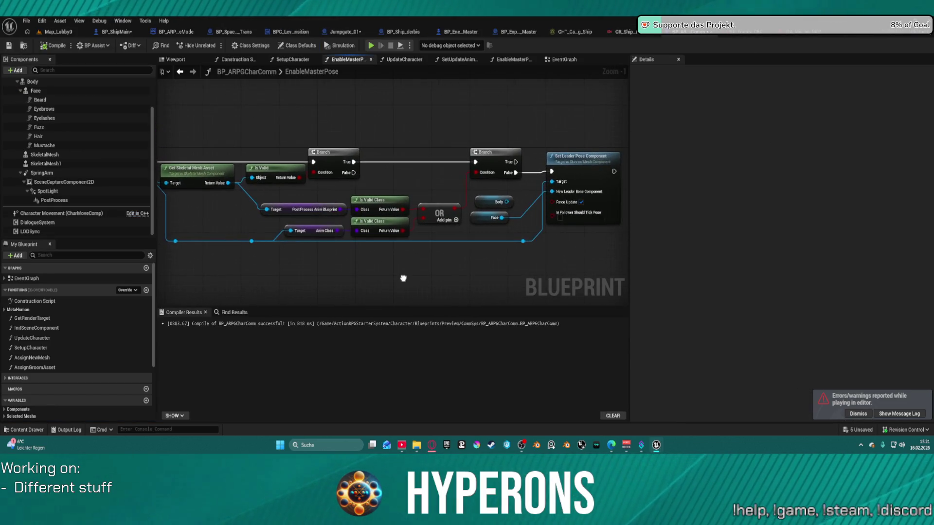
{"action": "scroll", "coordinate": [376, 224], "scroll_direction": "up", "scroll_amount": 1}
{"action": "scroll", "coordinate": [375, 225], "scroll_direction": "down", "scroll_amount": 1}
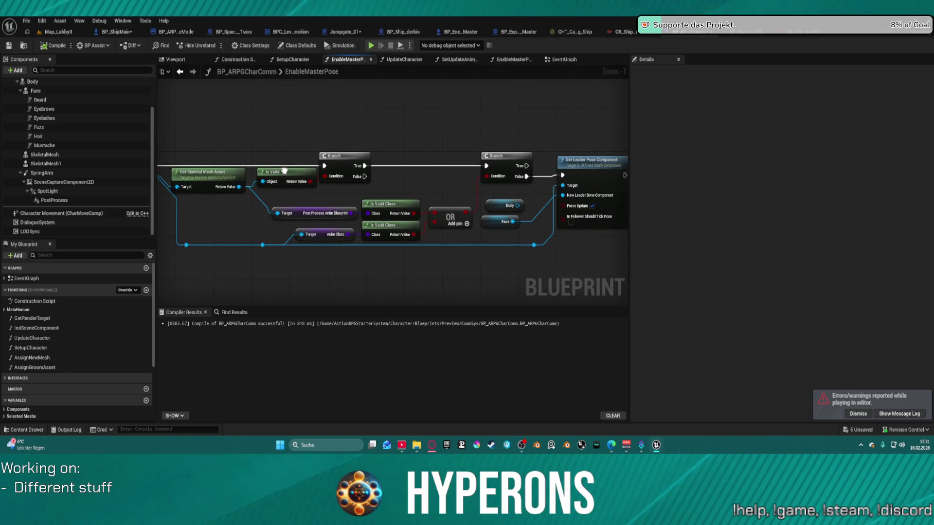
{"action": "left_click", "coordinate": [180, 71]}
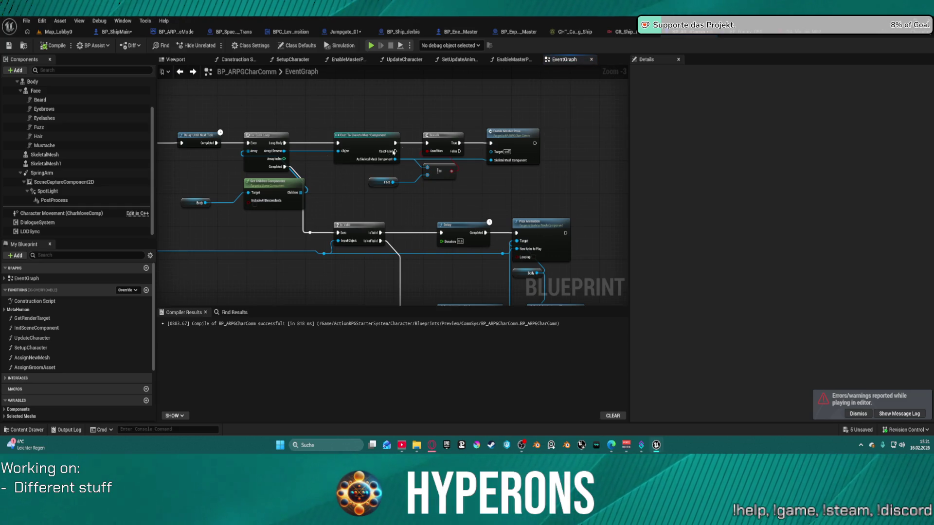
{"action": "left_click_drag", "start_coordinate": [355, 199], "coordinate": [401, 173]}
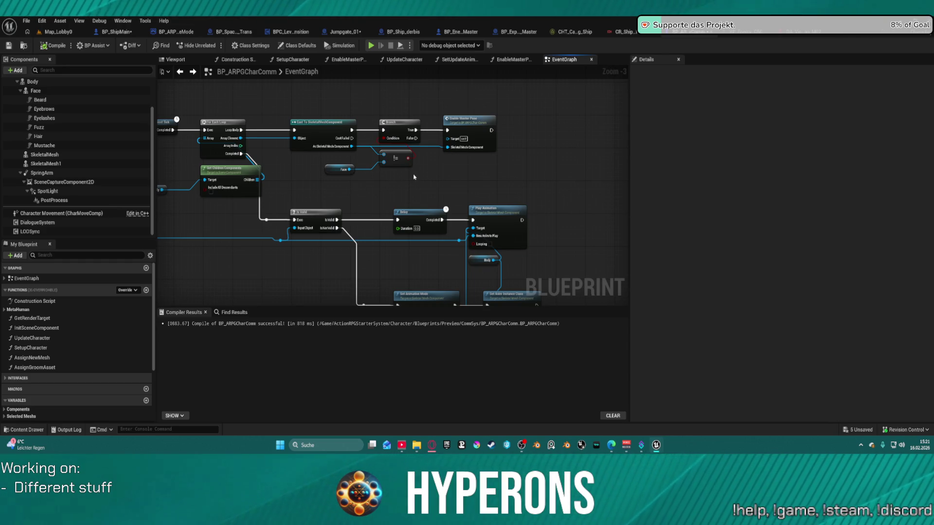
{"action": "mouse_move", "coordinate": [483, 180]}
{"action": "left_mouse_down"}
{"action": "mouse_move", "coordinate": [444, 209]}
{"action": "mouse_move", "coordinate": [531, 252]}
{"action": "left_mouse_up"}
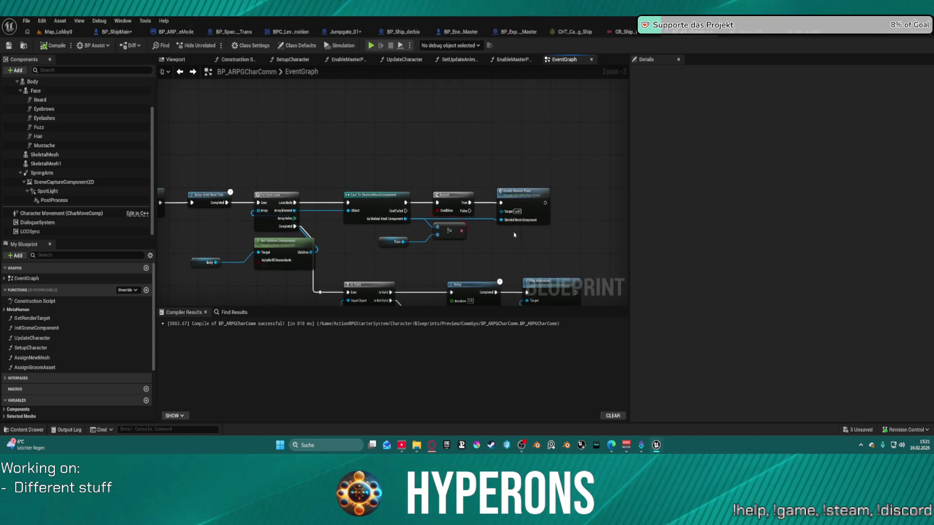
{"action": "double_click", "coordinate": [523, 198]}
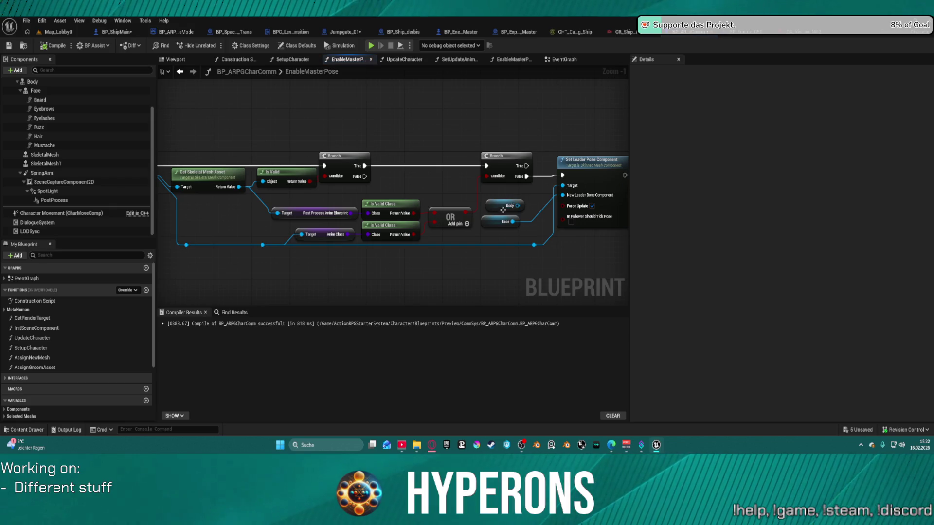
Wire Body into Set Leader Pose Component's New Leader Bone Component and delete the Face node.
{"action": "left_click", "coordinate": [506, 205]}
{"action": "left_click_drag", "start_coordinate": [518, 205], "coordinate": [563, 197]}
{"action": "left_click_drag", "start_coordinate": [486, 220], "coordinate": [499, 235]}
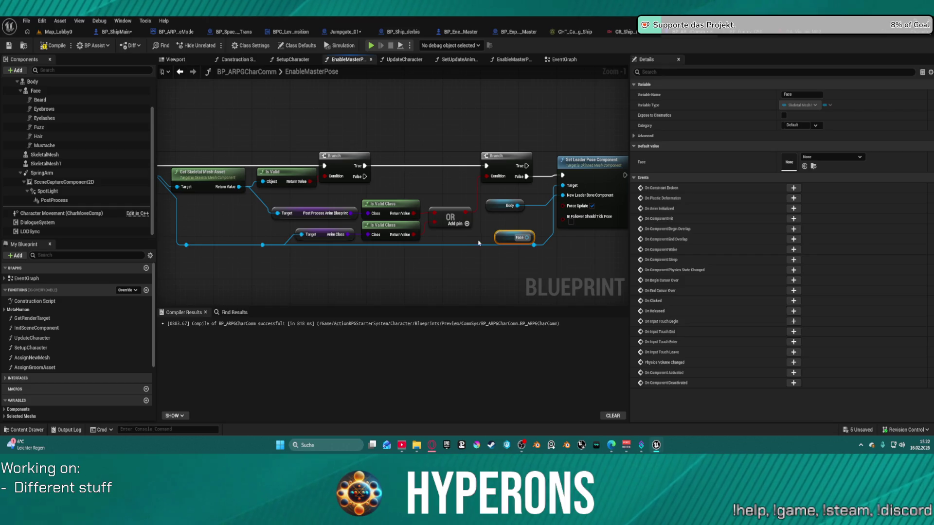
{"action": "key", "text": "Delete"}
Inspect the Body component and select the Post Process Anim Blueprint and Anim Class nodes.
{"action": "left_click", "coordinate": [32, 82]}
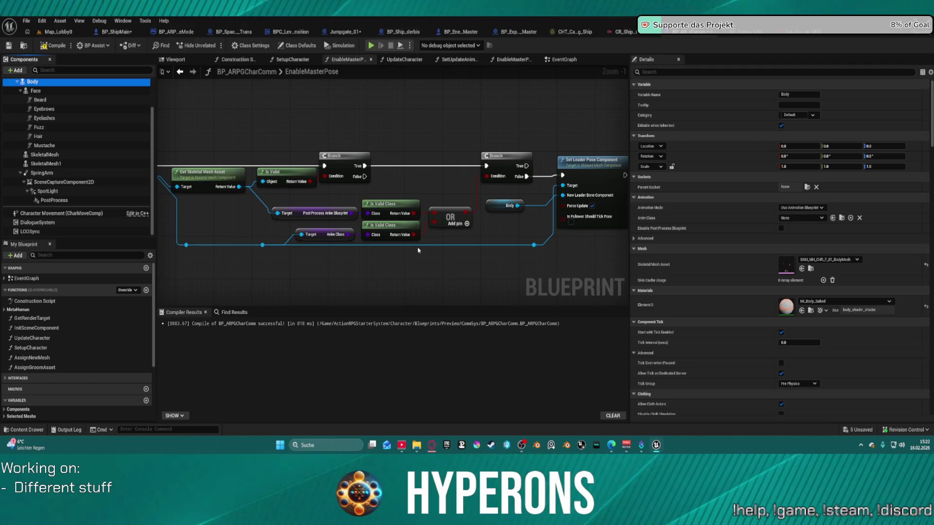
{"action": "mouse_move", "coordinate": [197, 125]}
{"action": "left_mouse_down"}
{"action": "mouse_move", "coordinate": [260, 188]}
{"action": "mouse_move", "coordinate": [279, 167]}
{"action": "left_mouse_up"}
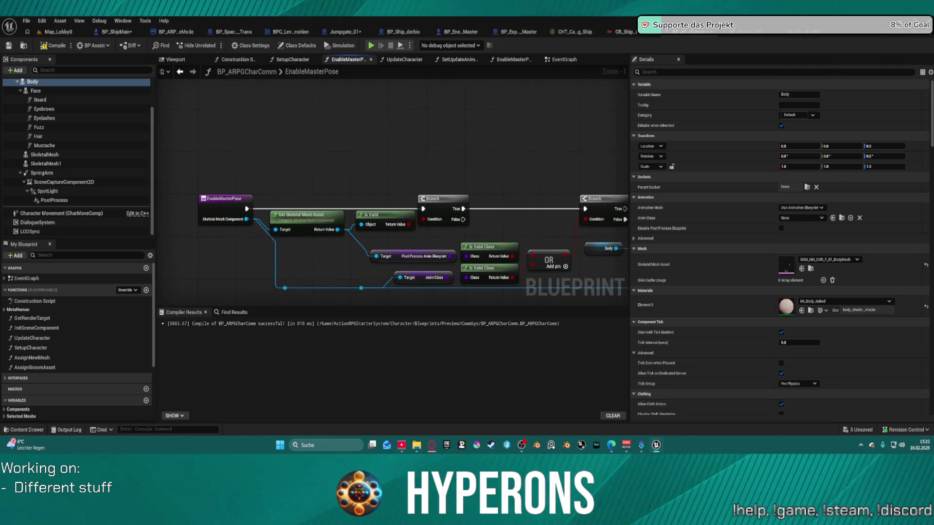
{"action": "left_click_drag", "start_coordinate": [347, 182], "coordinate": [333, 153]}
{"action": "left_click_drag", "start_coordinate": [399, 220], "coordinate": [448, 250]}
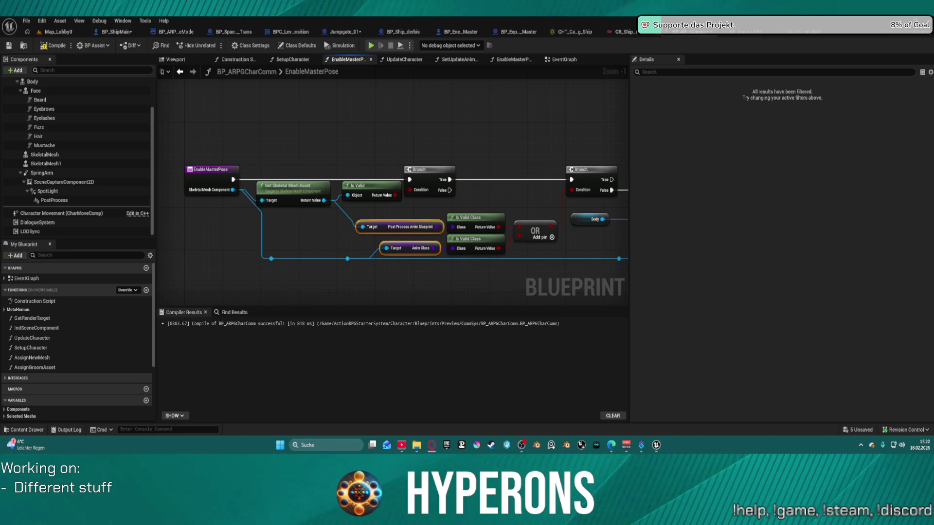
{"action": "key", "text": "super+d"}
{"action": "key", "text": "super+d"}
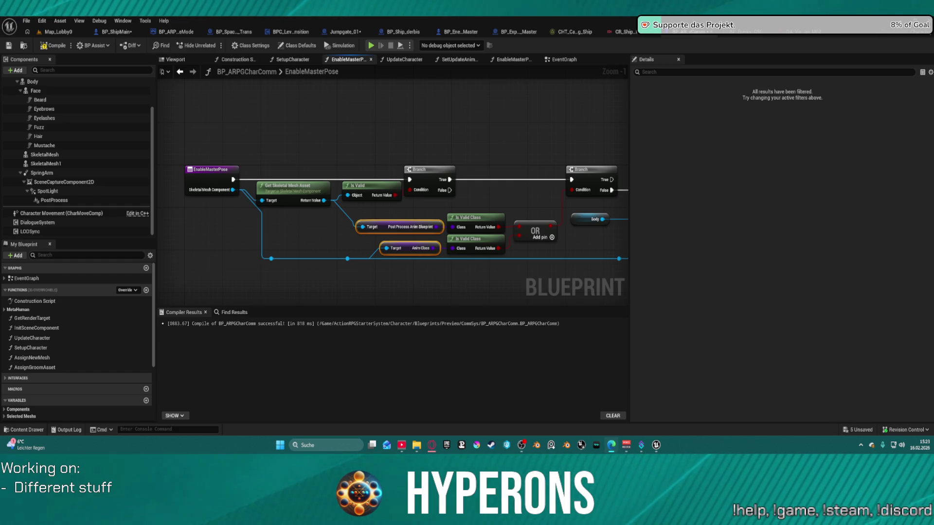
{"action": "left_click", "coordinate": [558, 64]}
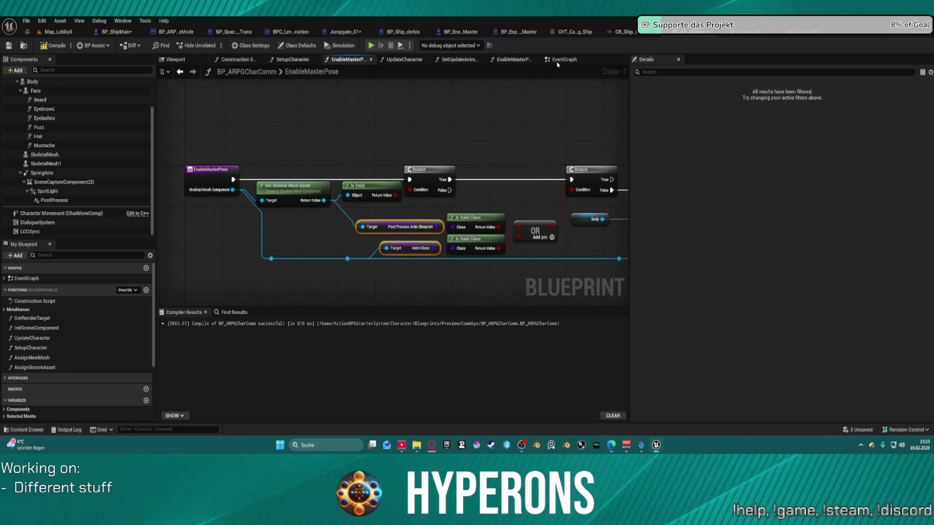
Review the EventGraph, SetupCharacter and UpdateCharacter graphs, ending on EnableMasterPose_0.
{"action": "left_click", "coordinate": [558, 62]}
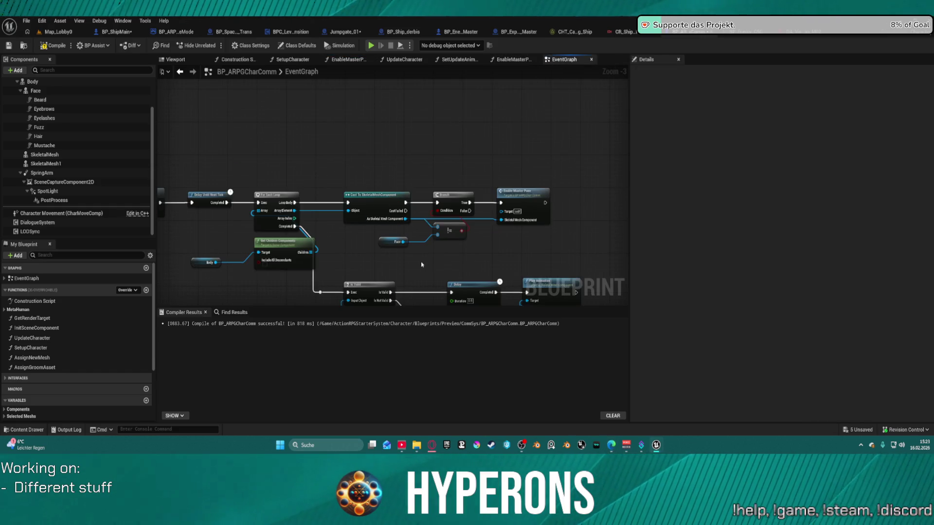
{"action": "mouse_move", "coordinate": [419, 259]}
{"action": "left_mouse_down"}
{"action": "mouse_move", "coordinate": [535, 226]}
{"action": "mouse_move", "coordinate": [710, 240]}
{"action": "mouse_move", "coordinate": [588, 223]}
{"action": "mouse_move", "coordinate": [614, 220]}
{"action": "left_mouse_up"}
{"action": "left_click", "coordinate": [298, 59]}
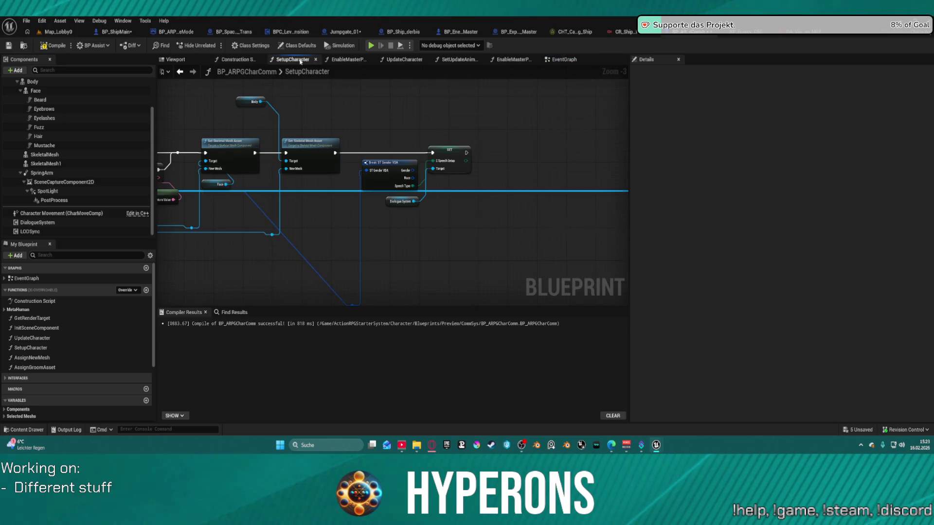
{"action": "mouse_move", "coordinate": [278, 216]}
{"action": "left_mouse_down"}
{"action": "mouse_move", "coordinate": [587, 216]}
{"action": "mouse_move", "coordinate": [236, 255]}
{"action": "mouse_move", "coordinate": [305, 247]}
{"action": "mouse_move", "coordinate": [504, 193]}
{"action": "mouse_move", "coordinate": [292, 198]}
{"action": "mouse_move", "coordinate": [292, 136]}
{"action": "left_mouse_up"}
{"action": "scroll", "coordinate": [292, 198], "scroll_direction": "down", "scroll_amount": 1}
{"action": "scroll", "coordinate": [292, 146], "scroll_direction": "down", "scroll_amount": 8}
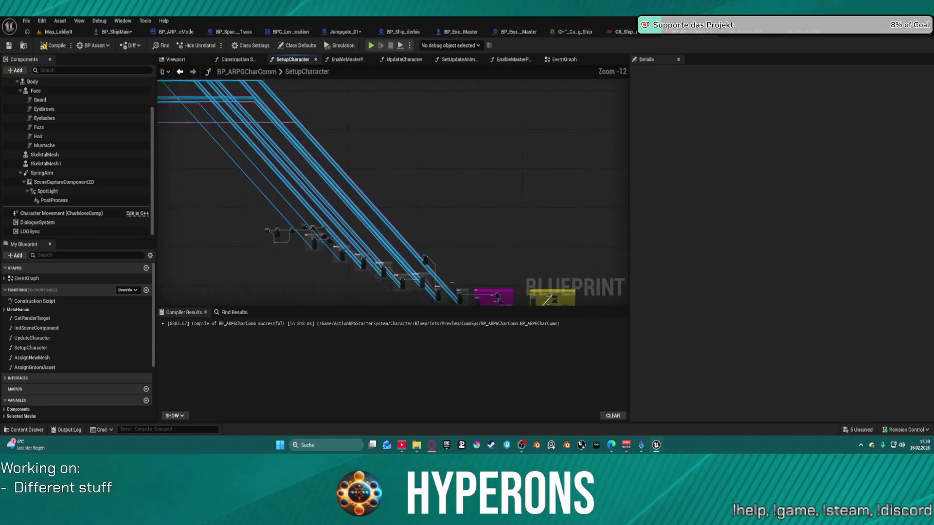
{"action": "scroll", "coordinate": [506, 175], "scroll_direction": "up", "scroll_amount": 9}
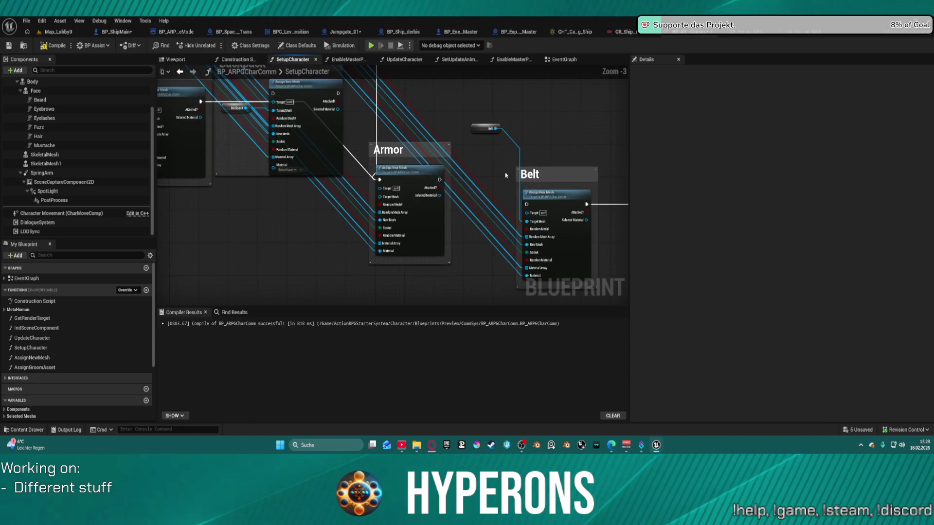
{"action": "scroll", "coordinate": [467, 160], "scroll_direction": "down", "scroll_amount": 9}
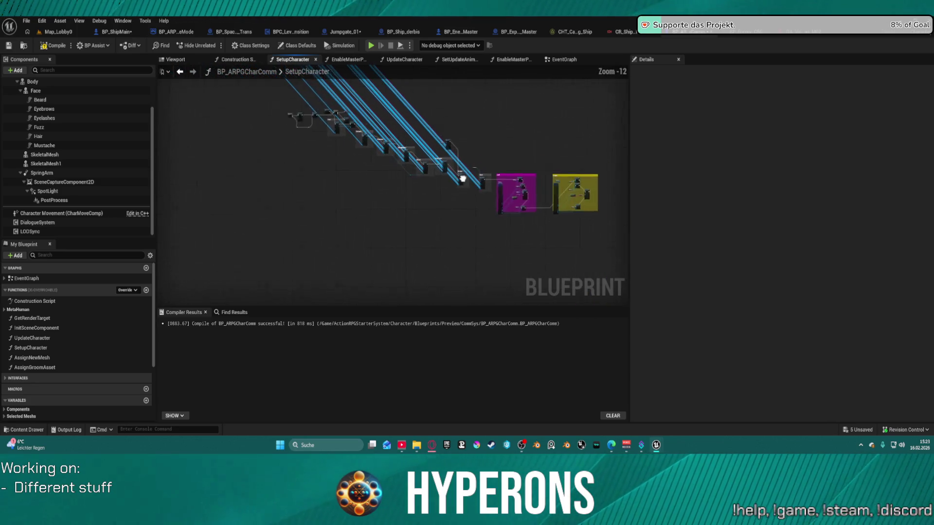
{"action": "scroll", "coordinate": [465, 173], "scroll_direction": "up", "scroll_amount": 10}
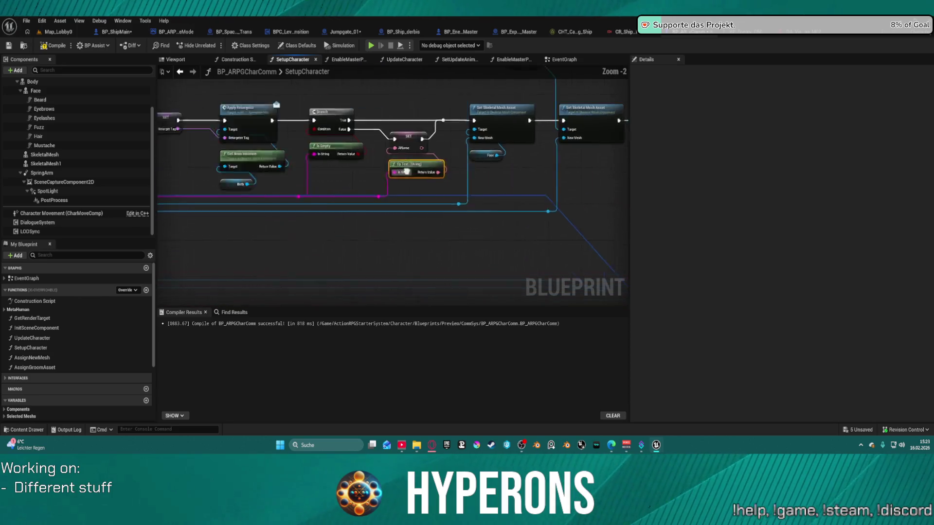
{"action": "left_click_drag", "start_coordinate": [509, 179], "coordinate": [304, 201]}
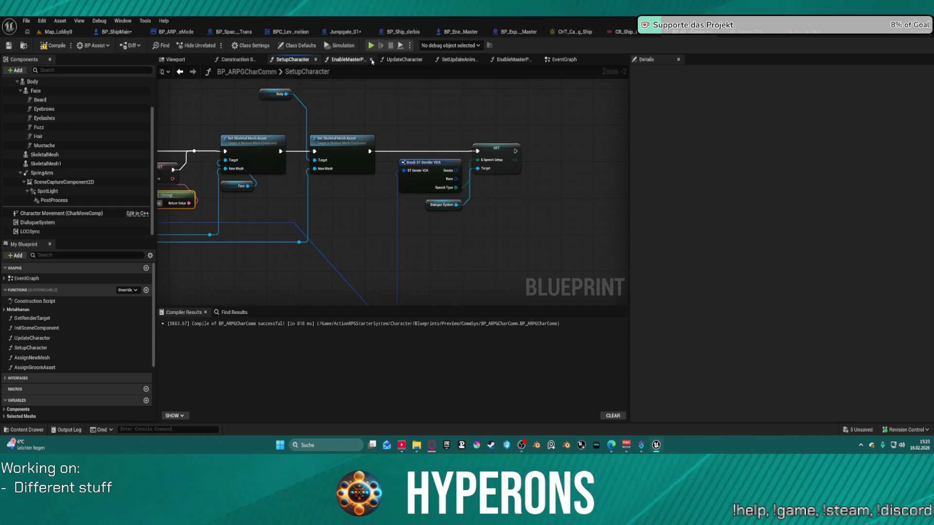
{"action": "left_click", "coordinate": [402, 64]}
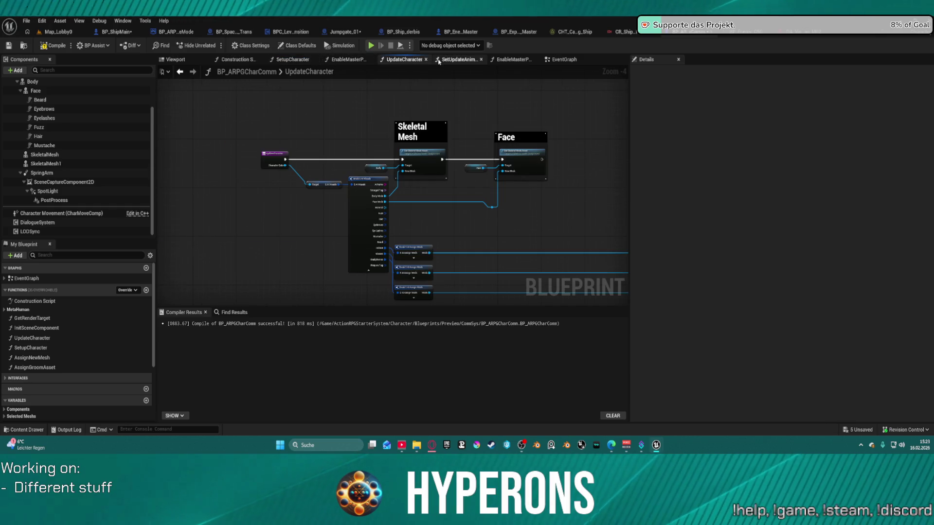
{"action": "left_click", "coordinate": [490, 64]}
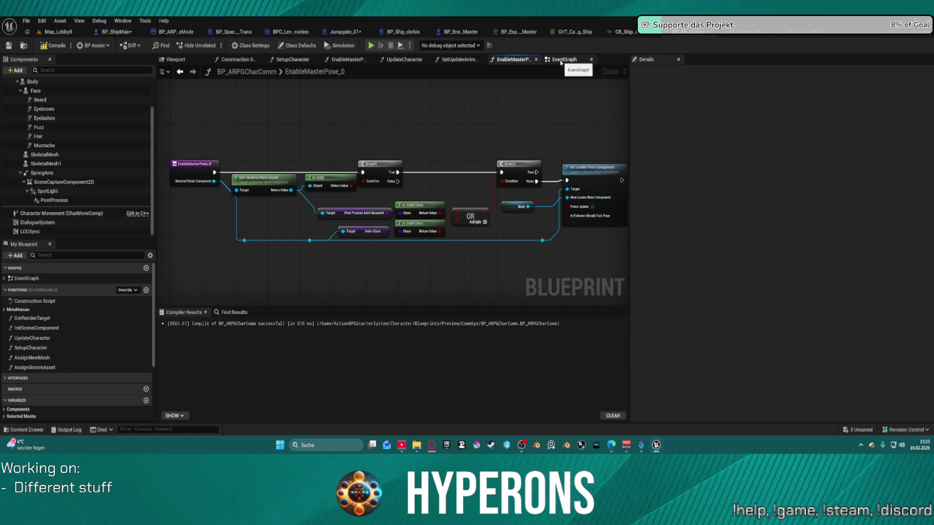
Move from EnableMasterPose_0 to the EventGraph's CustomEvent and Set Timer by Event nodes.
{"action": "mouse_move", "coordinate": [553, 231]}
{"action": "left_mouse_down"}
{"action": "mouse_move", "coordinate": [485, 214]}
{"action": "mouse_move", "coordinate": [471, 225]}
{"action": "left_mouse_up"}
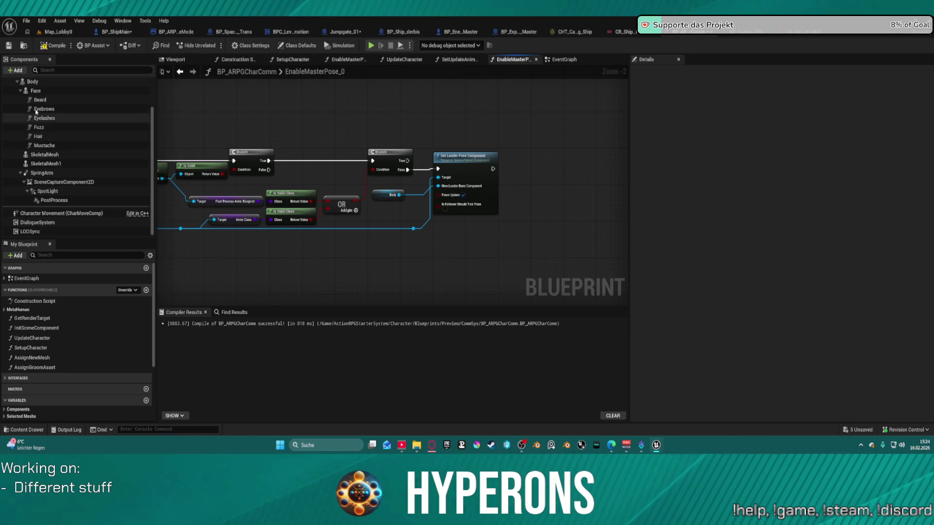
{"action": "scroll", "coordinate": [42, 194], "scroll_direction": "up", "scroll_amount": 2}
{"action": "left_click", "coordinate": [563, 59]}
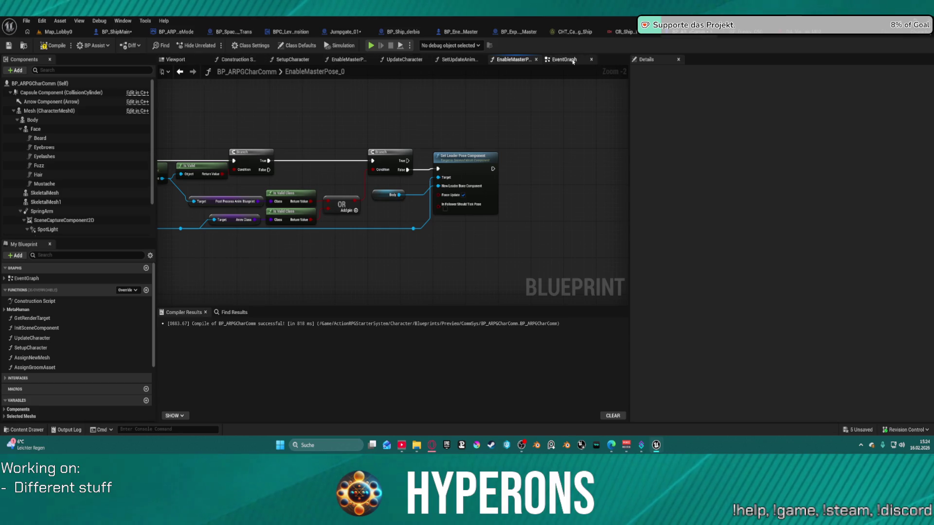
{"action": "scroll", "coordinate": [392, 204], "scroll_direction": "down", "scroll_amount": 6}
{"action": "scroll", "coordinate": [367, 290], "scroll_direction": "up", "scroll_amount": 8}
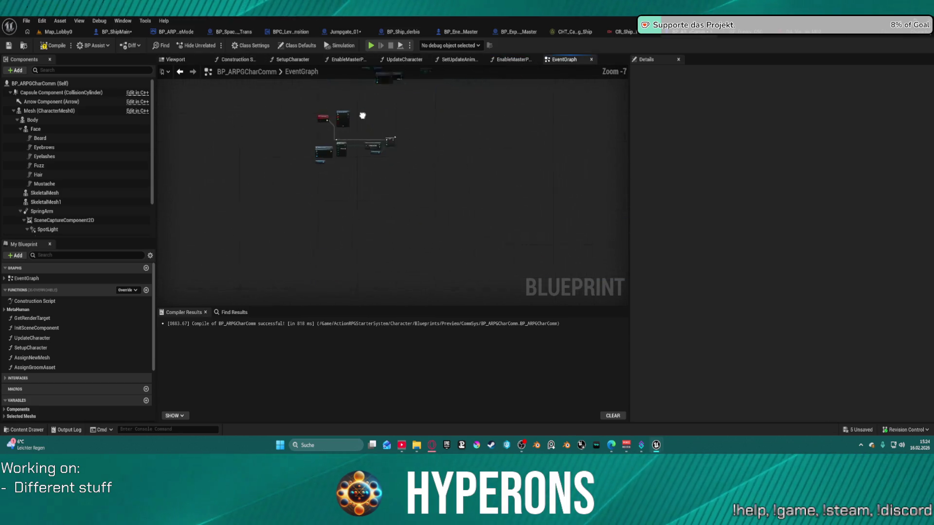
{"action": "left_click_drag", "start_coordinate": [348, 157], "coordinate": [383, 212]}
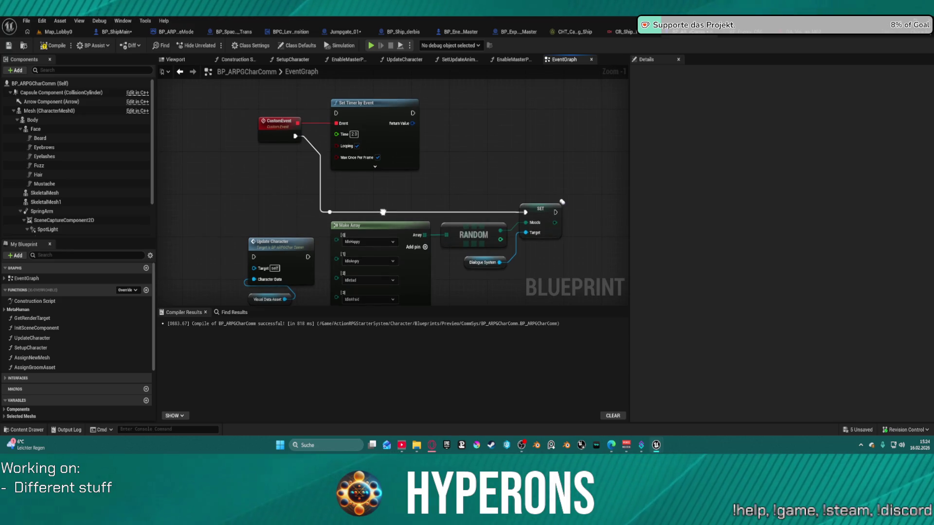
{"action": "scroll", "coordinate": [383, 212], "scroll_direction": "down", "scroll_amount": 3}
{"action": "scroll", "coordinate": [463, 194], "scroll_direction": "up", "scroll_amount": 3}
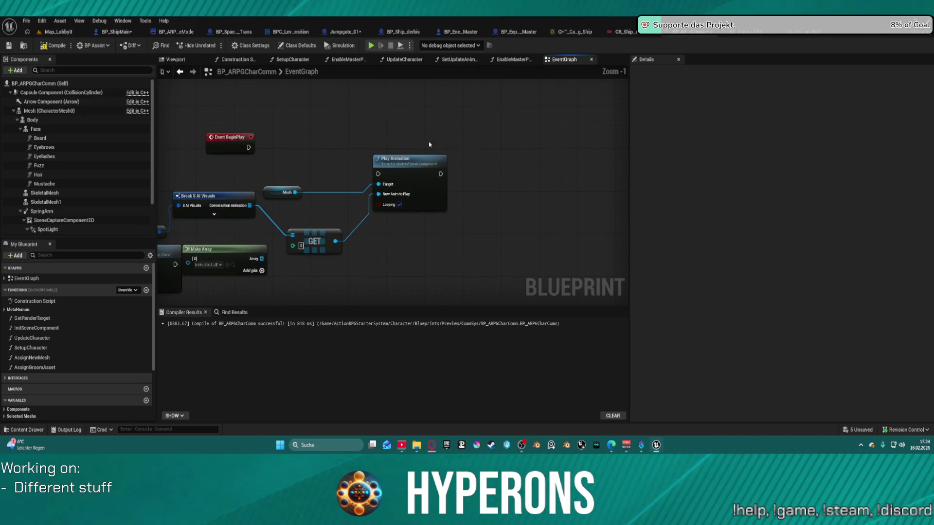
{"action": "scroll", "coordinate": [430, 145], "scroll_direction": "down", "scroll_amount": 3}
{"action": "scroll", "coordinate": [333, 223], "scroll_direction": "up", "scroll_amount": 3}
Bring the Is Valid, Delay and Play Animation nodes into view.
{"action": "mouse_move", "coordinate": [396, 140]}
{"action": "left_mouse_down"}
{"action": "mouse_move", "coordinate": [322, 243]}
{"action": "mouse_move", "coordinate": [441, 167]}
{"action": "left_mouse_up"}
{"action": "scroll", "coordinate": [390, 160], "scroll_direction": "down", "scroll_amount": 2}
{"action": "mouse_move", "coordinate": [456, 121]}
{"action": "left_mouse_down"}
{"action": "mouse_move", "coordinate": [440, 183]}
{"action": "mouse_move", "coordinate": [185, 200]}
{"action": "mouse_move", "coordinate": [195, 173]}
{"action": "mouse_move", "coordinate": [198, 204]}
{"action": "mouse_move", "coordinate": [188, 198]}
{"action": "left_mouse_up"}
{"action": "scroll", "coordinate": [321, 200], "scroll_direction": "up", "scroll_amount": 3}
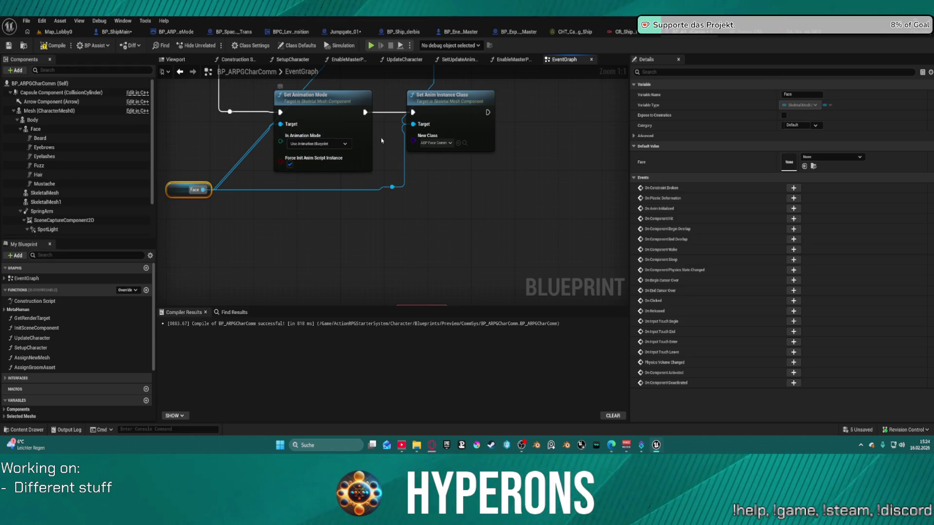
{"action": "mouse_move", "coordinate": [383, 144]}
{"action": "left_mouse_down"}
{"action": "mouse_move", "coordinate": [447, 303]}
{"action": "mouse_move", "coordinate": [593, 347]}
{"action": "mouse_move", "coordinate": [715, 418]}
{"action": "left_mouse_up"}
Straighten the Body node's wiring into a clean chain.
{"action": "left_click", "coordinate": [250, 214]}
{"action": "key", "text": "f"}
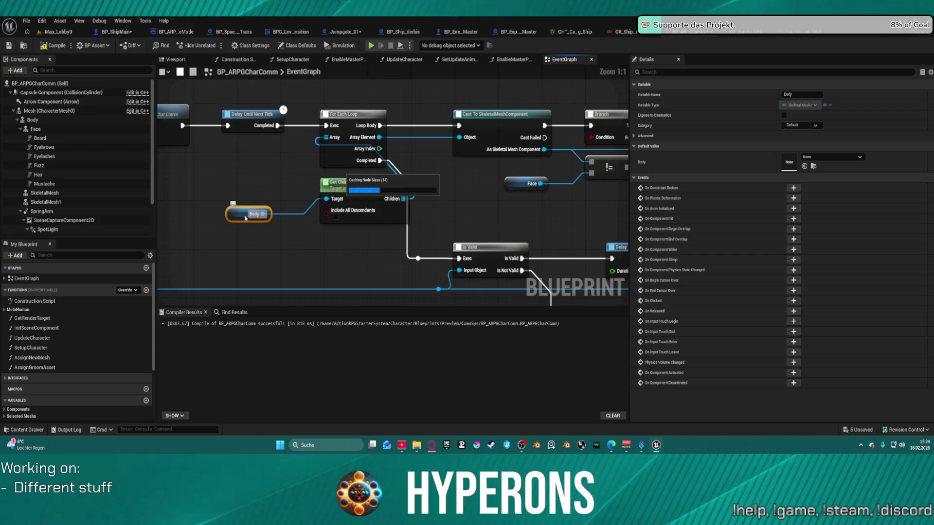
{"action": "left_click", "coordinate": [396, 223]}
{"action": "scroll", "coordinate": [396, 223], "scroll_direction": "down", "scroll_amount": 5}
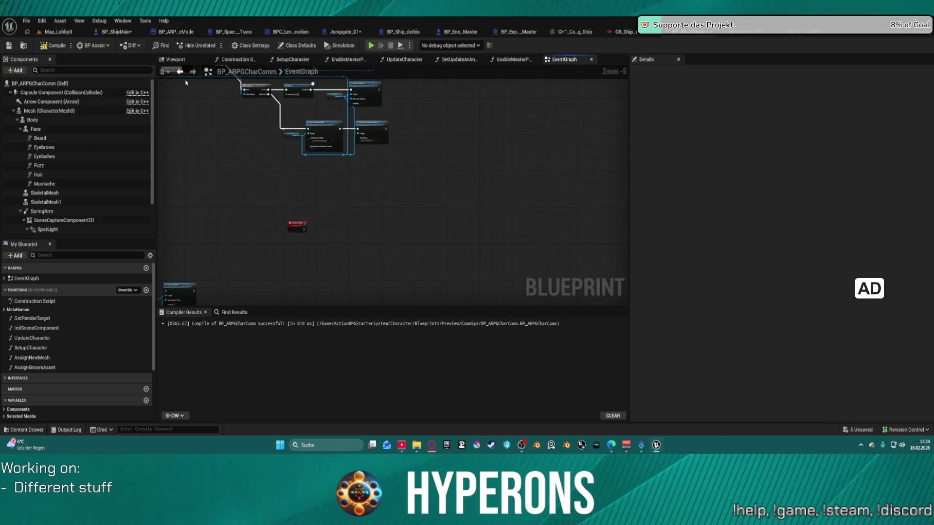
{"action": "scroll", "coordinate": [343, 156], "scroll_direction": "up", "scroll_amount": 3}
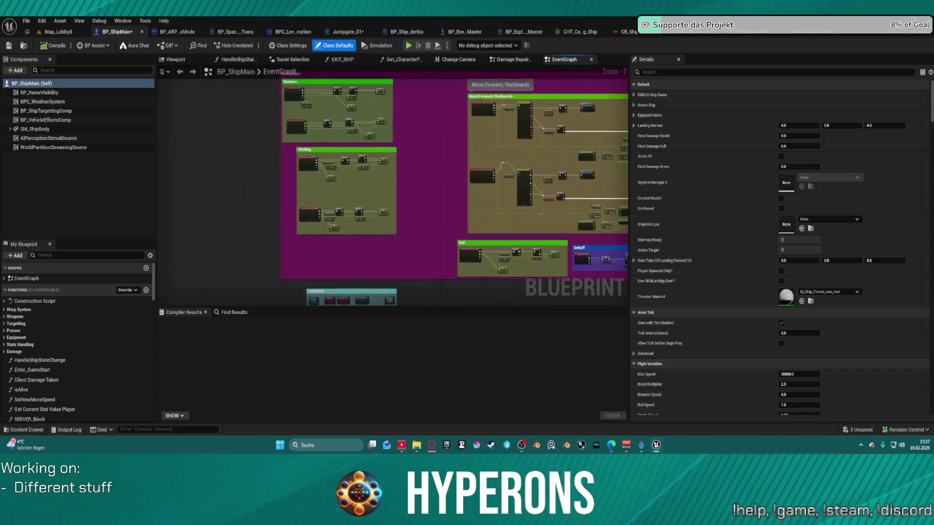
{"action": "scroll", "coordinate": [411, 235], "scroll_direction": "down", "scroll_amount": 2}
{"action": "mouse_move", "coordinate": [411, 236]}
{"action": "left_mouse_down"}
{"action": "mouse_move", "coordinate": [358, 189]}
{"action": "mouse_move", "coordinate": [486, 129]}
{"action": "mouse_move", "coordinate": [460, 191]}
{"action": "left_mouse_up"}
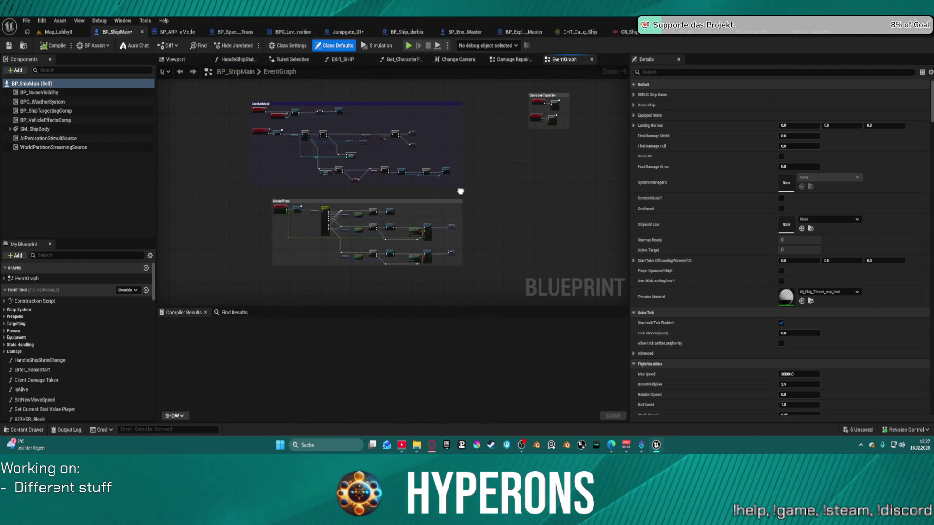
{"action": "scroll", "coordinate": [461, 193], "scroll_direction": "down", "scroll_amount": 3}
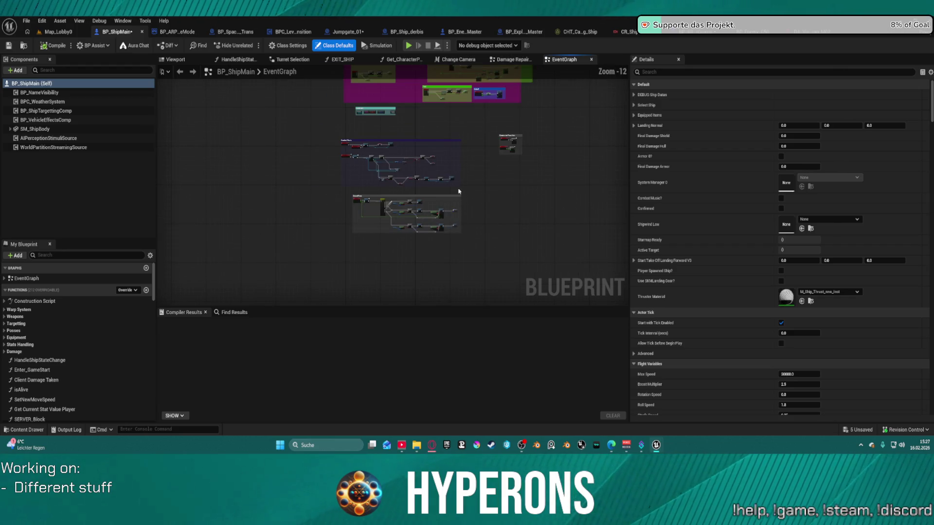
{"action": "scroll", "coordinate": [459, 191], "scroll_direction": "up", "scroll_amount": 10}
{"action": "mouse_move", "coordinate": [459, 192]}
{"action": "left_mouse_down"}
{"action": "mouse_move", "coordinate": [423, 169]}
{"action": "mouse_move", "coordinate": [379, 174]}
{"action": "left_mouse_up"}
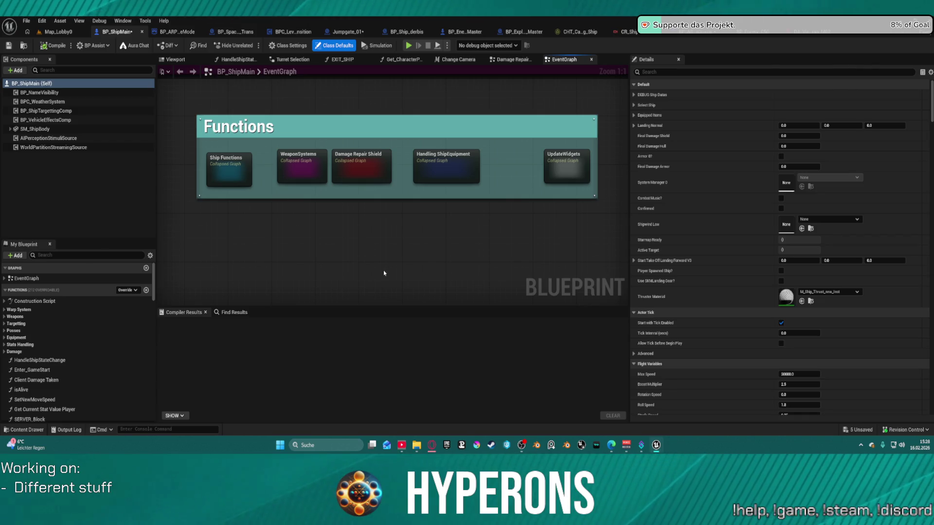
{"action": "left_click", "coordinate": [461, 33]}
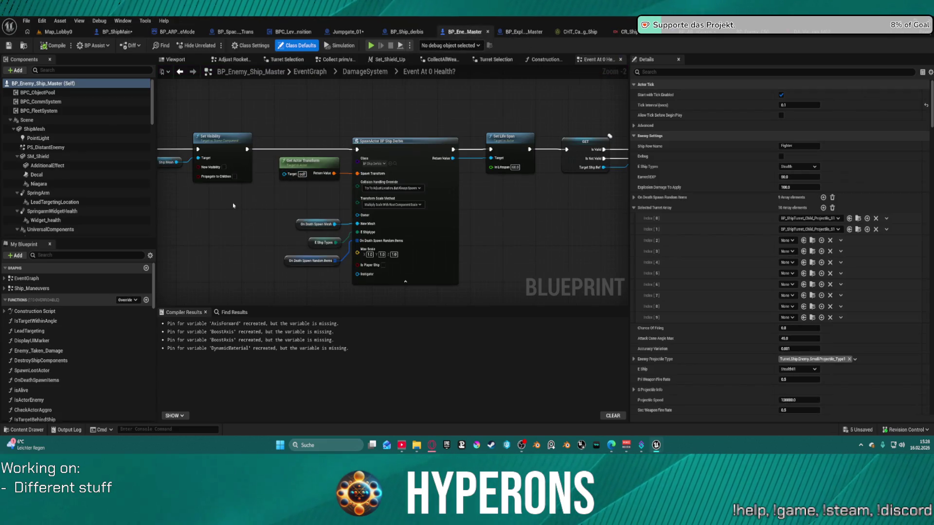
Open the BPC_CommSystem component's own blueprint from the Components panel.
{"action": "left_click", "coordinate": [49, 103]}
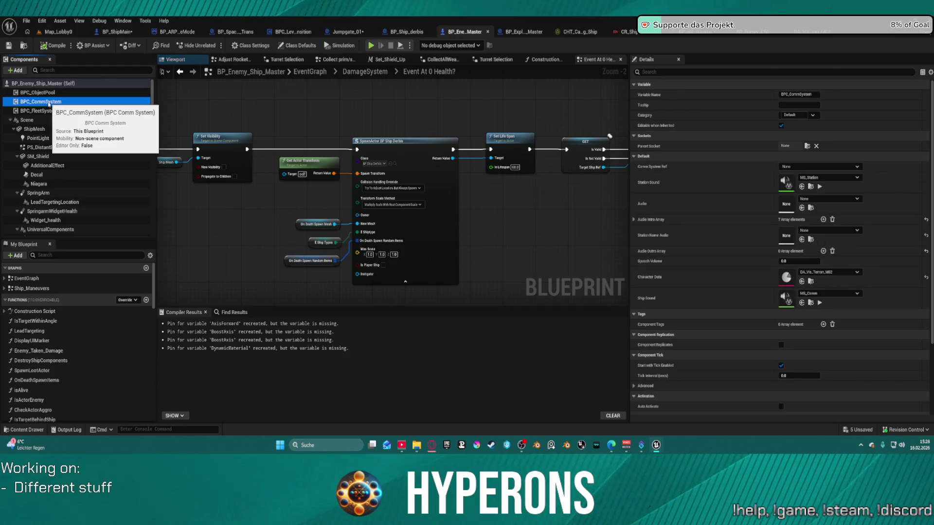
{"action": "right_click", "coordinate": [46, 103]}
{"action": "left_click", "coordinate": [106, 214]}
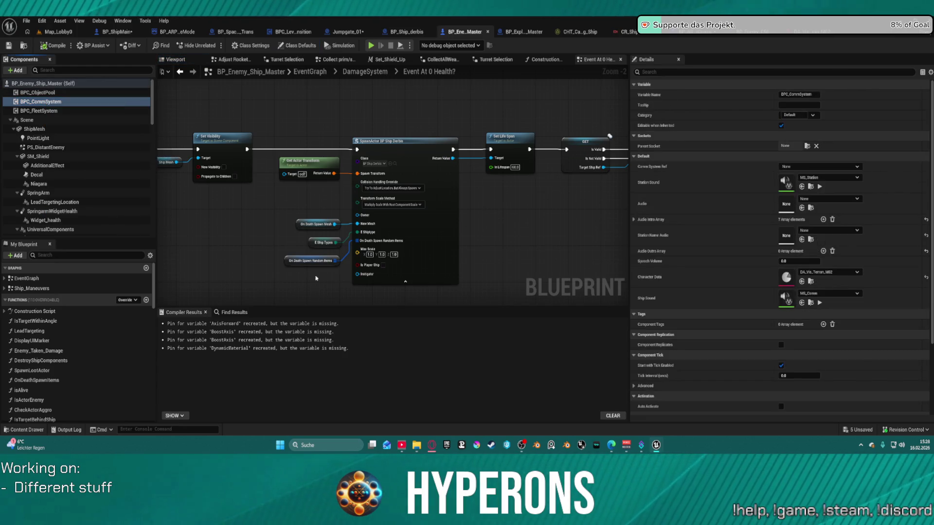
{"action": "scroll", "coordinate": [313, 283], "scroll_direction": "down", "scroll_amount": 3}
{"action": "scroll", "coordinate": [308, 250], "scroll_direction": "up", "scroll_amount": 2}
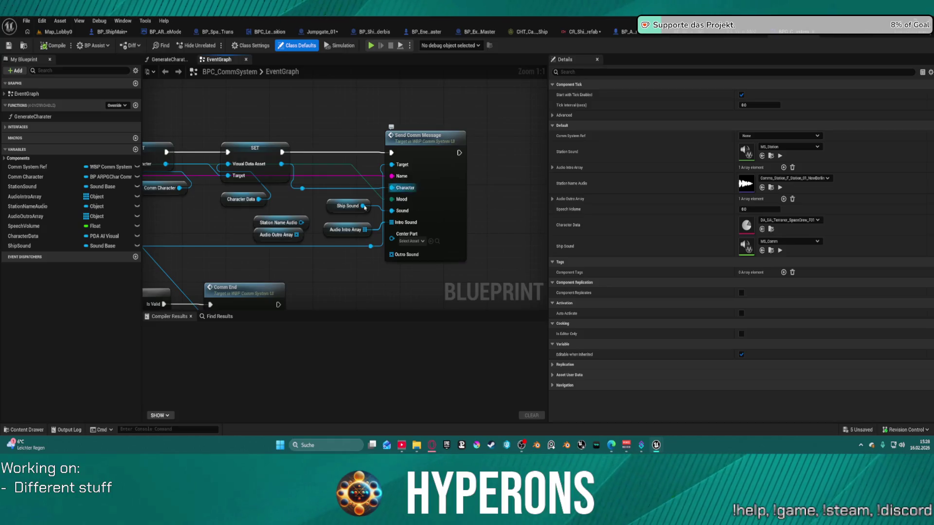
Inspect the Send Comm Message node, then bring up the content drawer on the CommSys folder.
{"action": "left_click_drag", "start_coordinate": [466, 187], "coordinate": [586, 190]}
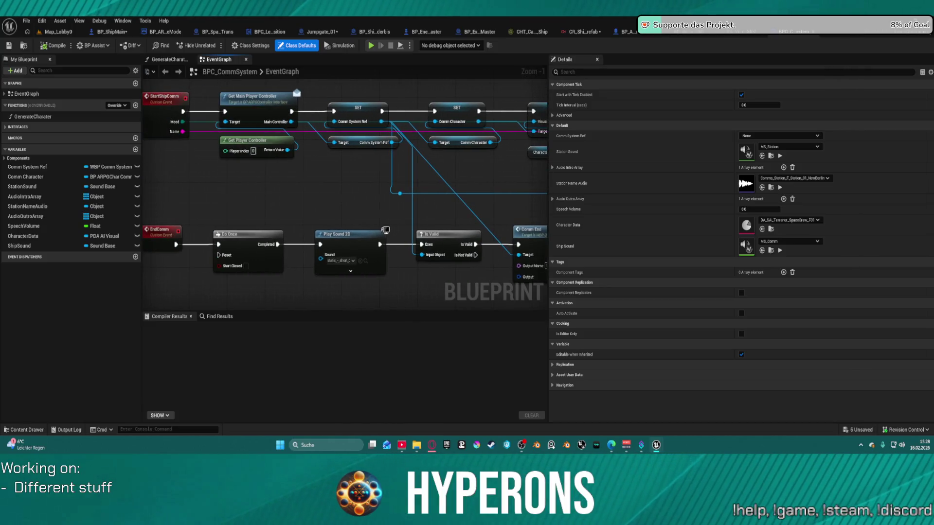
{"action": "left_click_drag", "start_coordinate": [535, 233], "coordinate": [164, 252]}
{"action": "left_click", "coordinate": [365, 153]}
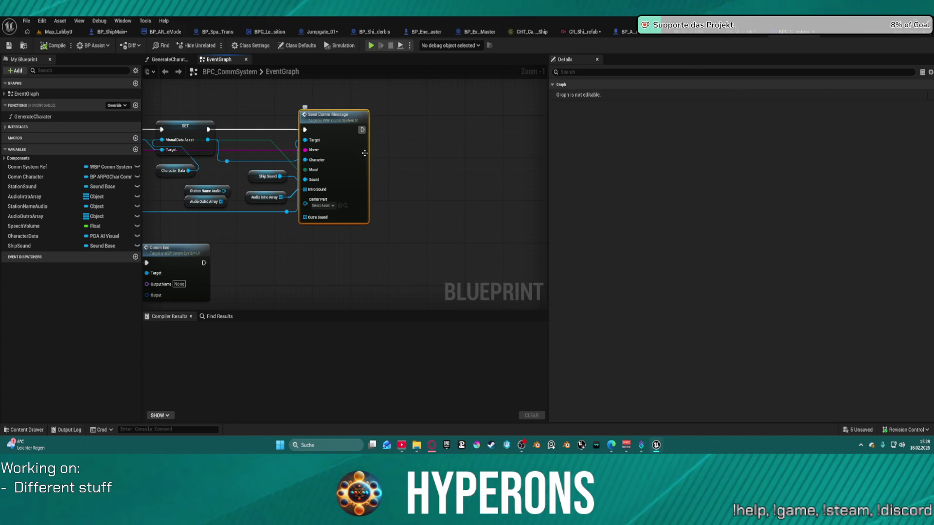
{"action": "right_click", "coordinate": [333, 129]}
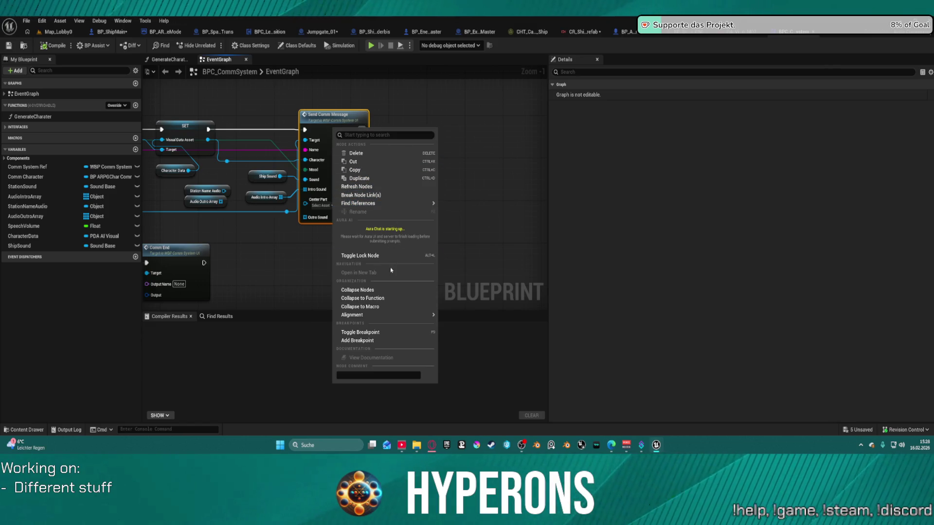
{"action": "left_click", "coordinate": [314, 116]}
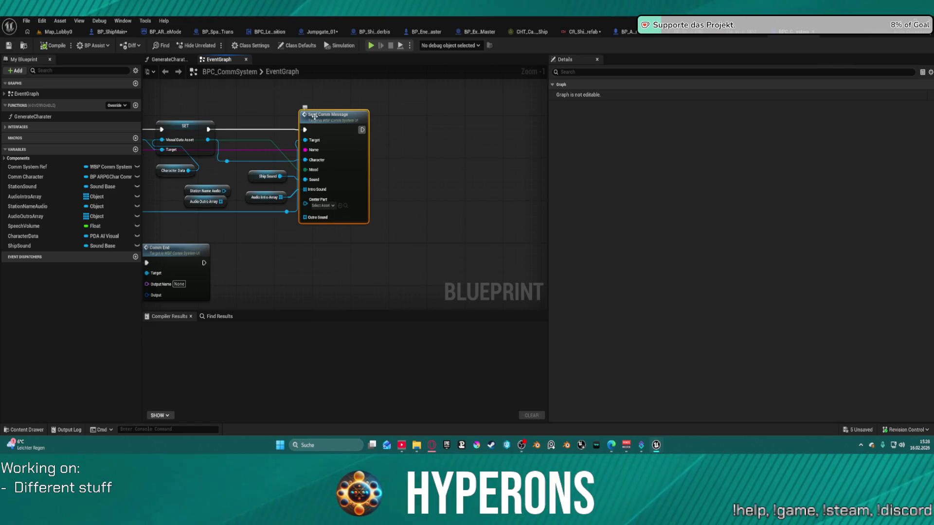
{"action": "mouse_move", "coordinate": [401, 144]}
{"action": "left_mouse_down"}
{"action": "mouse_move", "coordinate": [487, 156]}
{"action": "mouse_move", "coordinate": [526, 175]}
{"action": "mouse_move", "coordinate": [438, 161]}
{"action": "mouse_move", "coordinate": [465, 149]}
{"action": "mouse_move", "coordinate": [451, 158]}
{"action": "left_mouse_up"}
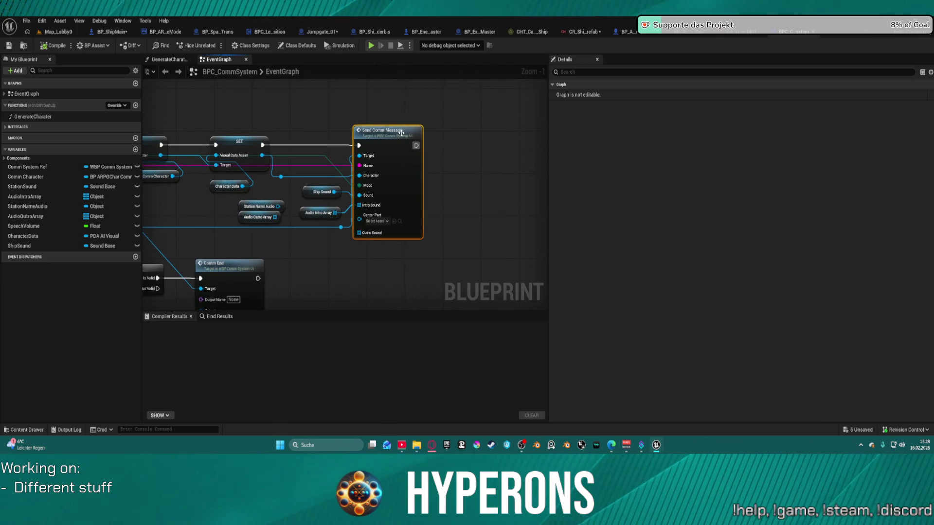
{"action": "key", "text": "ctrl+space"}
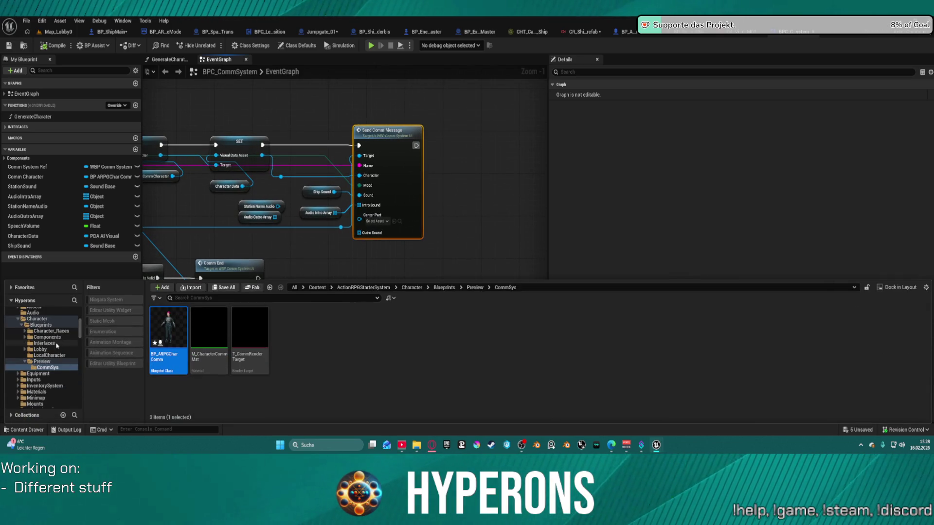
Browse the CommSys, Preview, Components and Core Actors folders in the content drawer.
{"action": "left_click", "coordinate": [53, 369]}
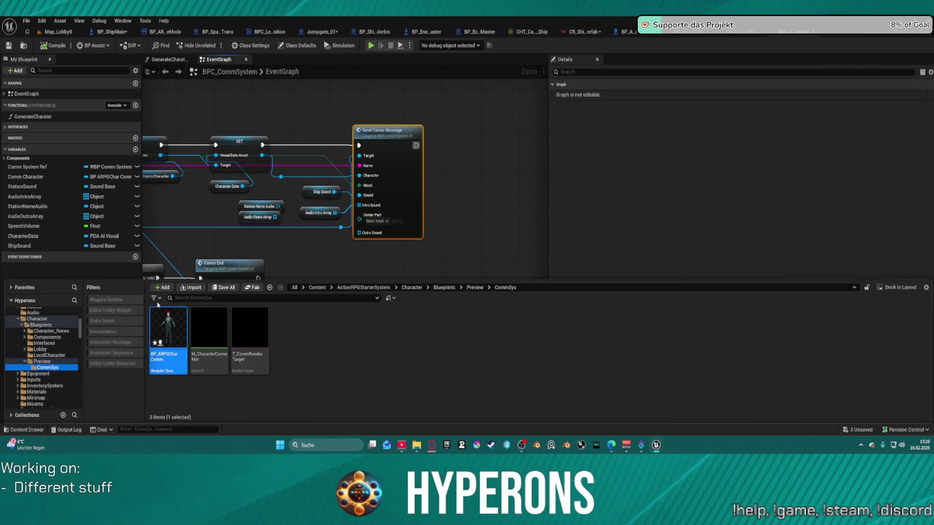
{"action": "left_click", "coordinate": [43, 362]}
{"action": "left_click", "coordinate": [48, 369]}
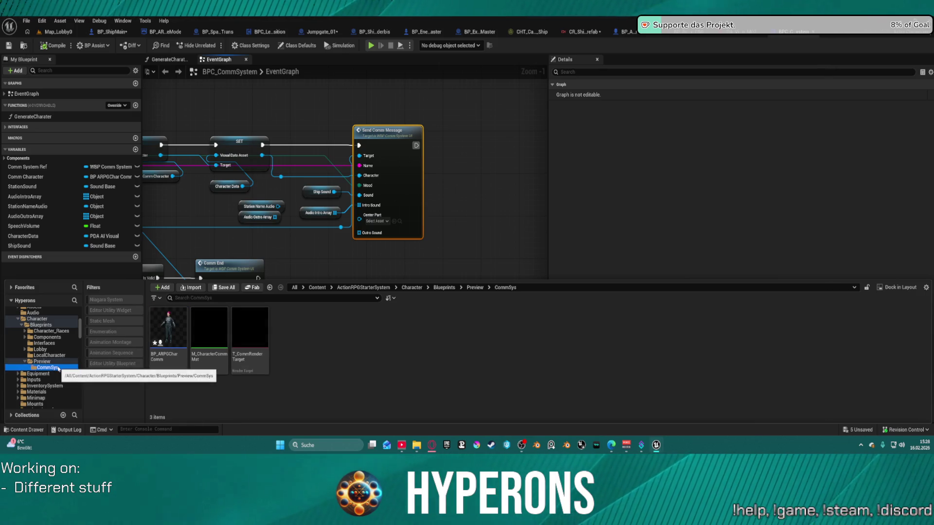
{"action": "scroll", "coordinate": [44, 335], "scroll_direction": "down", "scroll_amount": 1}
{"action": "left_click", "coordinate": [50, 328]}
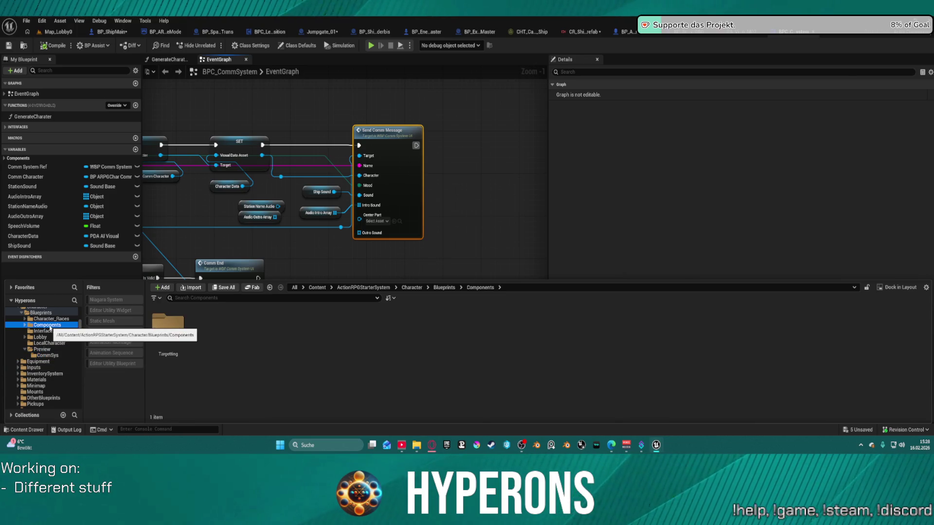
{"action": "scroll", "coordinate": [45, 355], "scroll_direction": "down", "scroll_amount": 5}
{"action": "scroll", "coordinate": [41, 335], "scroll_direction": "up", "scroll_amount": 1}
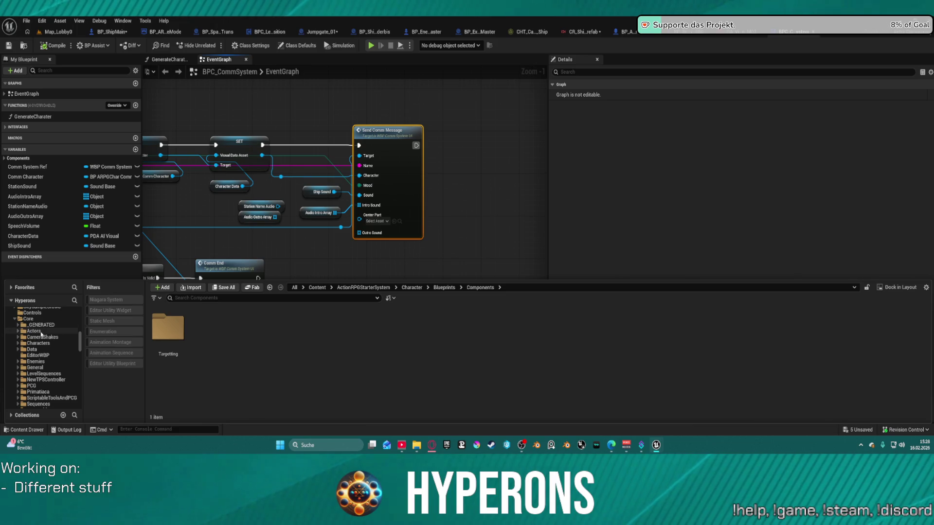
{"action": "left_click", "coordinate": [41, 332]}
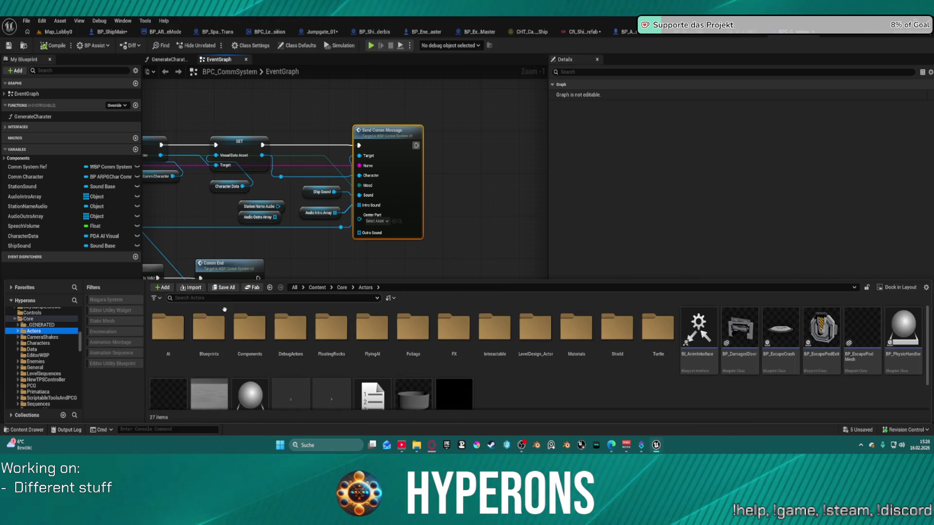
{"action": "double_click", "coordinate": [248, 331]}
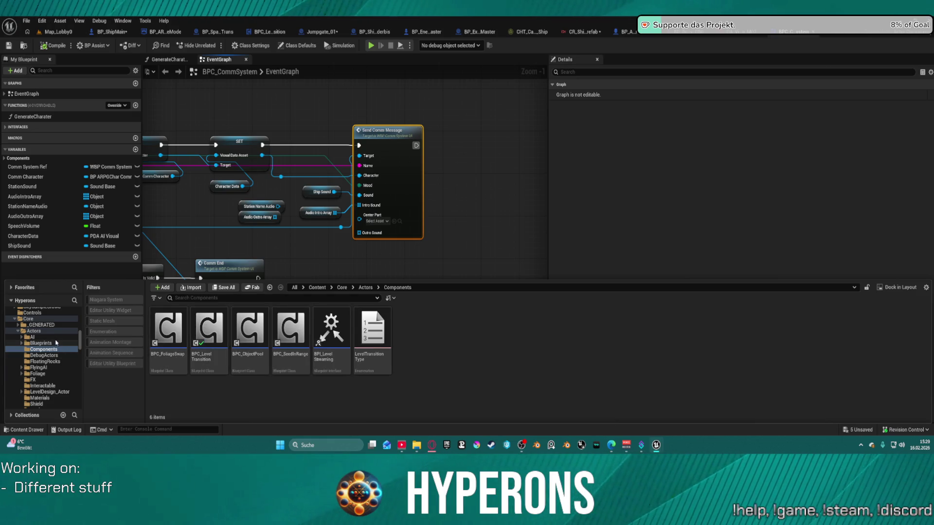
{"action": "left_click", "coordinate": [33, 332]}
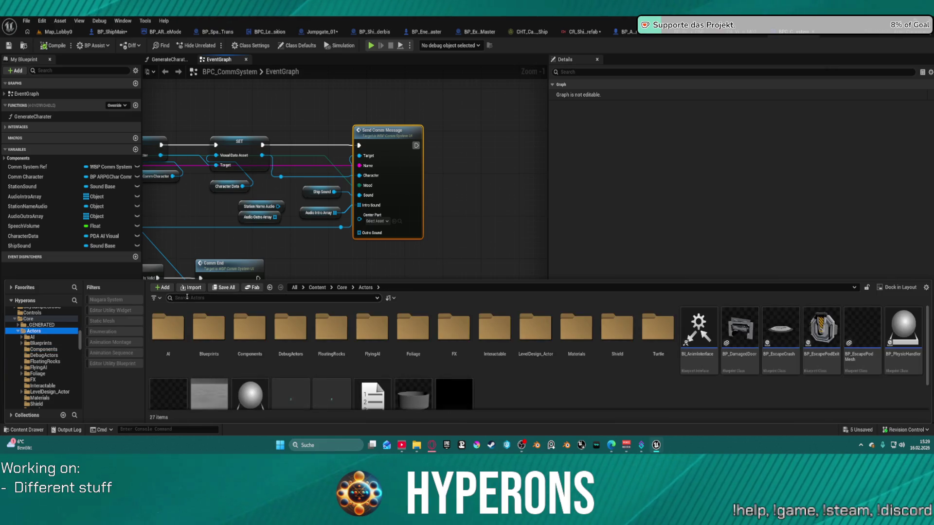
Search the whole Content folder for 'comm' assets and select BPC_CommSystem.
{"action": "type", "text": "comm"}
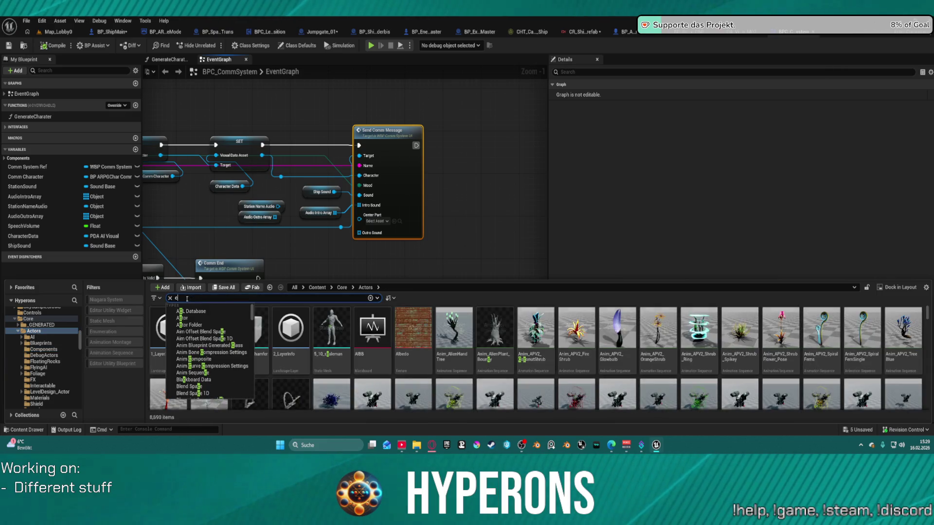
{"action": "key", "text": "Return"}
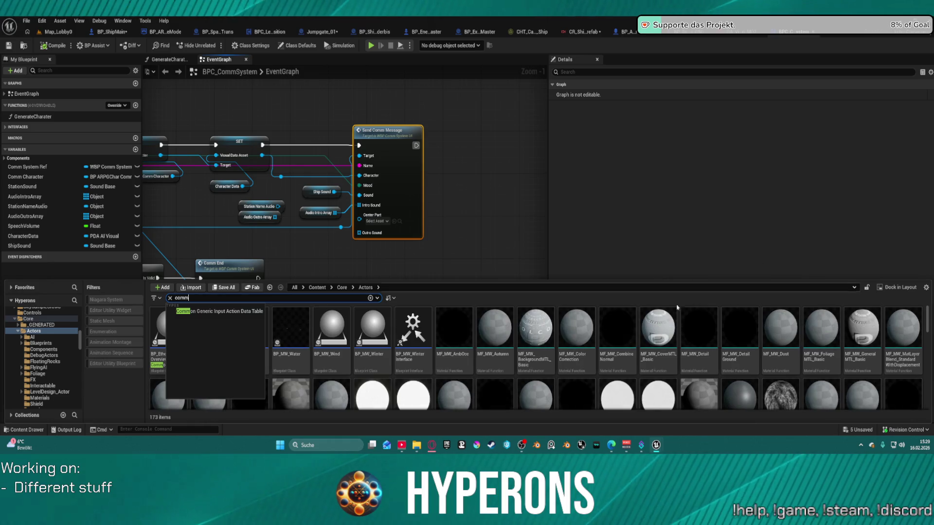
{"action": "left_click", "coordinate": [428, 372]}
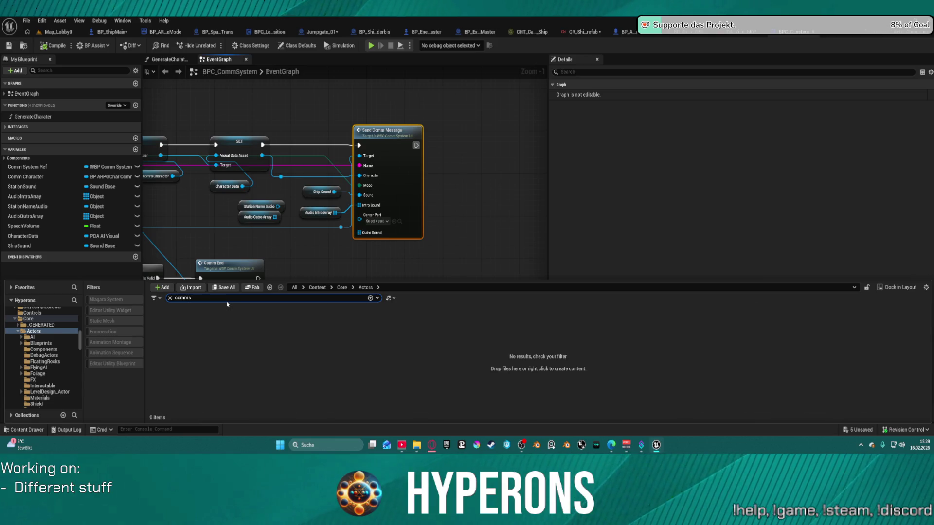
{"action": "scroll", "coordinate": [39, 340], "scroll_direction": "up", "scroll_amount": 10}
{"action": "left_click", "coordinate": [30, 318]}
{"action": "left_click", "coordinate": [211, 362]}
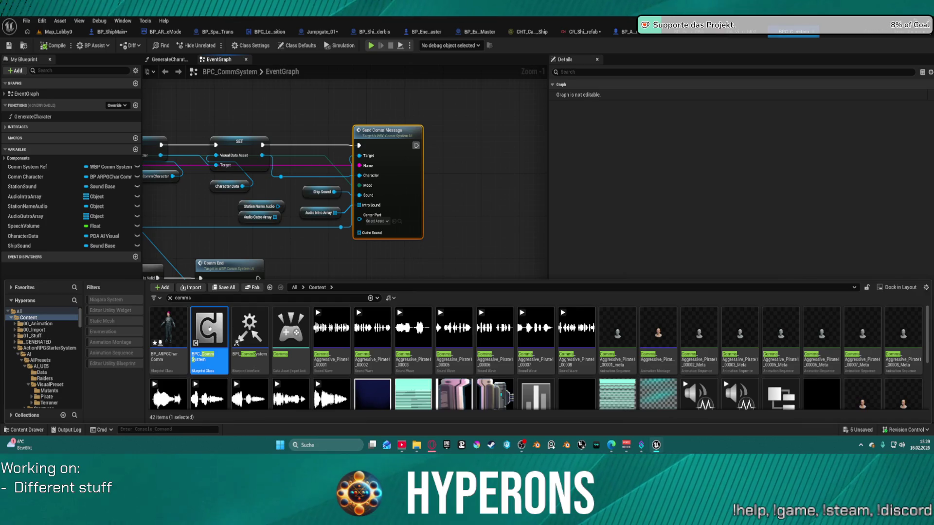
{"action": "mouse_move", "coordinate": [219, 311]}
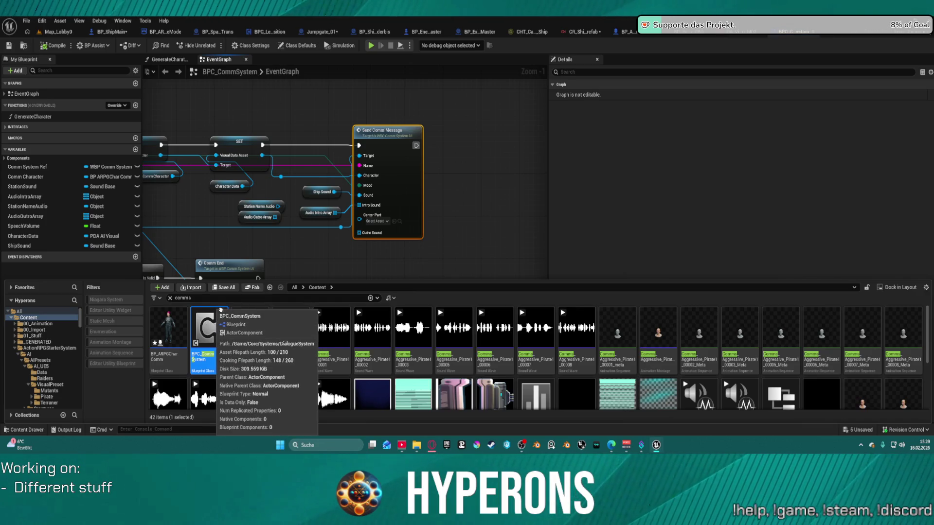
{"action": "scroll", "coordinate": [428, 156], "scroll_direction": "down", "scroll_amount": 10}
{"action": "scroll", "coordinate": [425, 157], "scroll_direction": "up", "scroll_amount": 7}
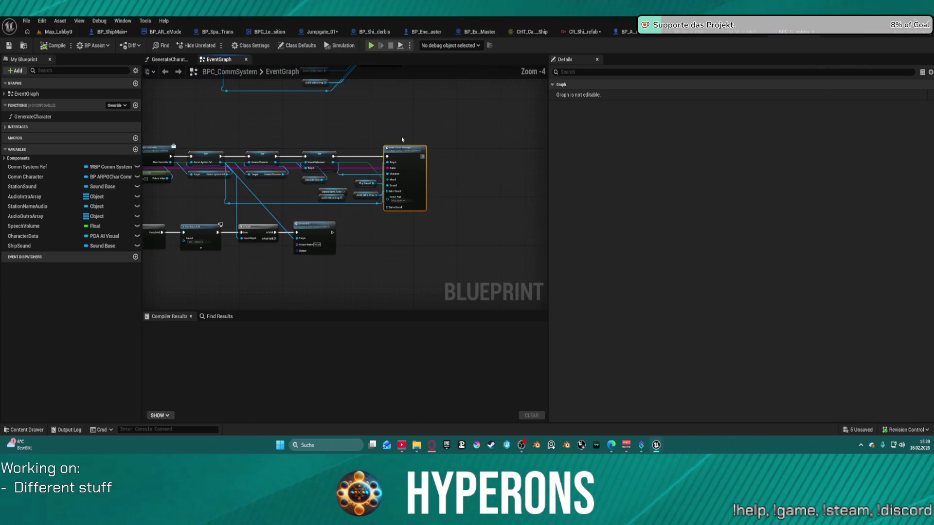
{"action": "key", "text": "ctrl+space"}
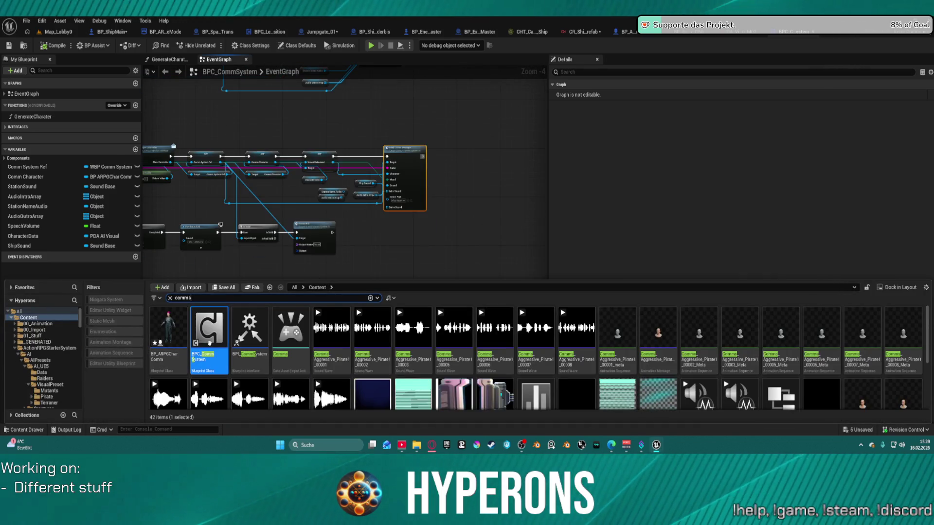
Open WBP_CommSystem from the DialogueSystem folder and view its event graph.
{"action": "mouse_move", "coordinate": [210, 346]}
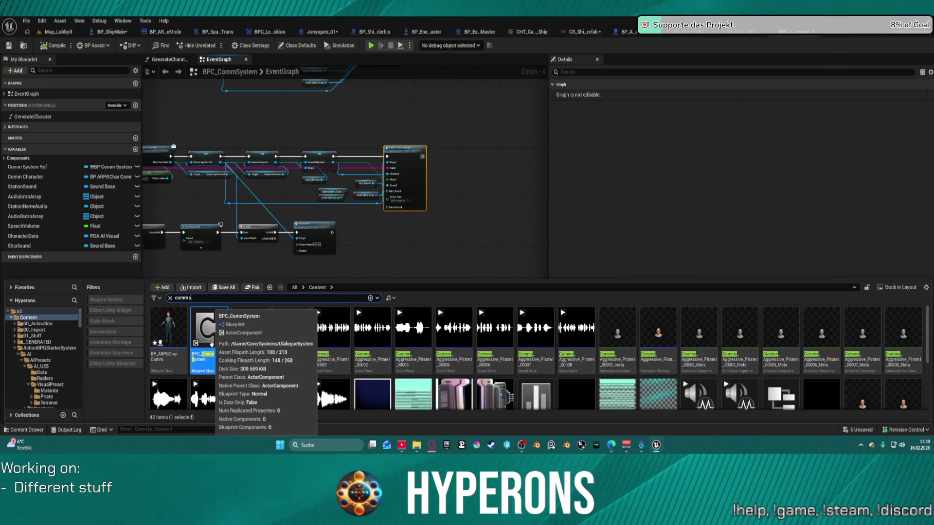
{"action": "scroll", "coordinate": [53, 358], "scroll_direction": "down", "scroll_amount": 5}
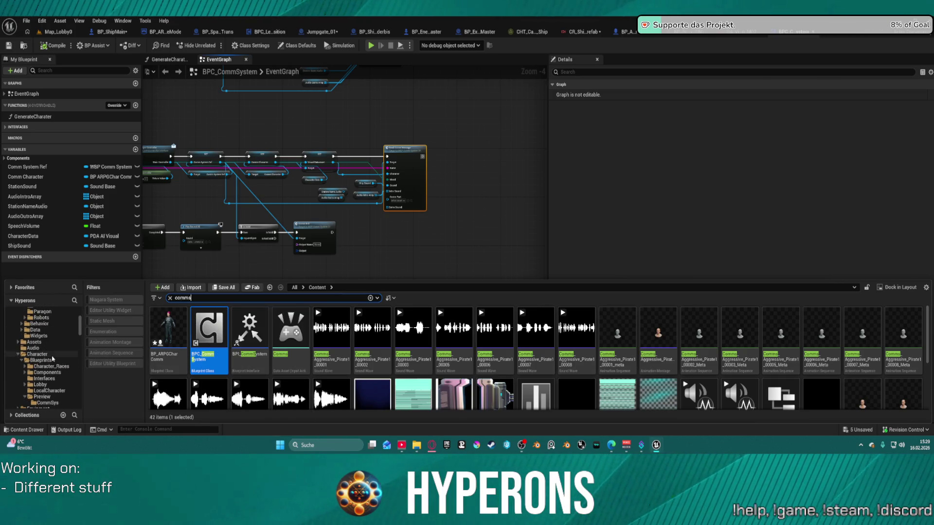
{"action": "scroll", "coordinate": [52, 359], "scroll_direction": "down", "scroll_amount": 10}
{"action": "scroll", "coordinate": [55, 349], "scroll_direction": "down", "scroll_amount": 5}
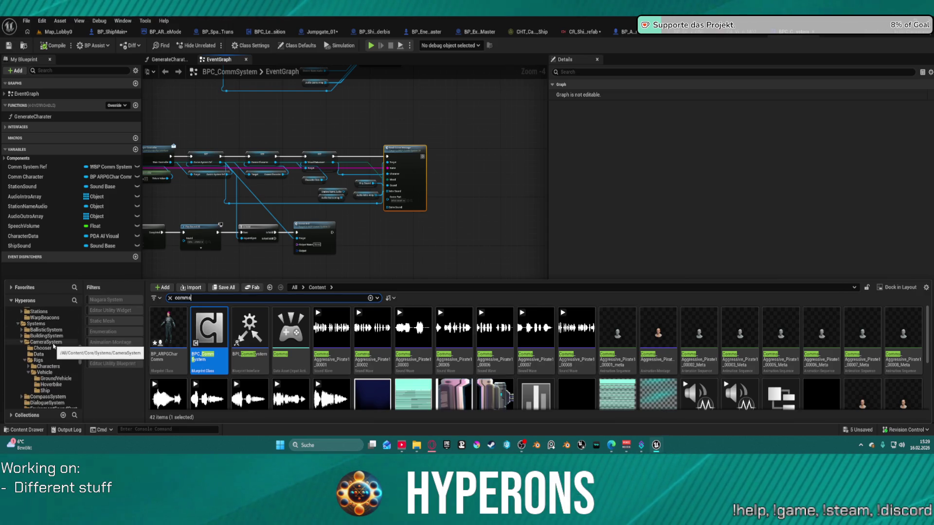
{"action": "scroll", "coordinate": [54, 346], "scroll_direction": "down", "scroll_amount": 3}
{"action": "left_click", "coordinate": [59, 355]}
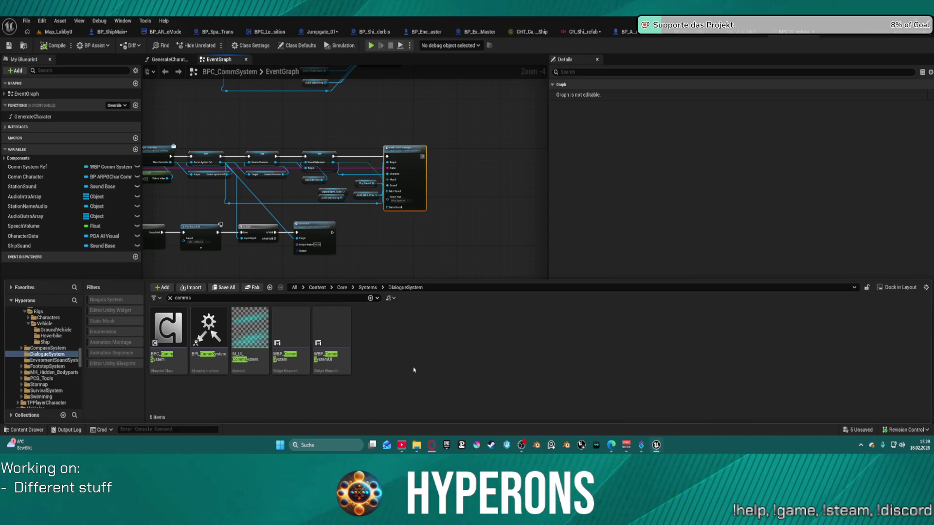
{"action": "left_click", "coordinate": [292, 358]}
{"action": "double_click", "coordinate": [293, 358]}
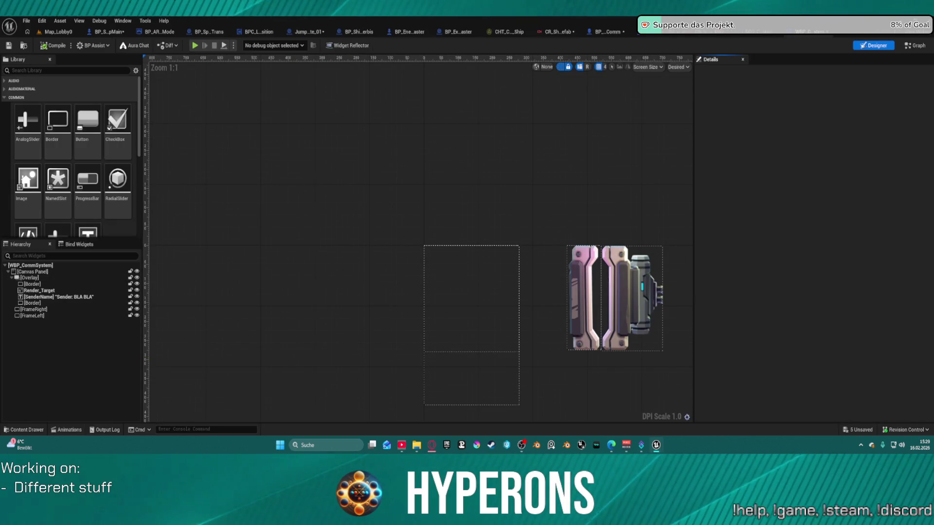
{"action": "left_click", "coordinate": [907, 47]}
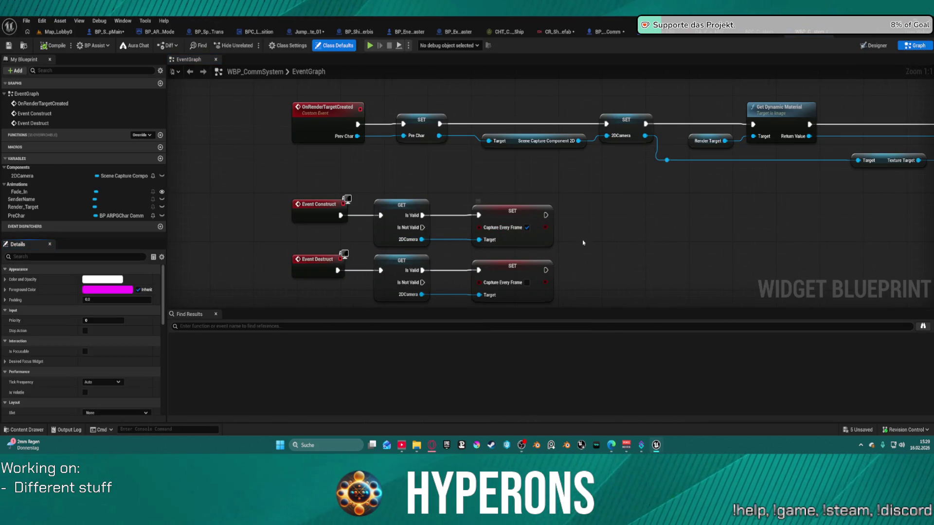
Edit the WBP_CommSystemUI widget blueprint from the content drawer.
{"action": "key", "text": "ctrl+space"}
{"action": "right_click", "coordinate": [335, 331]}
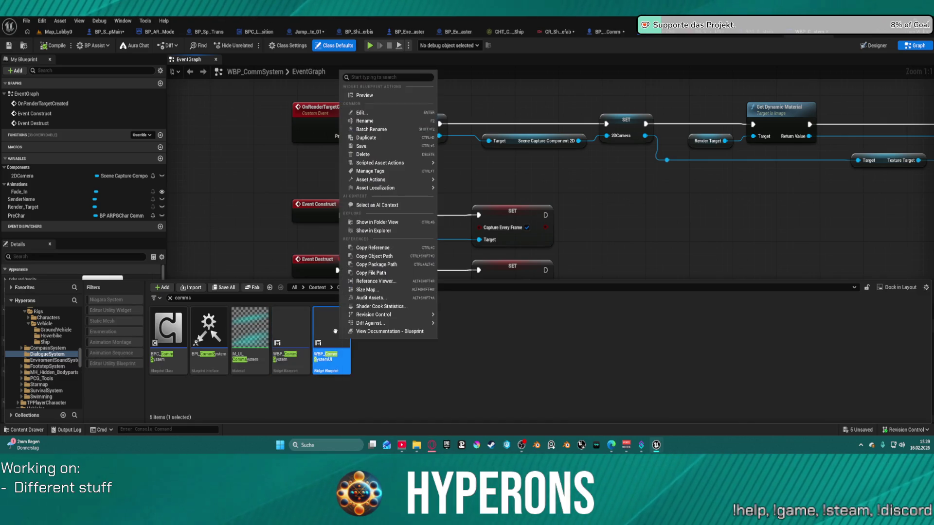
{"action": "left_click", "coordinate": [363, 113]}
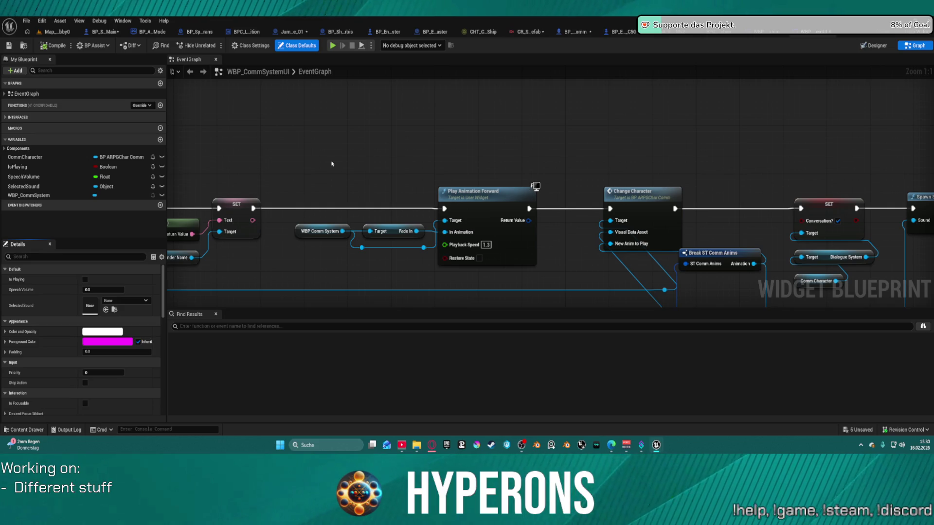
Pan through WBP_CommSystemUI's Bind Event, Branch, Play Animation Forward and SET nodes.
{"action": "scroll", "coordinate": [378, 180], "scroll_direction": "down", "scroll_amount": 2}
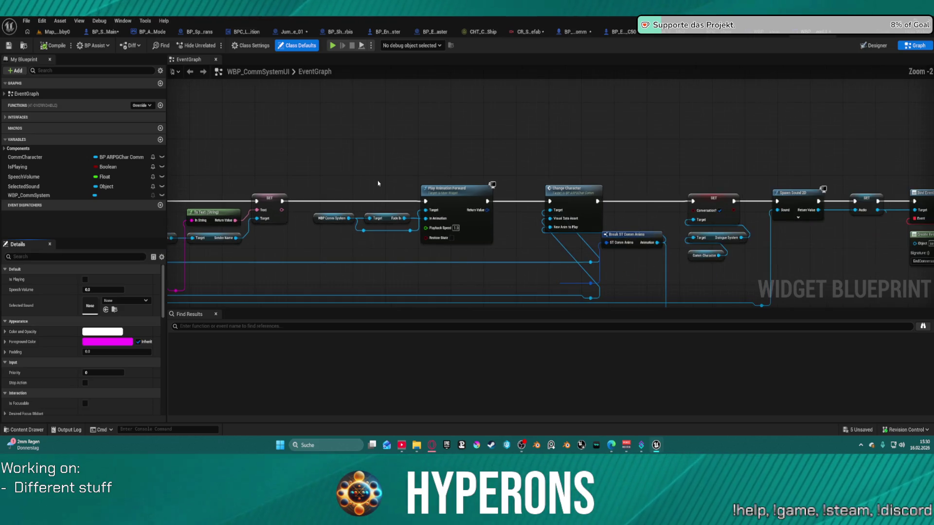
{"action": "mouse_move", "coordinate": [453, 159]}
{"action": "left_mouse_down"}
{"action": "mouse_move", "coordinate": [211, 135]}
{"action": "mouse_move", "coordinate": [164, 113]}
{"action": "mouse_move", "coordinate": [334, 108]}
{"action": "mouse_move", "coordinate": [382, 128]}
{"action": "mouse_move", "coordinate": [399, 111]}
{"action": "left_mouse_up"}
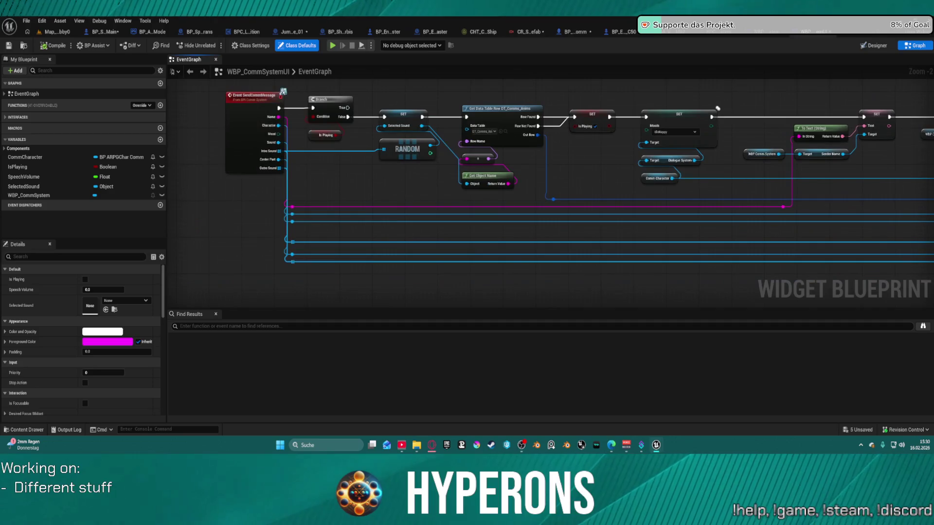
{"action": "mouse_move", "coordinate": [718, 108]}
{"action": "left_mouse_down"}
{"action": "mouse_move", "coordinate": [278, 136]}
{"action": "mouse_move", "coordinate": [129, 135]}
{"action": "mouse_move", "coordinate": [62, 118]}
{"action": "mouse_move", "coordinate": [788, 167]}
{"action": "left_mouse_up"}
{"action": "left_click_drag", "start_coordinate": [185, 146], "coordinate": [350, 150]}
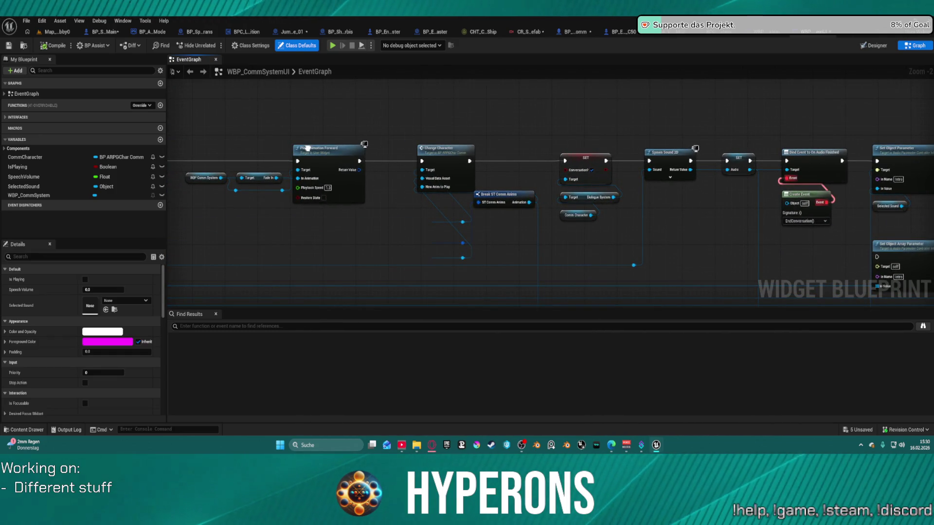
{"action": "mouse_move", "coordinate": [308, 148]}
{"action": "left_mouse_down"}
{"action": "mouse_move", "coordinate": [472, 152]}
{"action": "mouse_move", "coordinate": [300, 148]}
{"action": "left_mouse_up"}
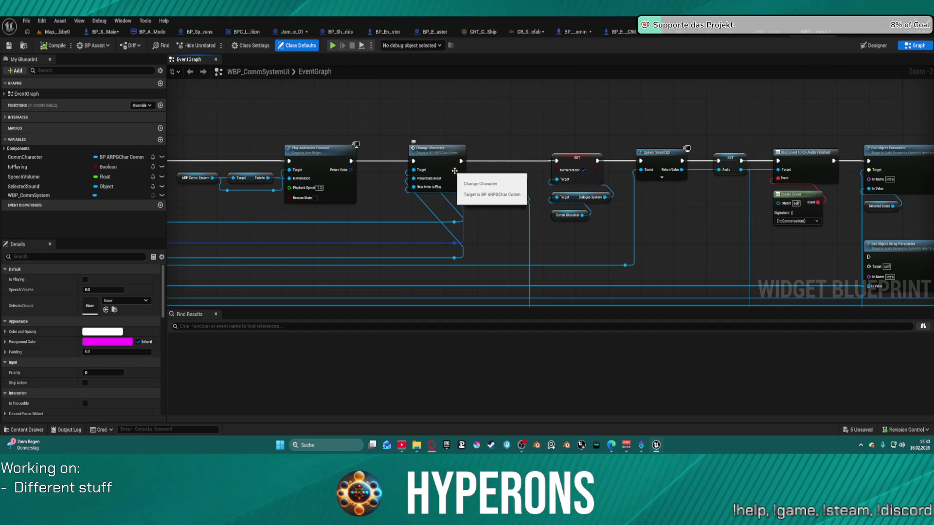
Jump to the Change Character definition and view its loop, cast and delay logic.
{"action": "double_click", "coordinate": [427, 160]}
{"action": "left_click_drag", "start_coordinate": [429, 162], "coordinate": [359, 181]}
{"action": "scroll", "coordinate": [359, 182], "scroll_direction": "down", "scroll_amount": 1}
{"action": "left_click_drag", "start_coordinate": [283, 175], "coordinate": [157, 178]}
{"action": "mouse_move", "coordinate": [477, 216]}
{"action": "left_mouse_down"}
{"action": "mouse_move", "coordinate": [324, 176]}
{"action": "mouse_move", "coordinate": [340, 159]}
{"action": "left_mouse_up"}
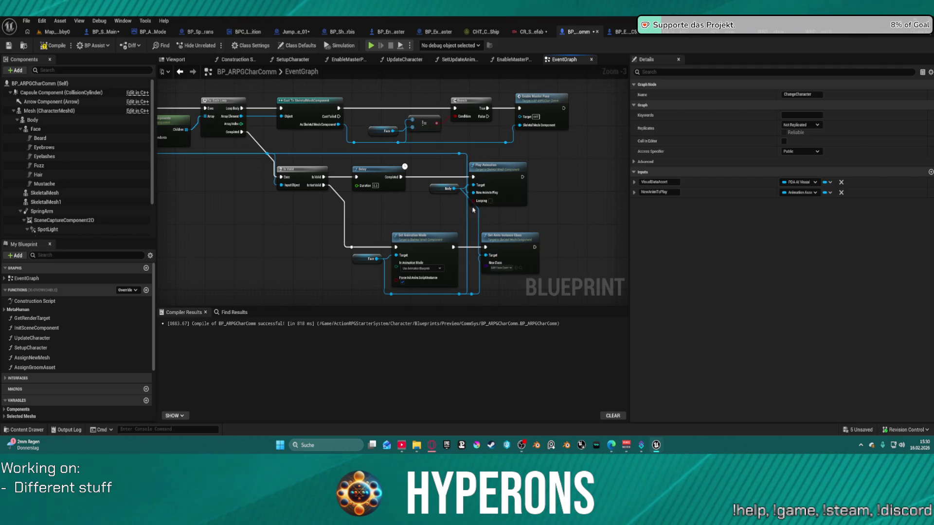
Review the Face component's mesh and material details, then open ABP_Face_Comm_System.
{"action": "left_click_drag", "start_coordinate": [437, 189], "coordinate": [397, 210]}
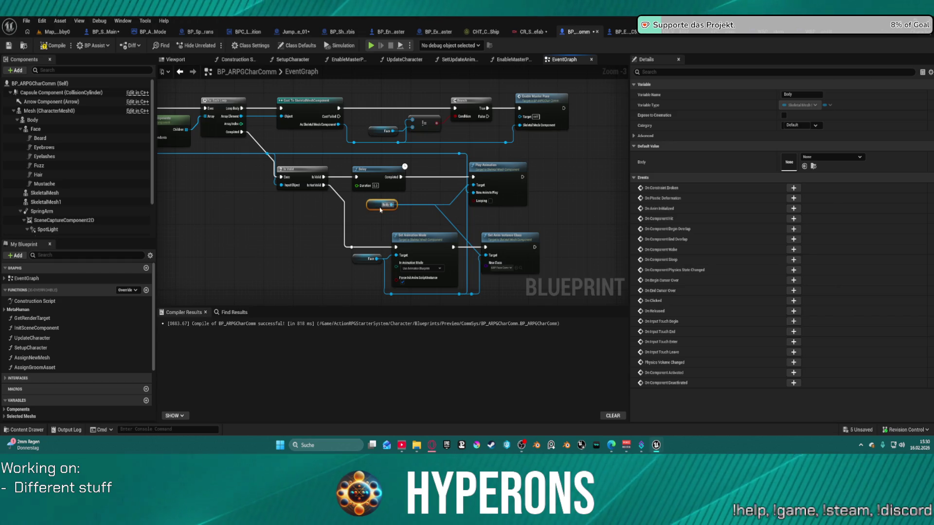
{"action": "left_click_drag", "start_coordinate": [381, 209], "coordinate": [383, 210]}
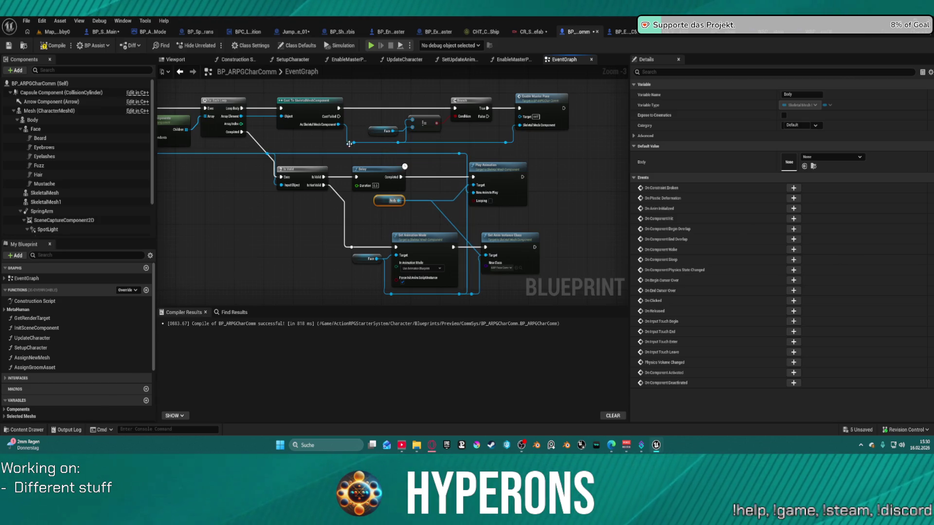
{"action": "left_click", "coordinate": [35, 129]}
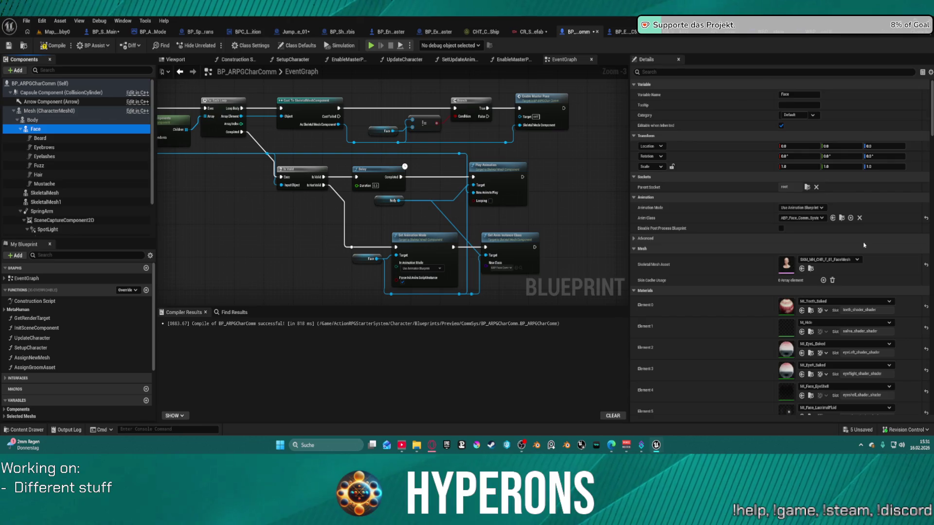
{"action": "scroll", "coordinate": [865, 246], "scroll_direction": "down", "scroll_amount": 10}
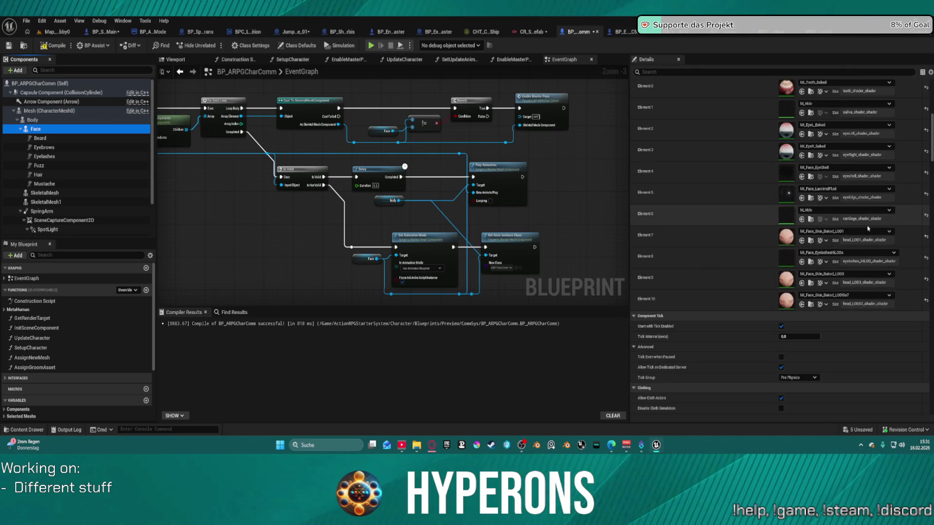
{"action": "scroll", "coordinate": [869, 228], "scroll_direction": "down", "scroll_amount": 8}
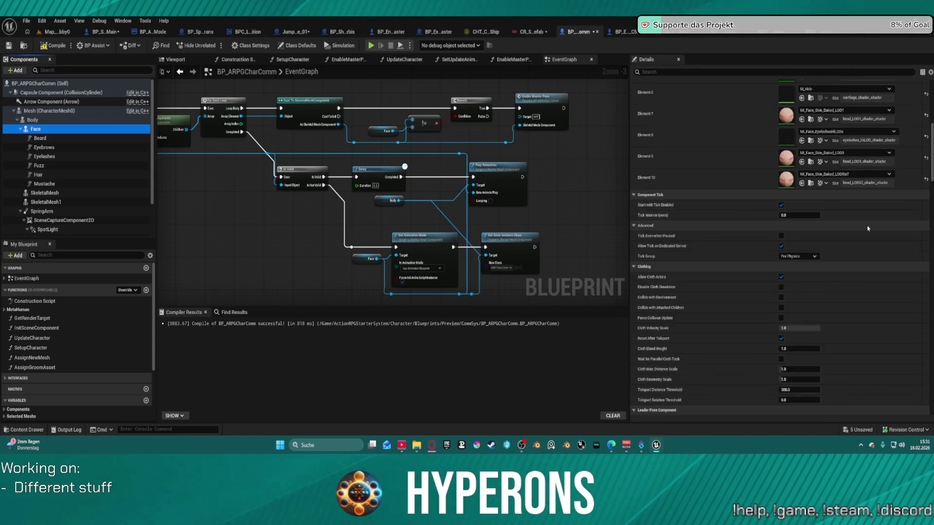
{"action": "scroll", "coordinate": [868, 228], "scroll_direction": "down", "scroll_amount": 5}
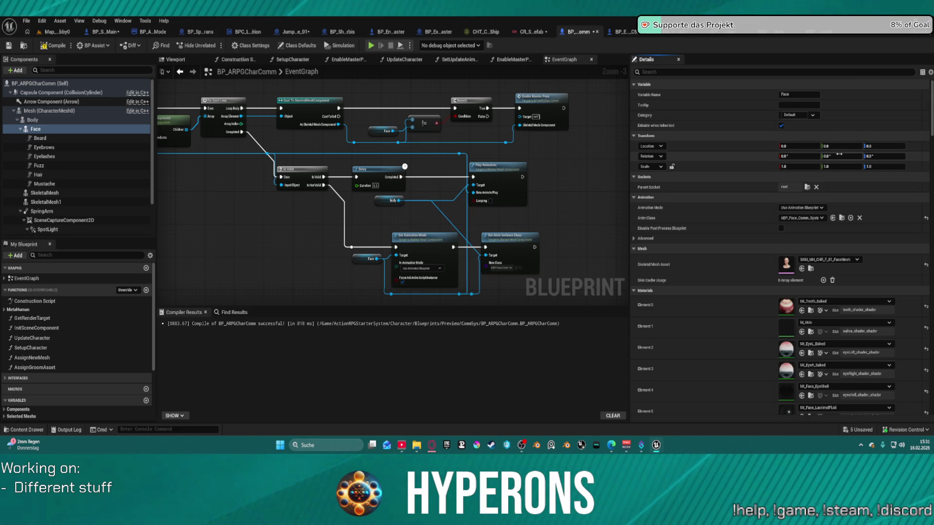
{"action": "left_click", "coordinate": [841, 218]}
{"action": "double_click", "coordinate": [219, 329]}
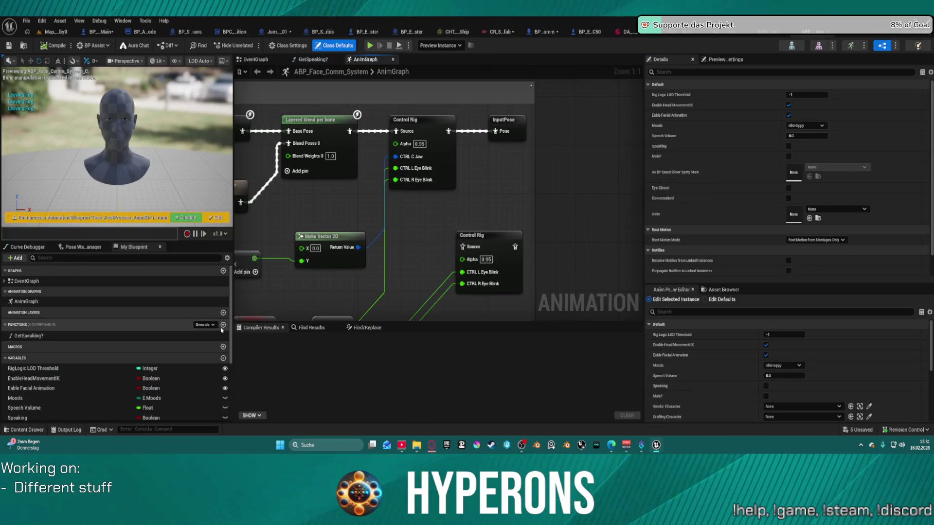
Inspect the ABP_Face_Comm_System AnimGraph's RigLogic section and the Copy Pose node's settings.
{"action": "scroll", "coordinate": [486, 206], "scroll_direction": "down", "scroll_amount": 4}
{"action": "scroll", "coordinate": [486, 206], "scroll_direction": "down", "scroll_amount": 4}
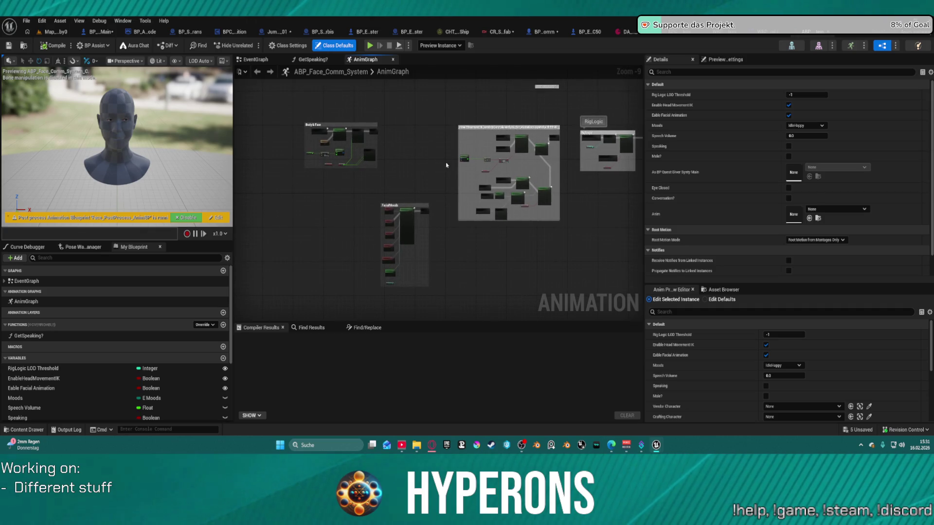
{"action": "scroll", "coordinate": [446, 165], "scroll_direction": "up", "scroll_amount": 5}
{"action": "mouse_move", "coordinate": [442, 166]}
{"action": "left_mouse_down"}
{"action": "mouse_move", "coordinate": [87, 206]}
{"action": "mouse_move", "coordinate": [39, 185]}
{"action": "mouse_move", "coordinate": [26, 207]}
{"action": "left_mouse_up"}
{"action": "scroll", "coordinate": [300, 141], "scroll_direction": "up", "scroll_amount": 1}
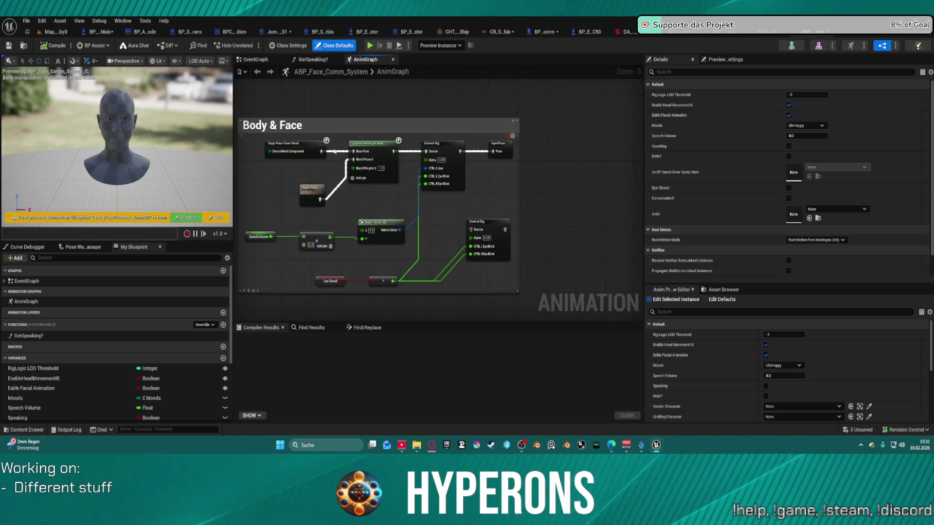
{"action": "mouse_move", "coordinate": [324, 152]}
{"action": "left_mouse_down"}
{"action": "mouse_move", "coordinate": [341, 155]}
{"action": "mouse_move", "coordinate": [479, 83]}
{"action": "mouse_move", "coordinate": [591, 293]}
{"action": "mouse_move", "coordinate": [581, 165]}
{"action": "left_mouse_up"}
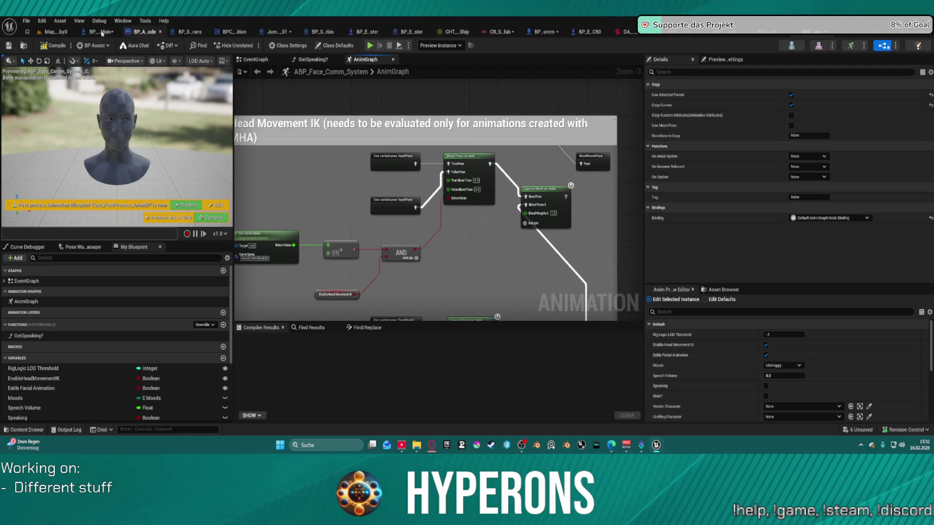
Compile ABP_Face_Comm_System, check where the FaceMoods pose is cached, and return to Map_Lobby0.
{"action": "left_click", "coordinate": [47, 46]}
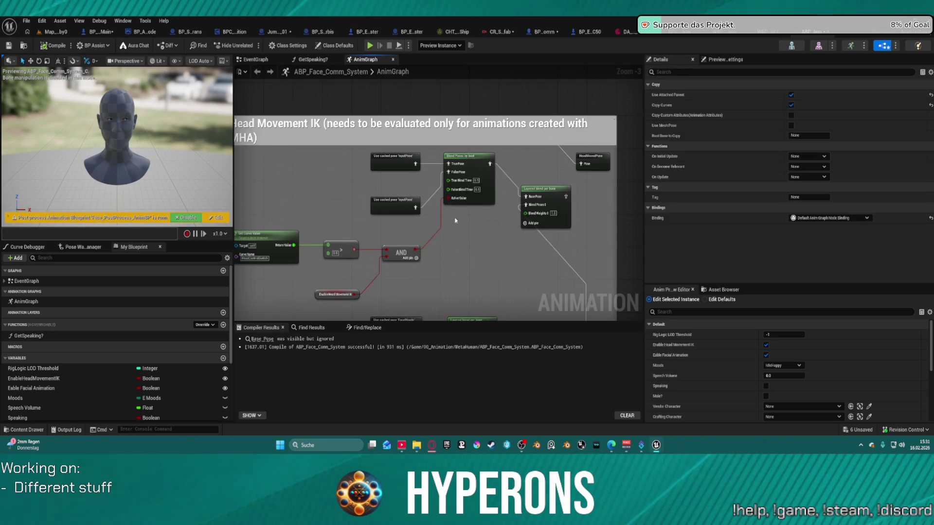
{"action": "left_click_drag", "start_coordinate": [617, 305], "coordinate": [617, 299]}
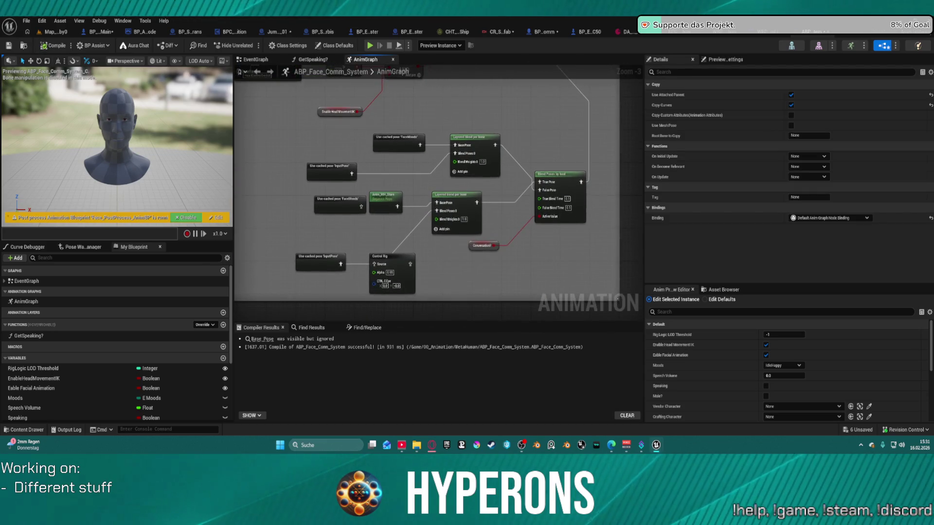
{"action": "double_click", "coordinate": [398, 144]}
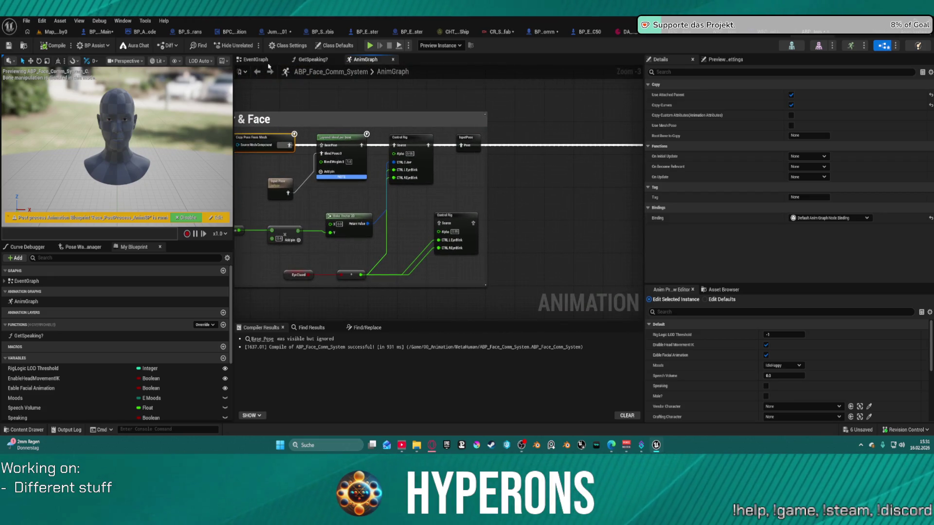
{"action": "left_click", "coordinate": [46, 35]}
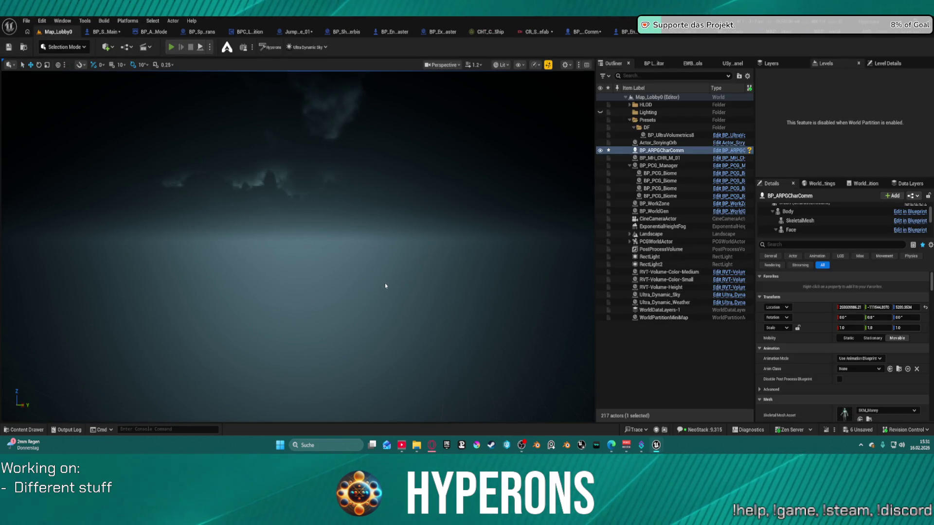
Play-test with Alt+P using the TEST character offline into the galaxy map, then stop with Esc.
{"action": "key", "text": "alt+p"}
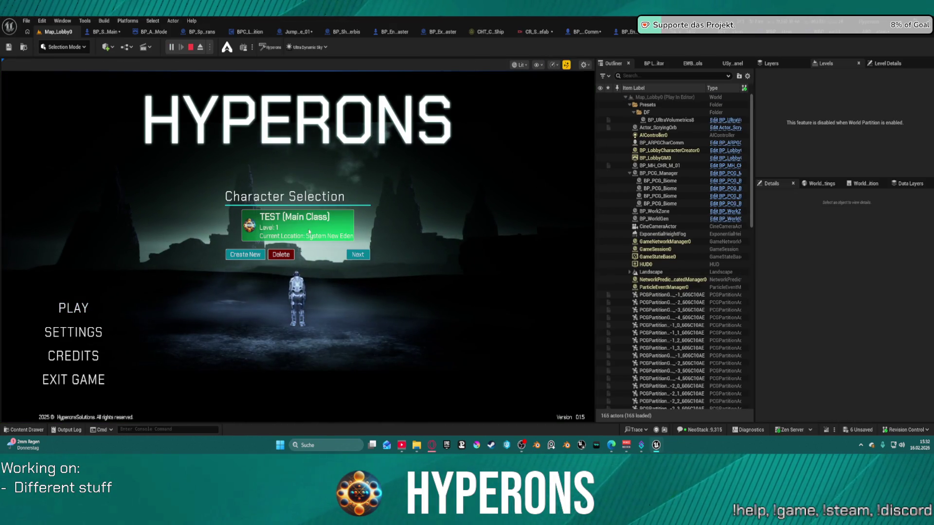
{"action": "left_click", "coordinate": [304, 238]}
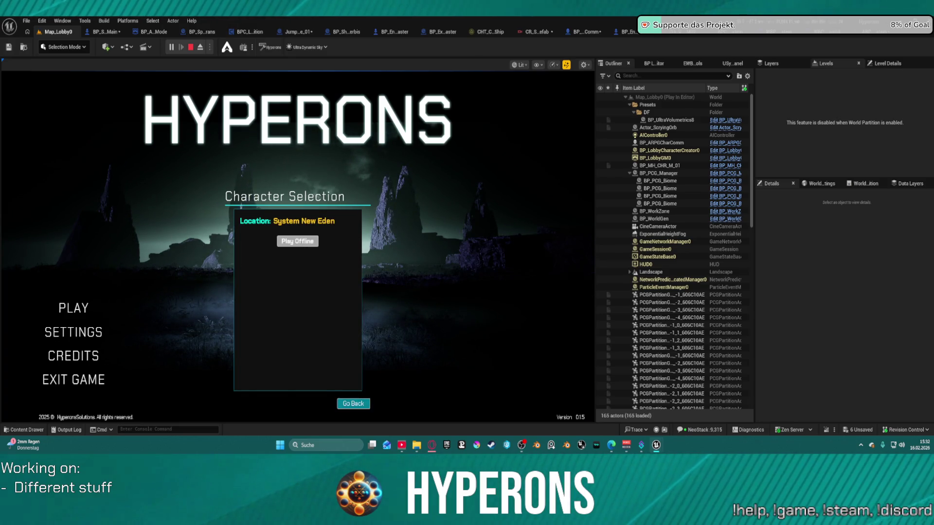
{"action": "left_click", "coordinate": [297, 241]}
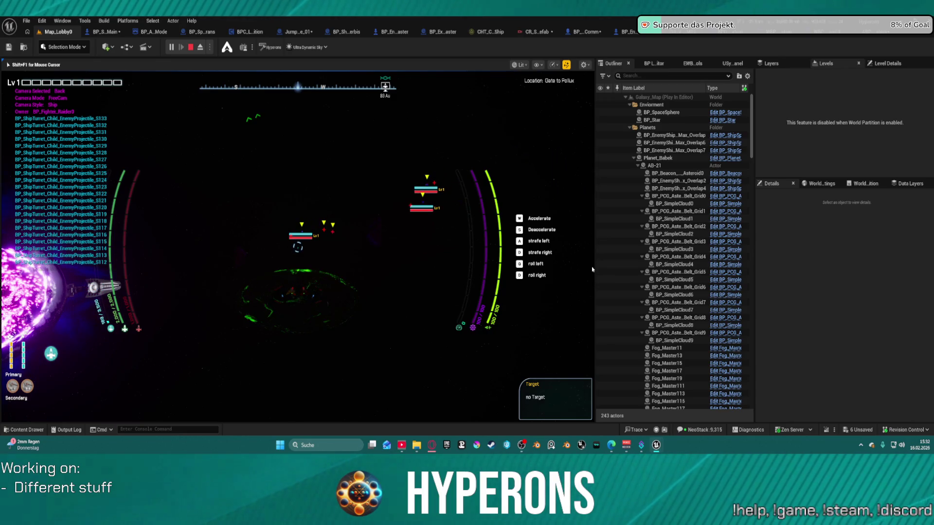
{"action": "key", "text": "Escape"}
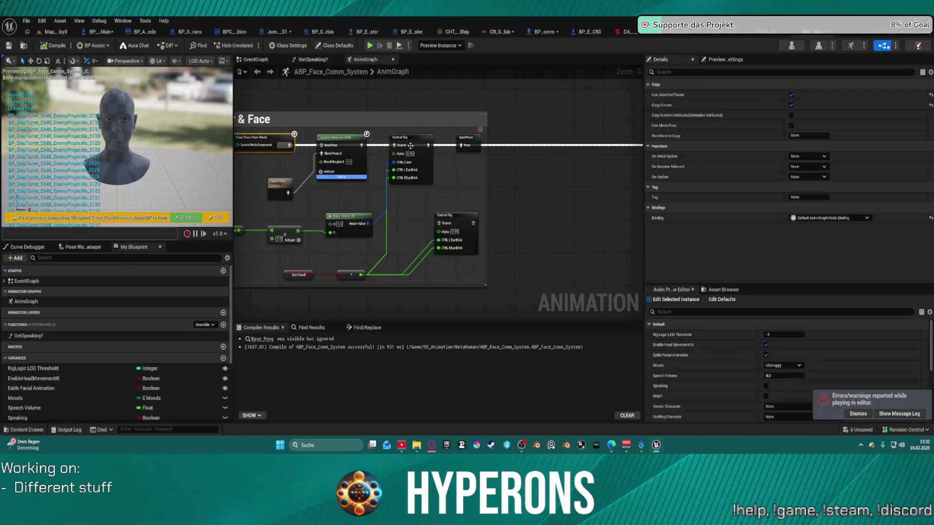
Pan the face AnimGraph past Copy Pose, Output Pose and FacialMoods, then return to WBP_CommSystemUI.
{"action": "left_click_drag", "start_coordinate": [290, 149], "coordinate": [321, 145]}
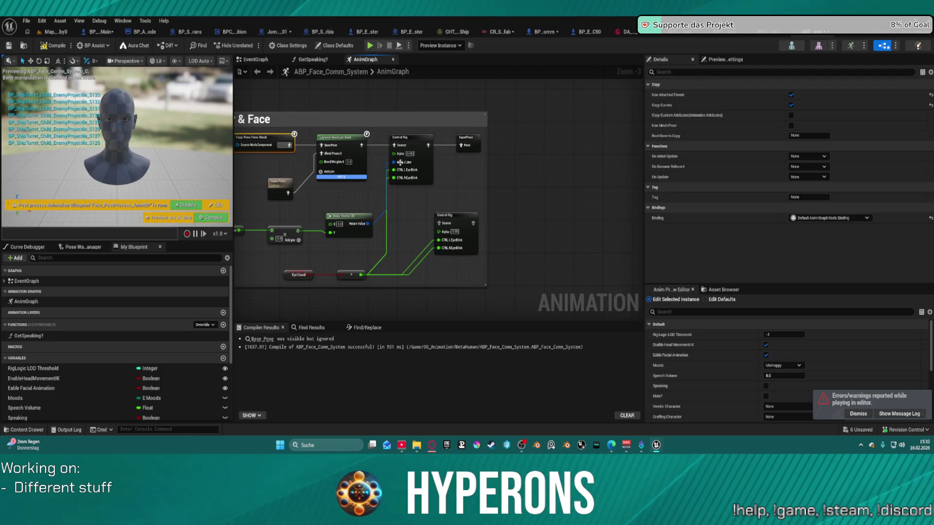
{"action": "scroll", "coordinate": [591, 194], "scroll_direction": "up", "scroll_amount": 2}
{"action": "mouse_move", "coordinate": [591, 194]}
{"action": "left_mouse_down"}
{"action": "mouse_move", "coordinate": [383, 217]}
{"action": "mouse_move", "coordinate": [407, 196]}
{"action": "mouse_move", "coordinate": [442, 205]}
{"action": "left_mouse_up"}
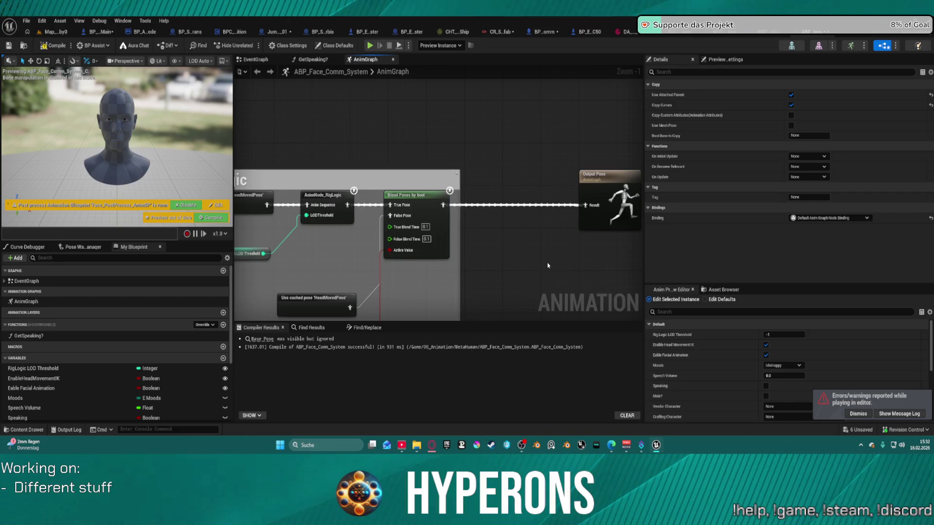
{"action": "scroll", "coordinate": [547, 263], "scroll_direction": "down", "scroll_amount": 5}
{"action": "mouse_move", "coordinate": [288, 186]}
{"action": "left_mouse_down"}
{"action": "mouse_move", "coordinate": [427, 182]}
{"action": "mouse_move", "coordinate": [431, 77]}
{"action": "left_mouse_up"}
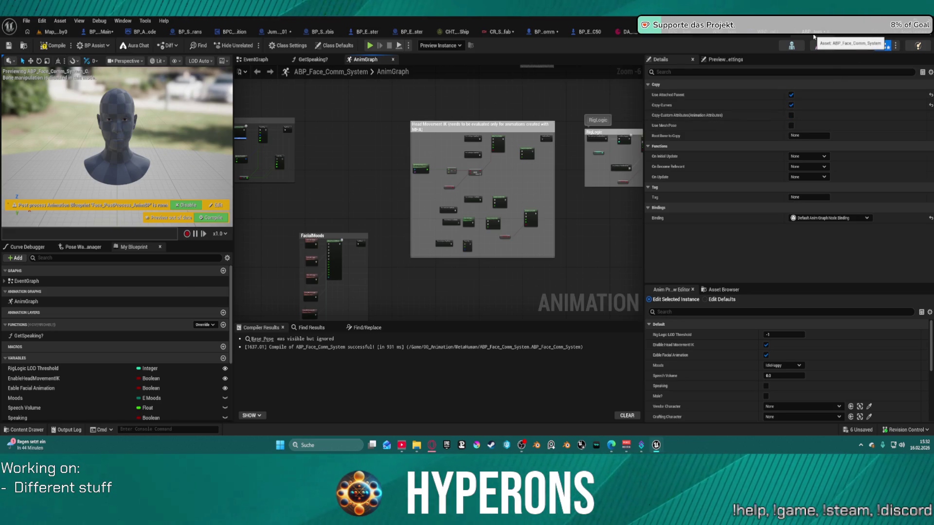
{"action": "key", "text": "alt+Tab"}
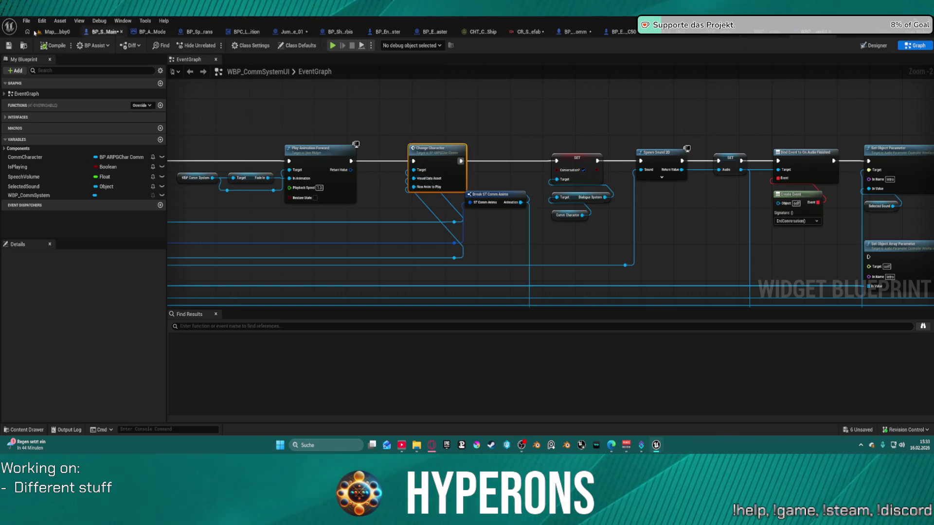
In BP_ARPGCharComm, set the Body component's Anim Class to MetaHumanCharacterAnimInstance.
{"action": "left_click", "coordinate": [36, 32]}
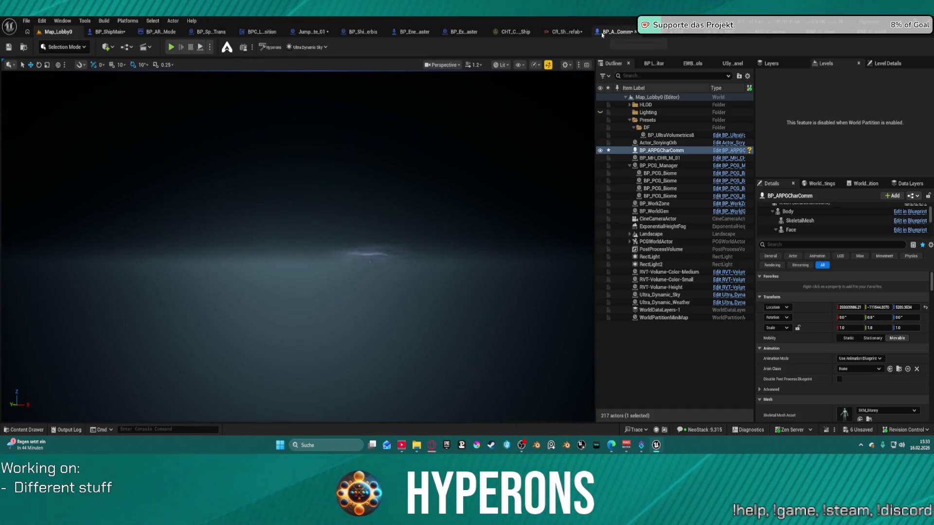
{"action": "left_click", "coordinate": [614, 33]}
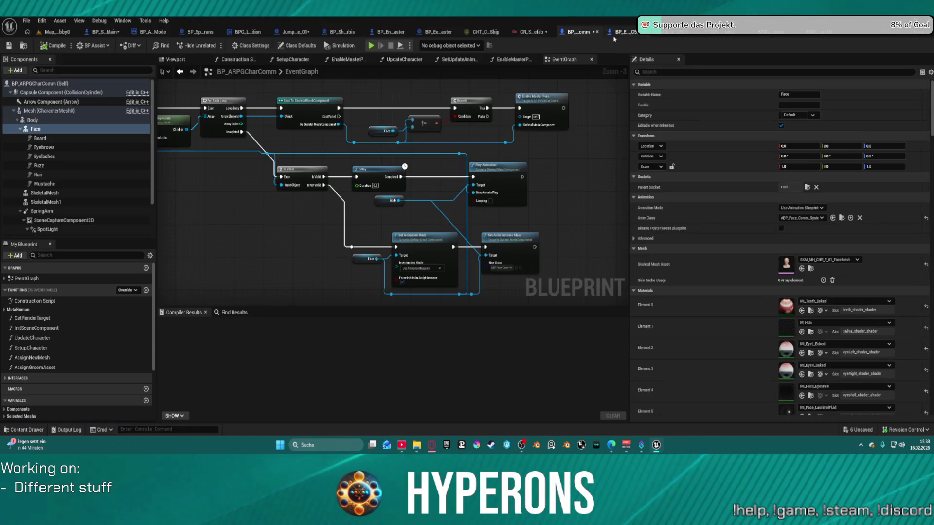
{"action": "left_click", "coordinate": [86, 120]}
{"action": "left_click", "coordinate": [821, 218]}
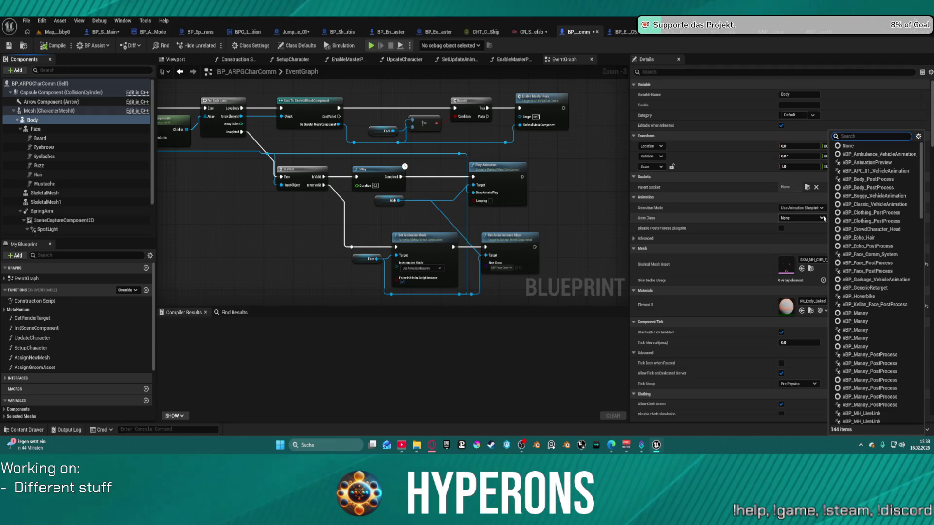
{"action": "type", "text": "meta"}
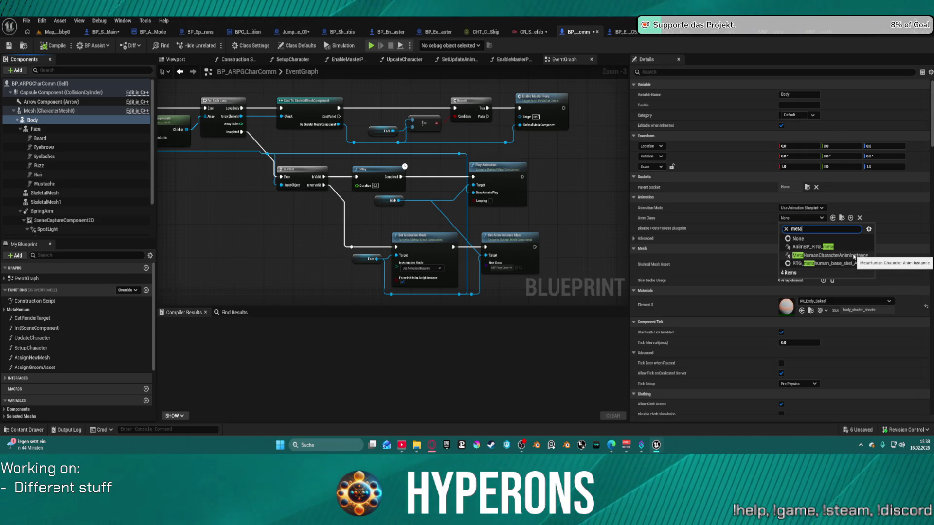
{"action": "left_click", "coordinate": [871, 256]}
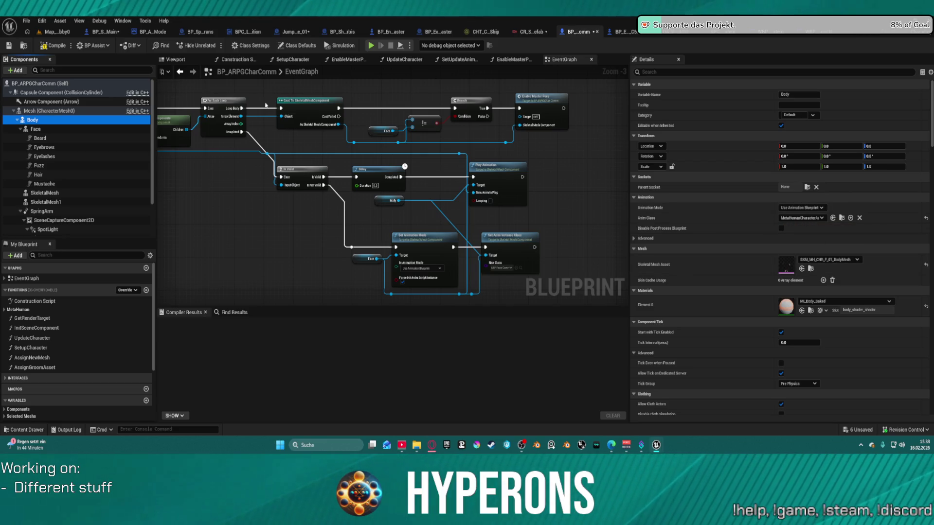
Compile BP_ARPGCharComm, view the character in the 3D viewport, and launch the game preview.
{"action": "left_click", "coordinate": [57, 46]}
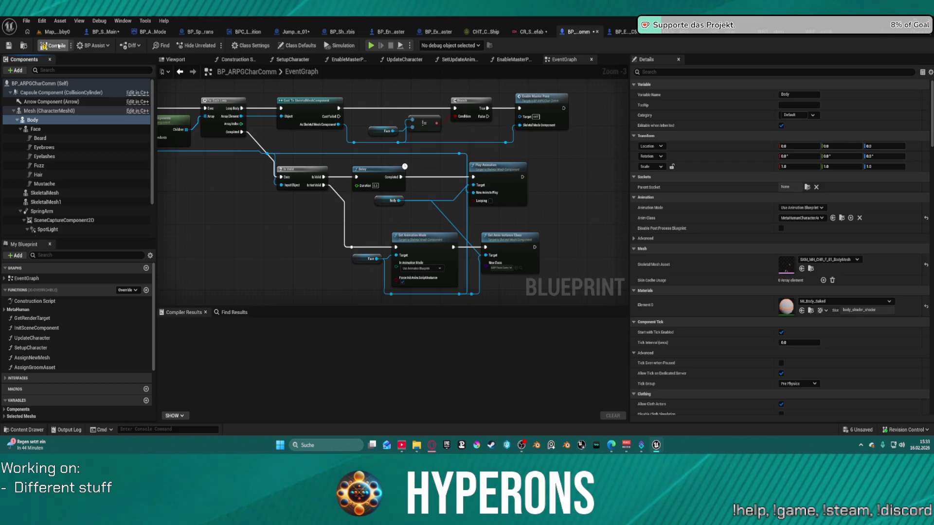
{"action": "left_click", "coordinate": [175, 59]}
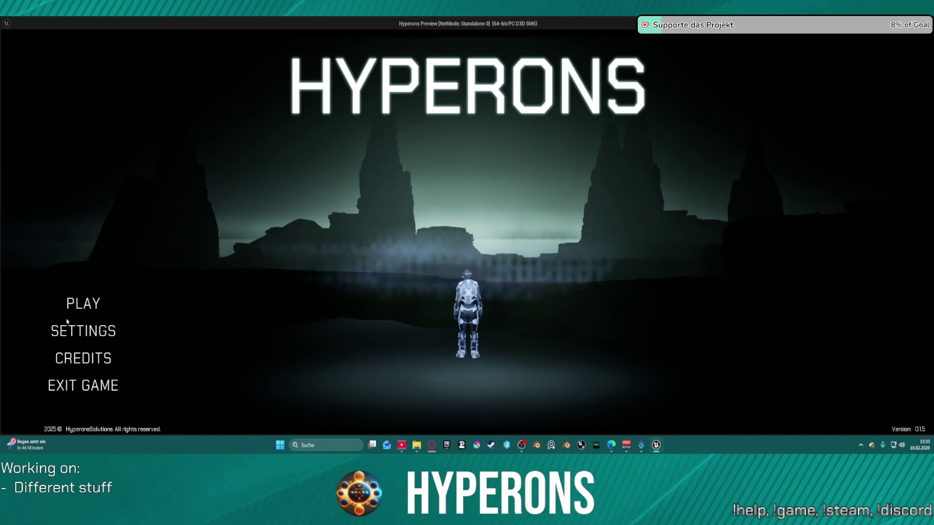
{"action": "left_click", "coordinate": [84, 303]}
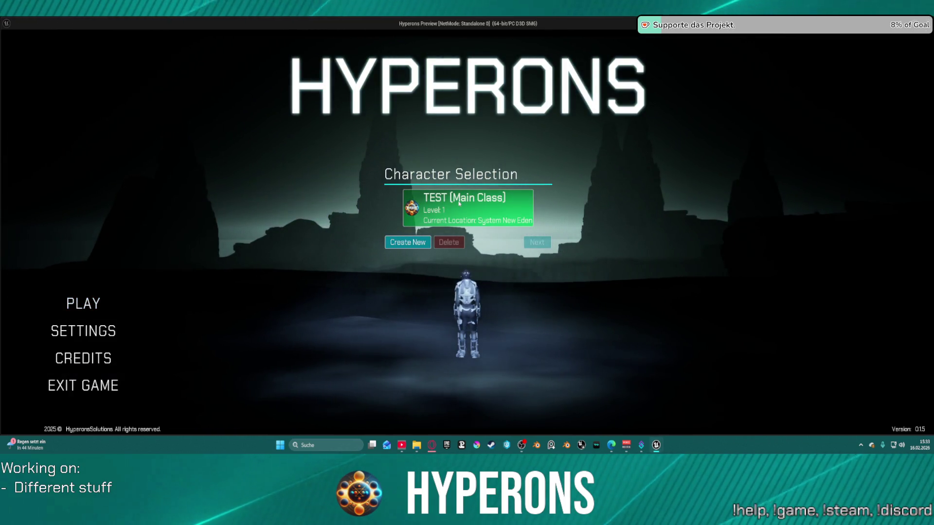
Enter offline play as TEST, target Castela with T, and warp there with the hyperdrive.
{"action": "double_click", "coordinate": [463, 208]}
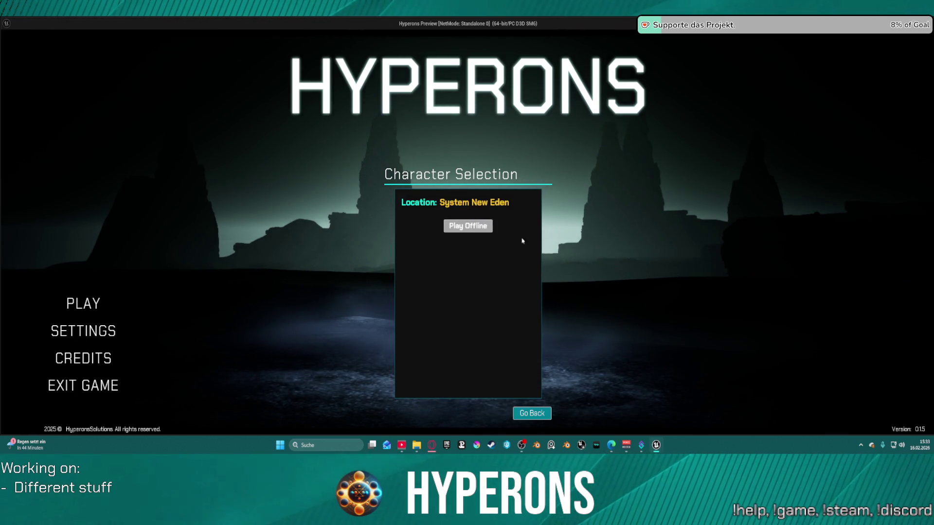
{"action": "left_click", "coordinate": [468, 226]}
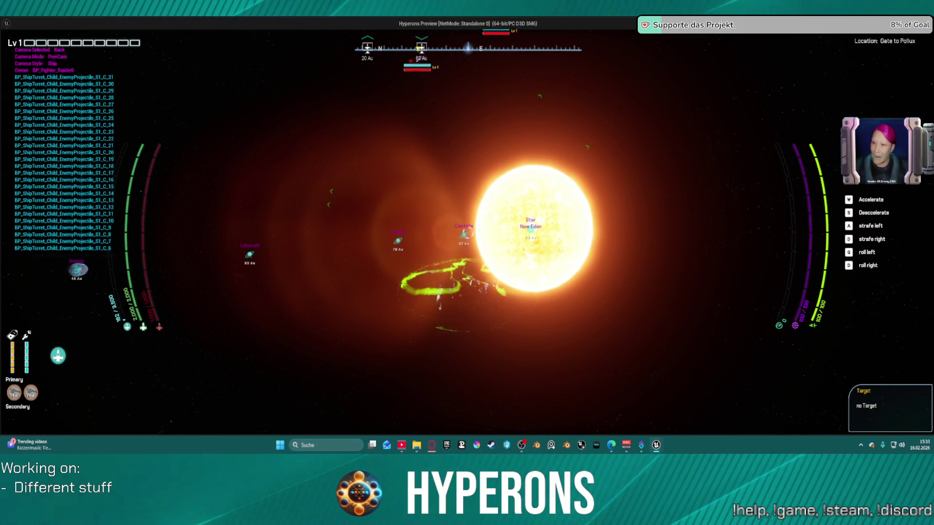
{"action": "key", "text": "t"}
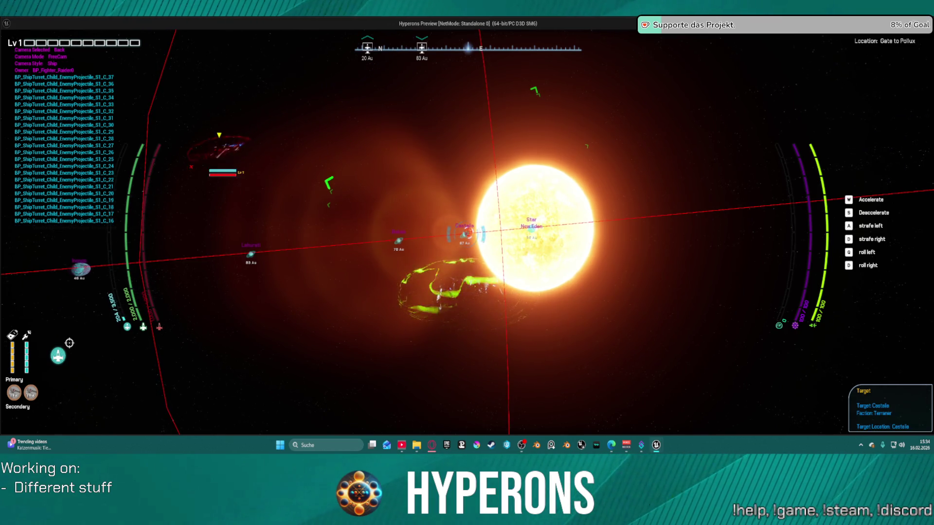
{"action": "key", "text": "j"}
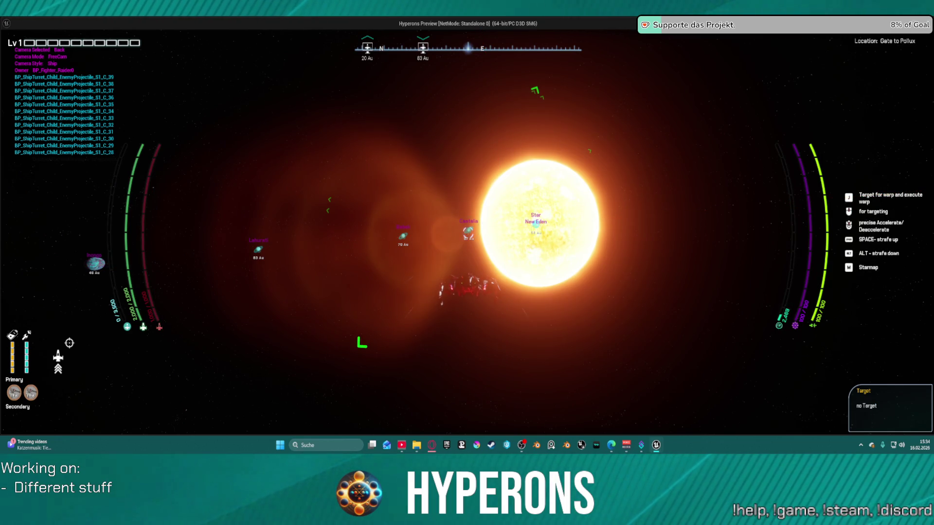
{"action": "key", "text": "j"}
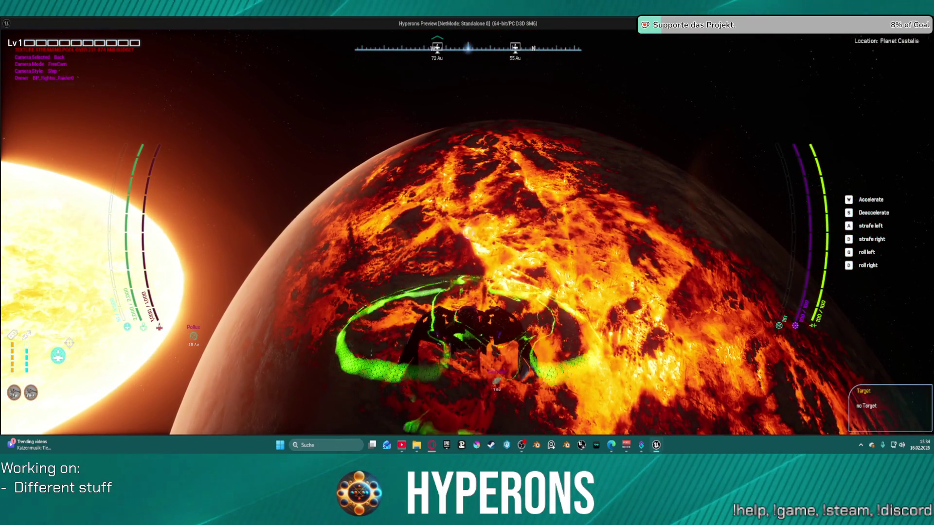
Accelerate the ship forward with W, flying on from Castelia.
{"action": "key", "text": "w"}
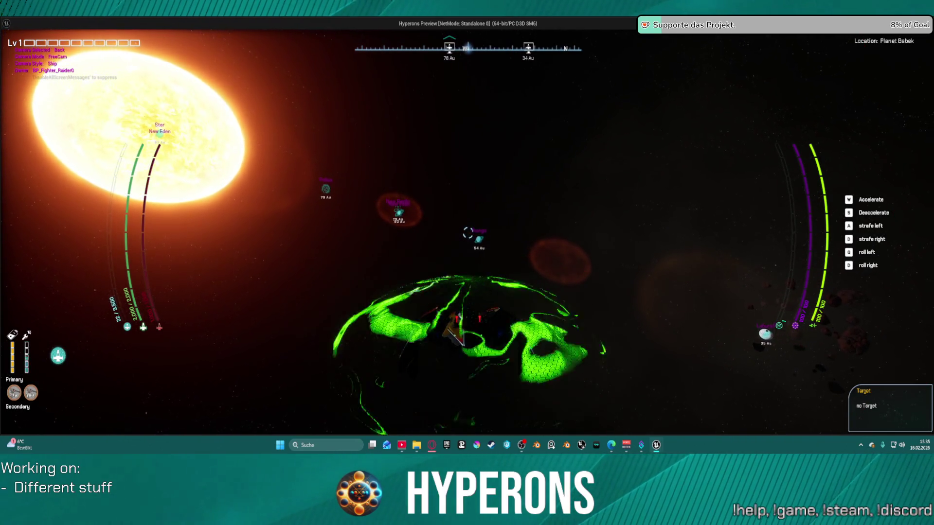
Target Inongo and engage the hyperdrive to warp there, then exit the game preview with Esc.
{"action": "key", "text": "t"}
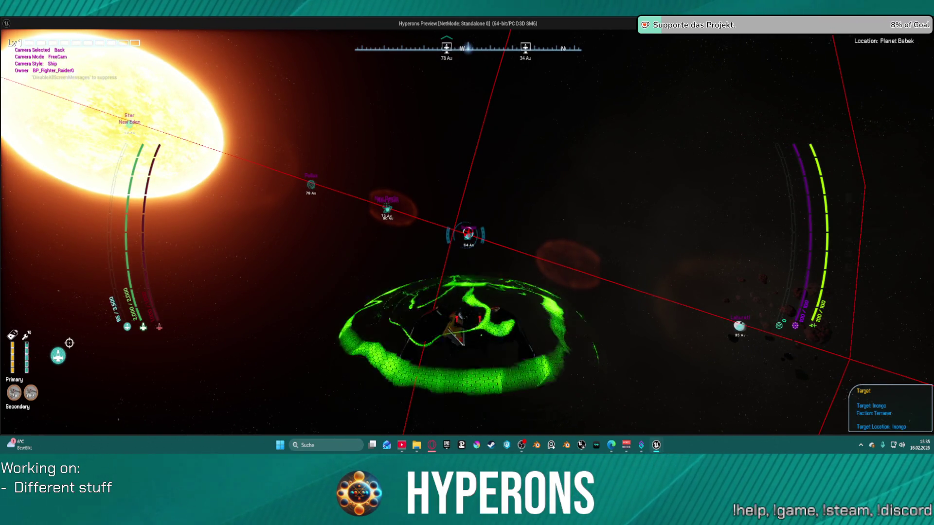
{"action": "key", "text": "t"}
{"action": "key", "text": "j"}
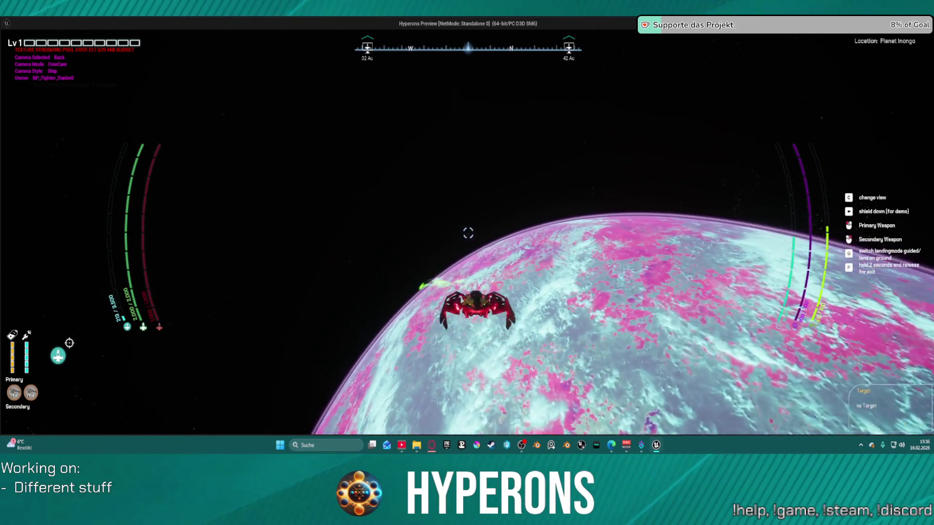
{"action": "key", "text": "Escape"}
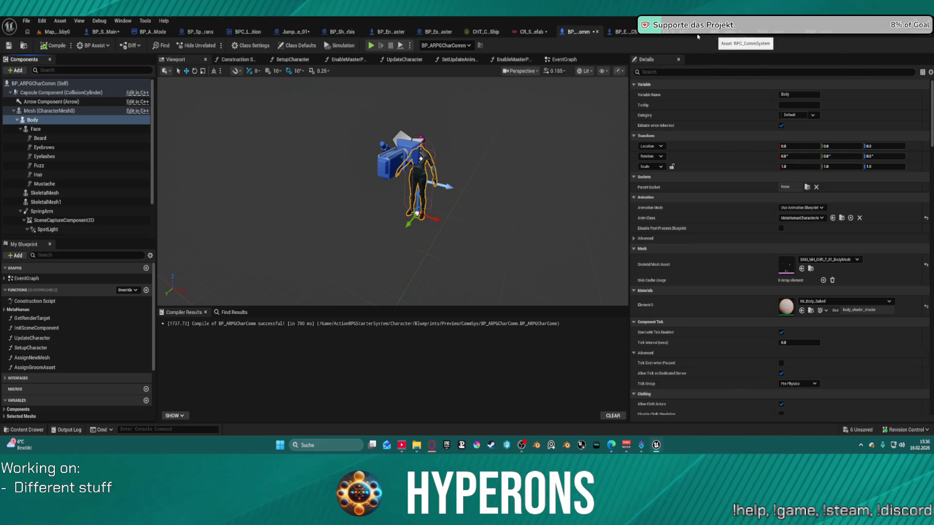
{"action": "left_click", "coordinate": [710, 36]}
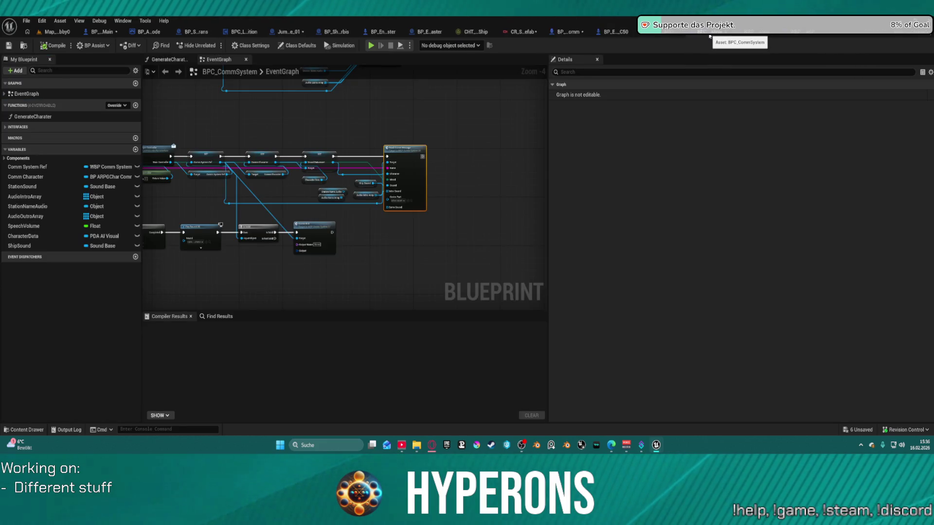
{"action": "scroll", "coordinate": [393, 202], "scroll_direction": "up", "scroll_amount": 4}
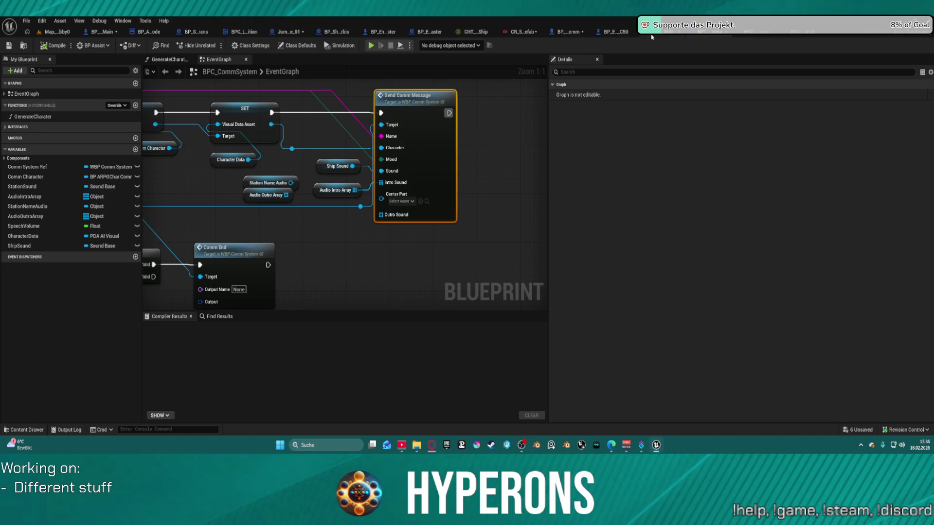
{"action": "left_click", "coordinate": [578, 32]}
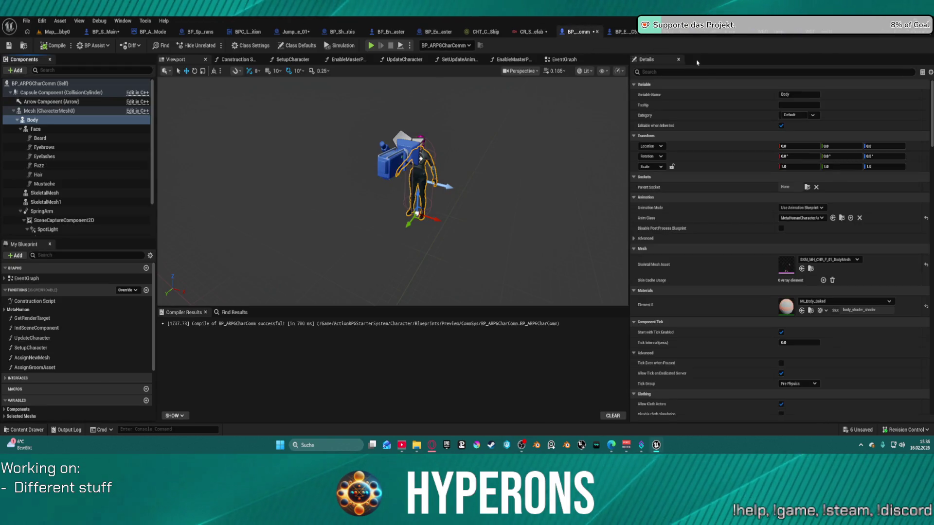
Open BP_ARPGCharComm's EventGraph and follow the ChangeCharacter chain to the For Each Loop and Cast nodes.
{"action": "left_click", "coordinate": [569, 60]}
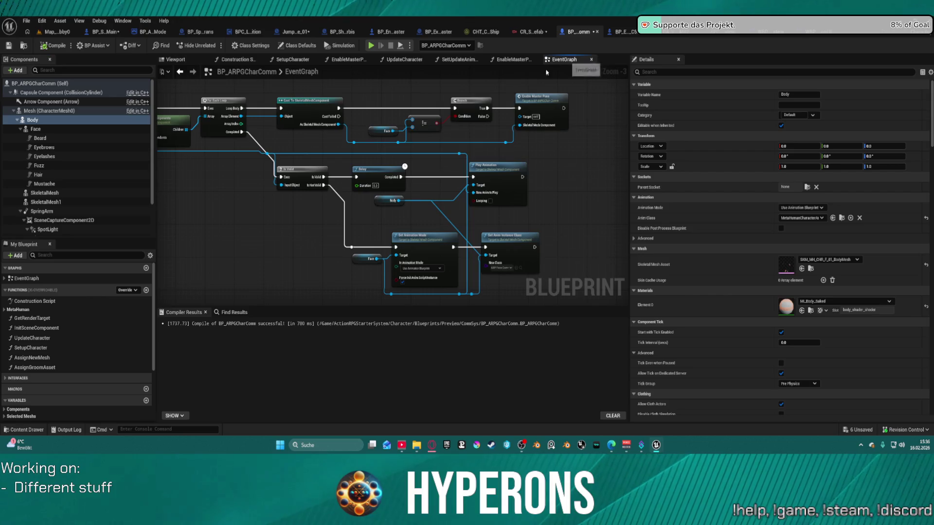
{"action": "scroll", "coordinate": [263, 107], "scroll_direction": "up", "scroll_amount": 1}
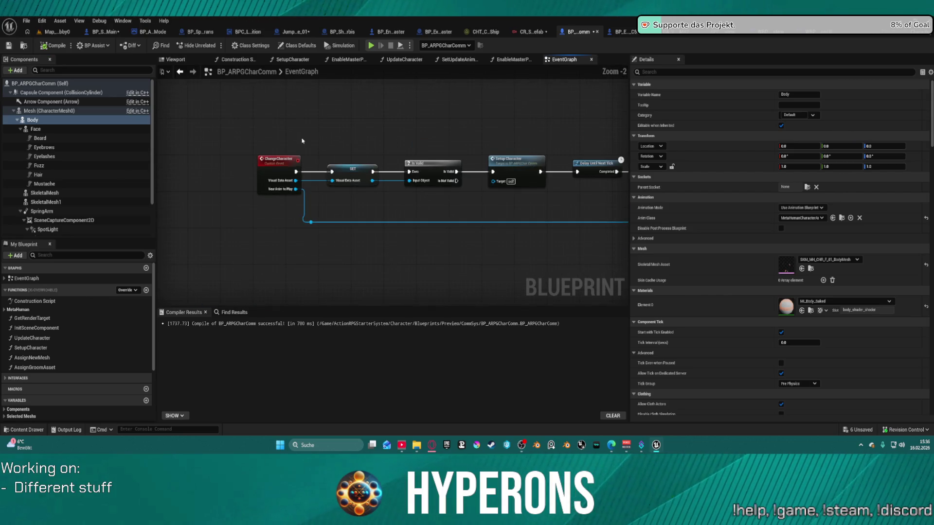
{"action": "left_click_drag", "start_coordinate": [511, 233], "coordinate": [400, 221]}
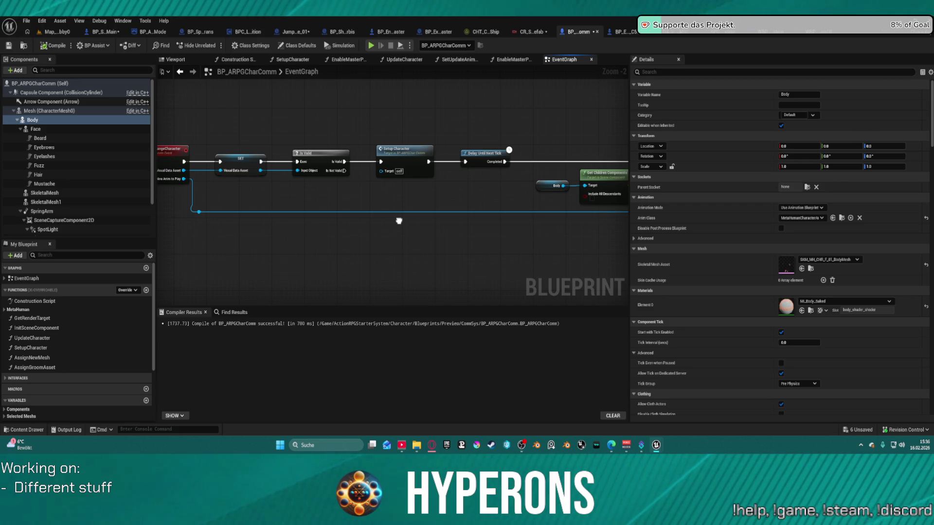
{"action": "left_click_drag", "start_coordinate": [398, 221], "coordinate": [171, 204]}
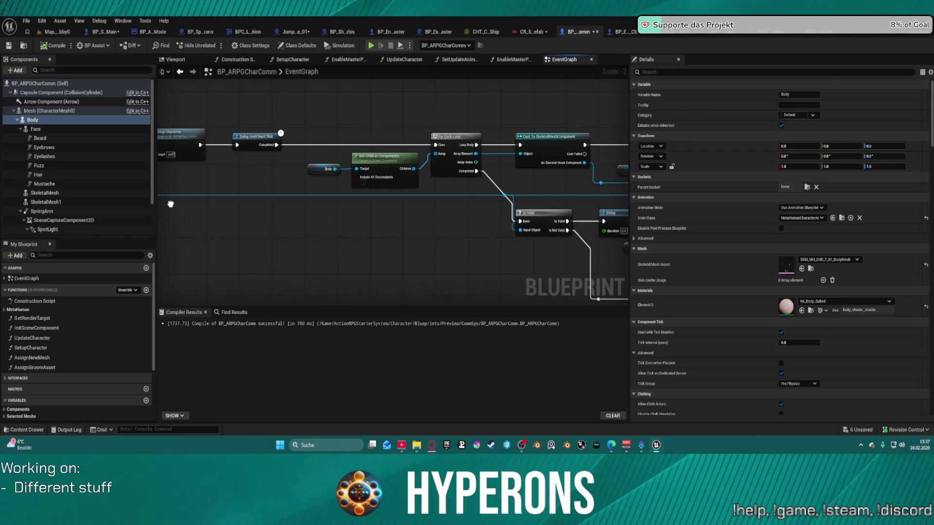
Select the Body, then the Mesh (CharacterMesh0) component, and view the Is Valid and Play Animation nodes.
{"action": "left_click", "coordinate": [21, 120]}
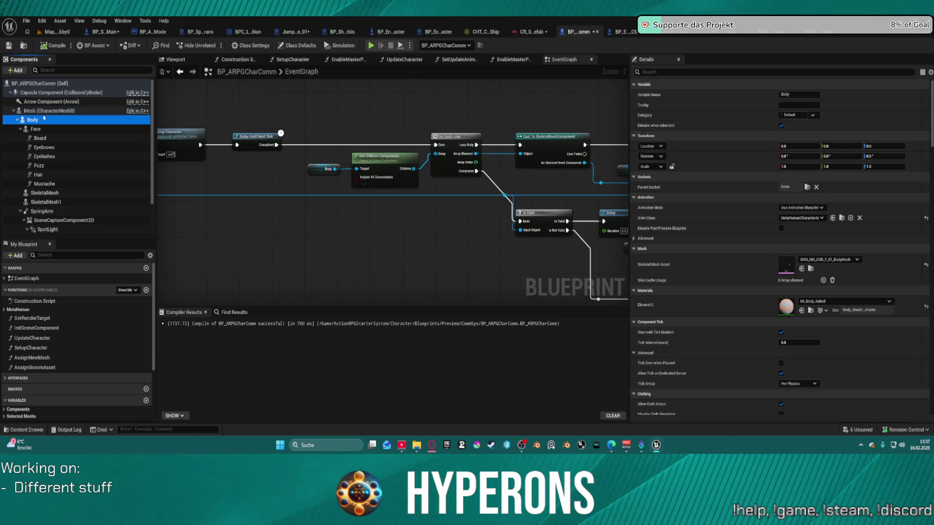
{"action": "key", "text": "Up"}
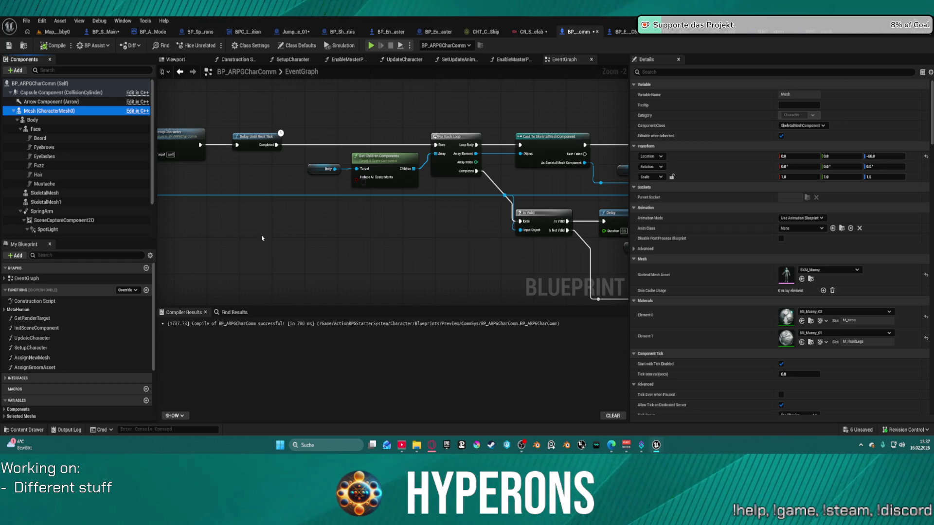
{"action": "mouse_move", "coordinate": [354, 218]}
{"action": "left_mouse_down"}
{"action": "mouse_move", "coordinate": [247, 244]}
{"action": "mouse_move", "coordinate": [28, 109]}
{"action": "mouse_move", "coordinate": [51, 123]}
{"action": "left_mouse_up"}
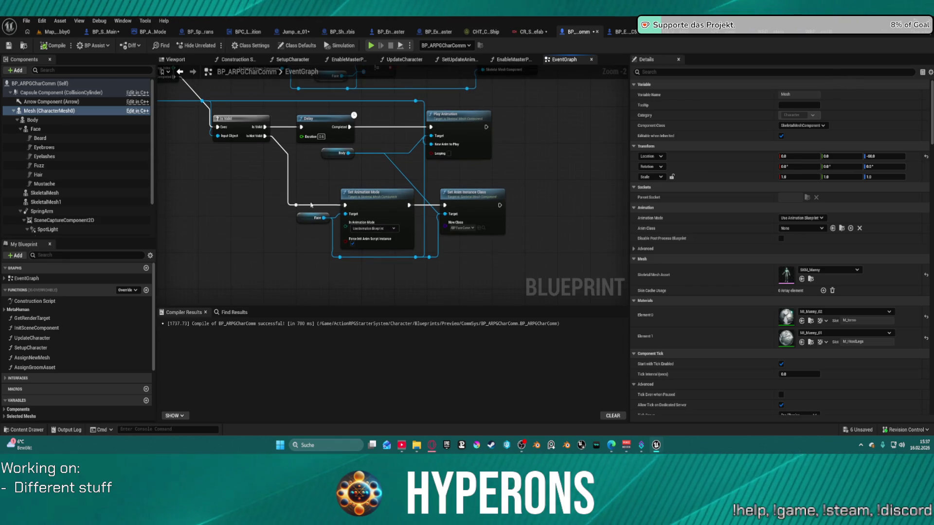
Move the Body getter above Set Animation Mode and the Face getter beside it.
{"action": "left_click_drag", "start_coordinate": [323, 157], "coordinate": [259, 230]}
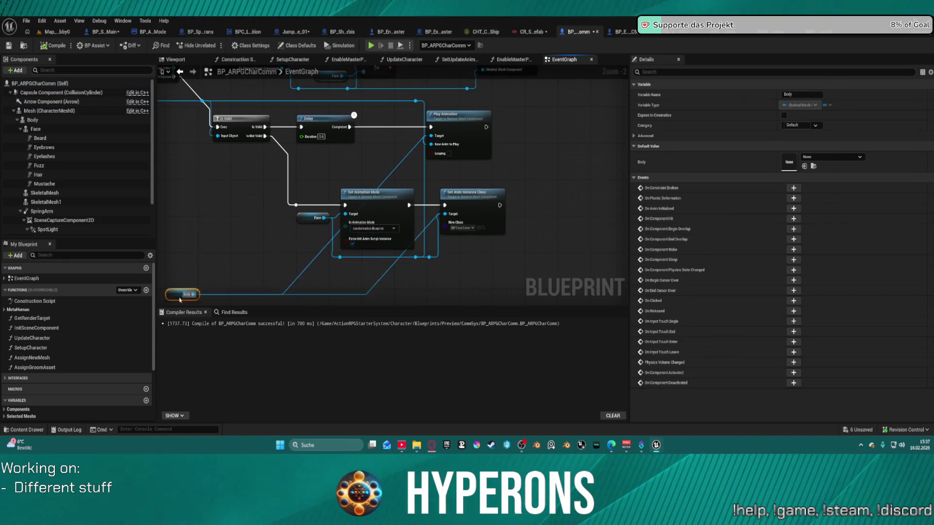
{"action": "left_click_drag", "start_coordinate": [180, 299], "coordinate": [262, 228]}
{"action": "left_click_drag", "start_coordinate": [266, 81], "coordinate": [314, 148]}
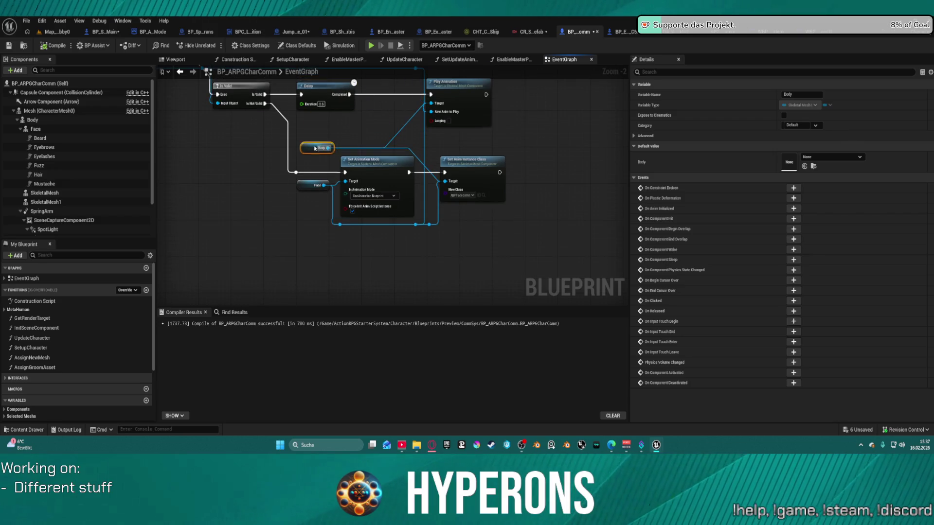
{"action": "mouse_move", "coordinate": [289, 193]}
{"action": "left_mouse_down"}
{"action": "mouse_move", "coordinate": [311, 161]}
{"action": "mouse_move", "coordinate": [318, 113]}
{"action": "left_mouse_up"}
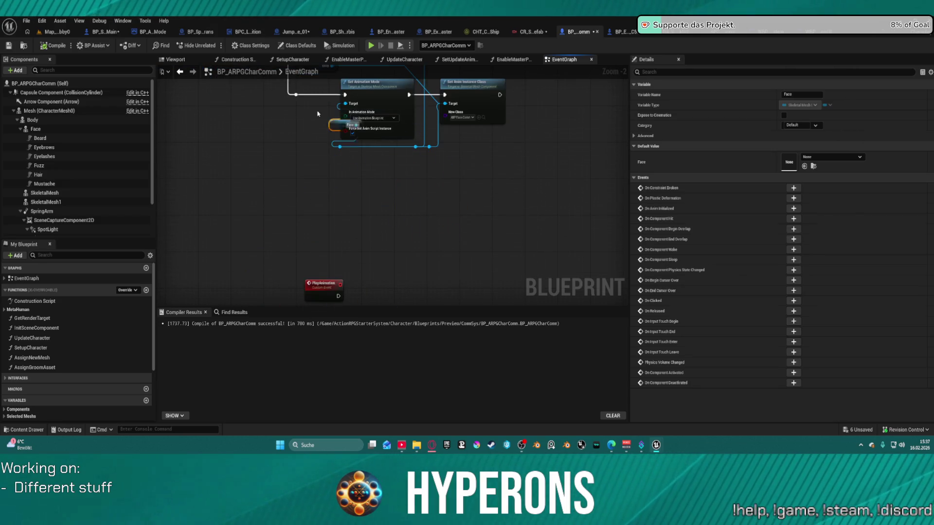
{"action": "left_click_drag", "start_coordinate": [273, 133], "coordinate": [305, 212]}
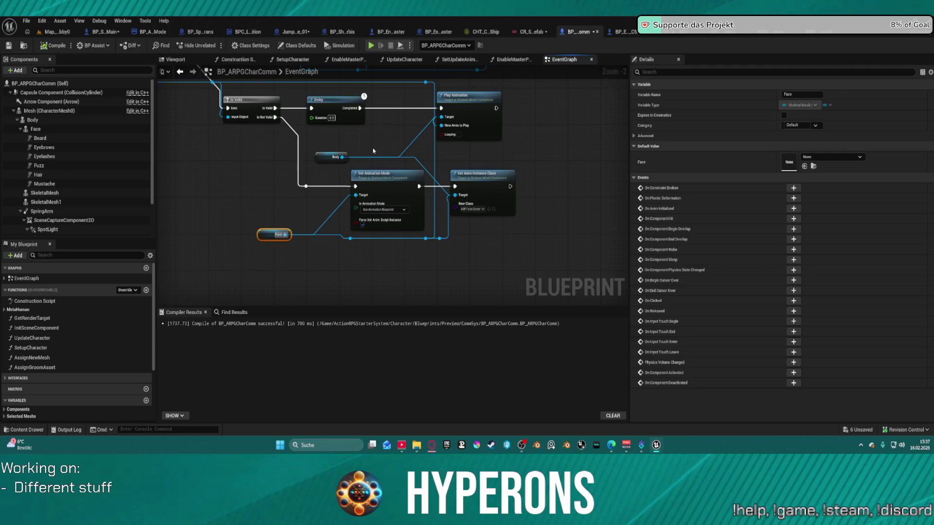
Move the Play Animation node to the right, then compile with F7 and launch the game preview.
{"action": "left_click", "coordinate": [425, 134]}
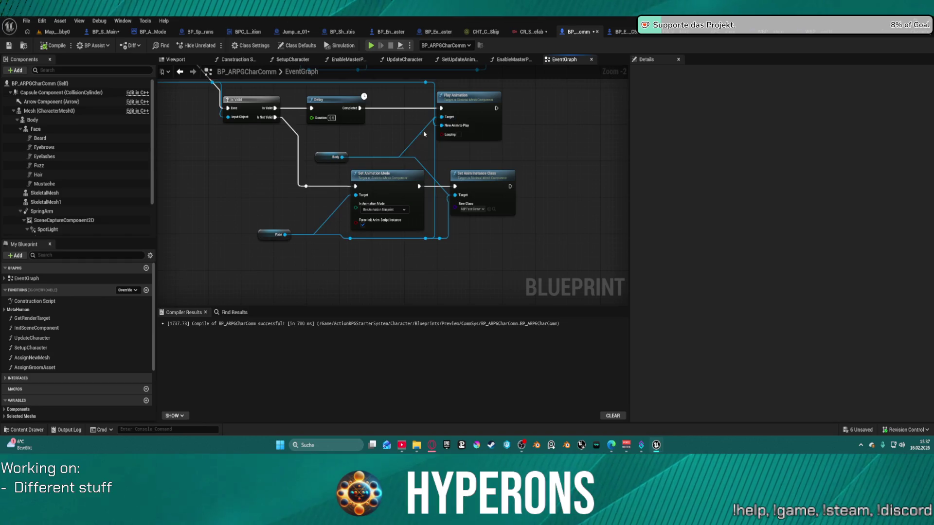
{"action": "left_click", "coordinate": [423, 134]}
{"action": "mouse_move", "coordinate": [463, 125]}
{"action": "left_mouse_down"}
{"action": "mouse_move", "coordinate": [525, 131]}
{"action": "mouse_move", "coordinate": [496, 203]}
{"action": "mouse_move", "coordinate": [717, 226]}
{"action": "left_mouse_up"}
{"action": "left_click_drag", "start_coordinate": [655, 216], "coordinate": [291, 175]}
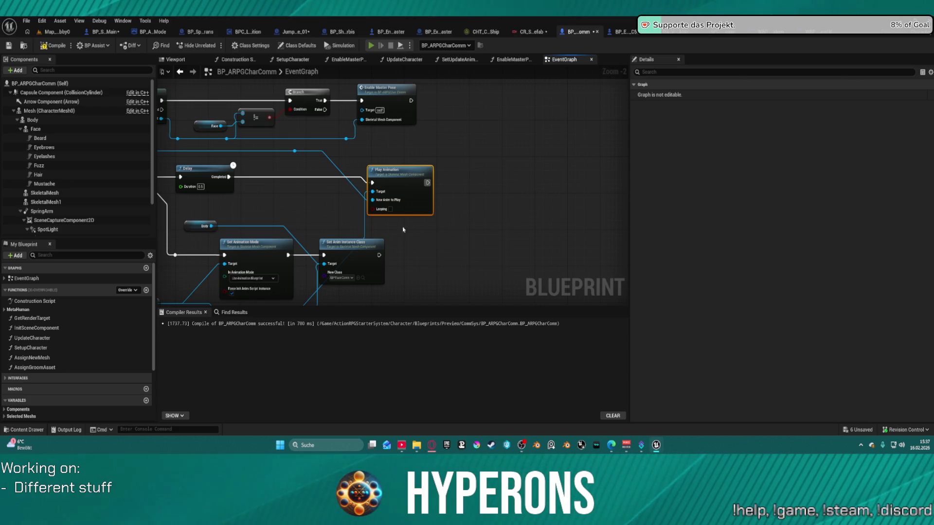
{"action": "key", "text": "F7"}
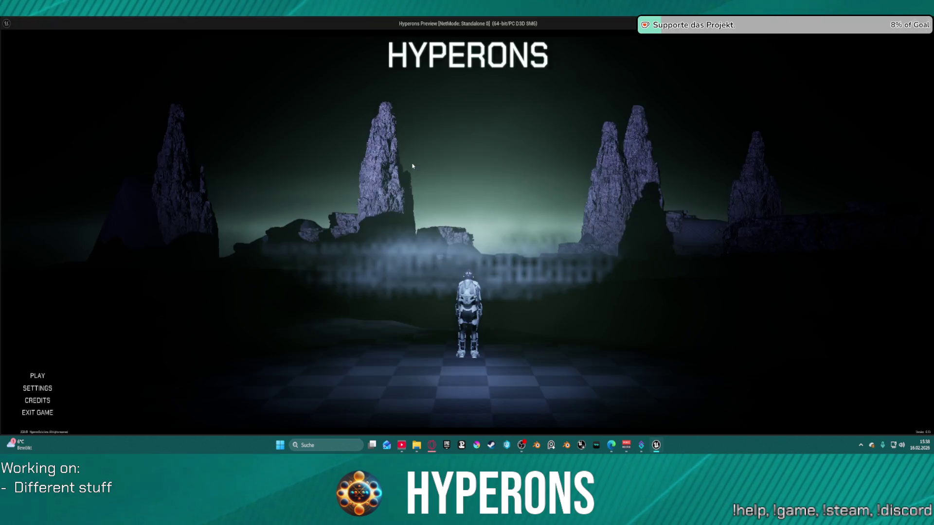
From the main menu, pick the test character and enter offline play.
{"action": "left_click", "coordinate": [91, 298]}
{"action": "double_click", "coordinate": [478, 214]}
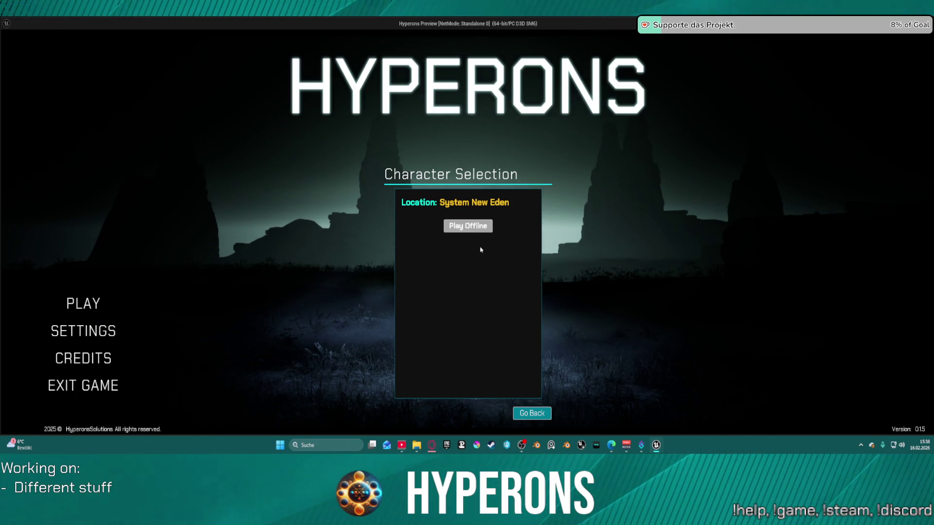
{"action": "left_click", "coordinate": [468, 226]}
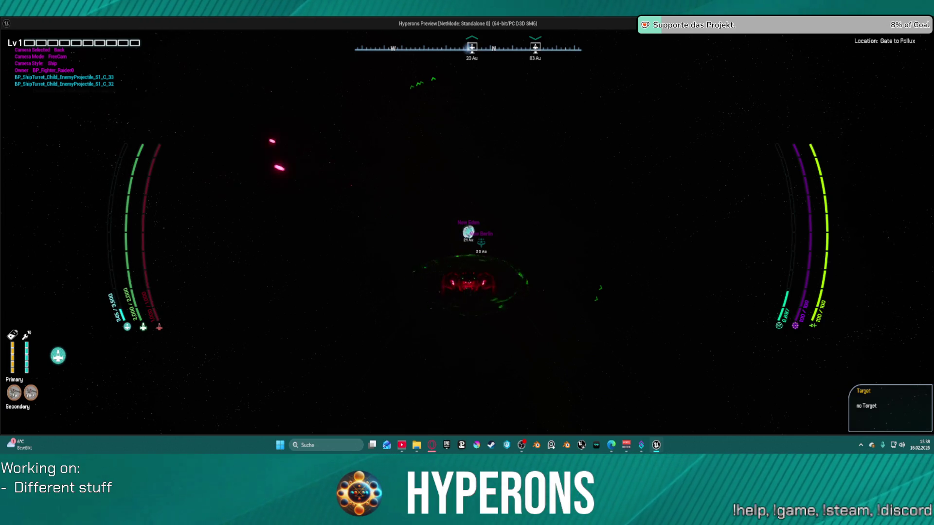
Fly toward the sun, destroy the enemy fighter, warp toward the portal, then end the play session.
{"action": "key", "text": "w"}
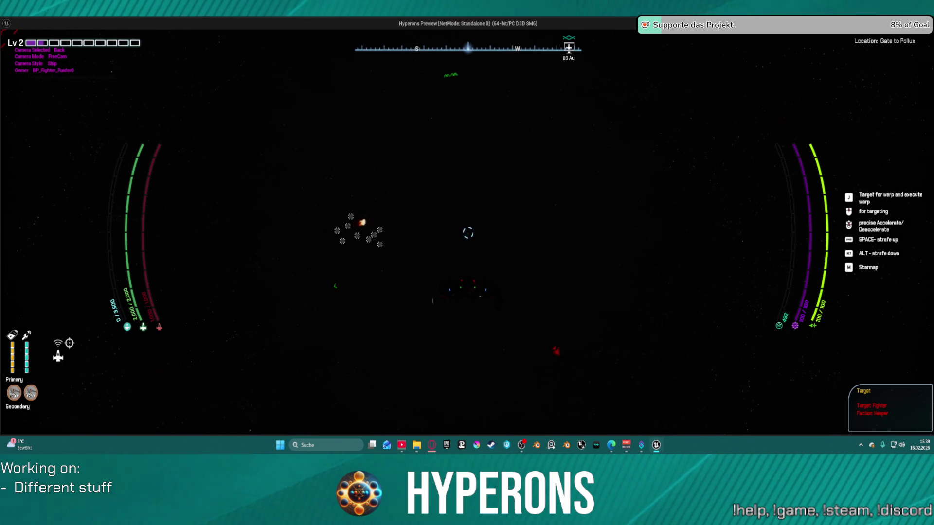
{"action": "left_click", "coordinate": [375, 244]}
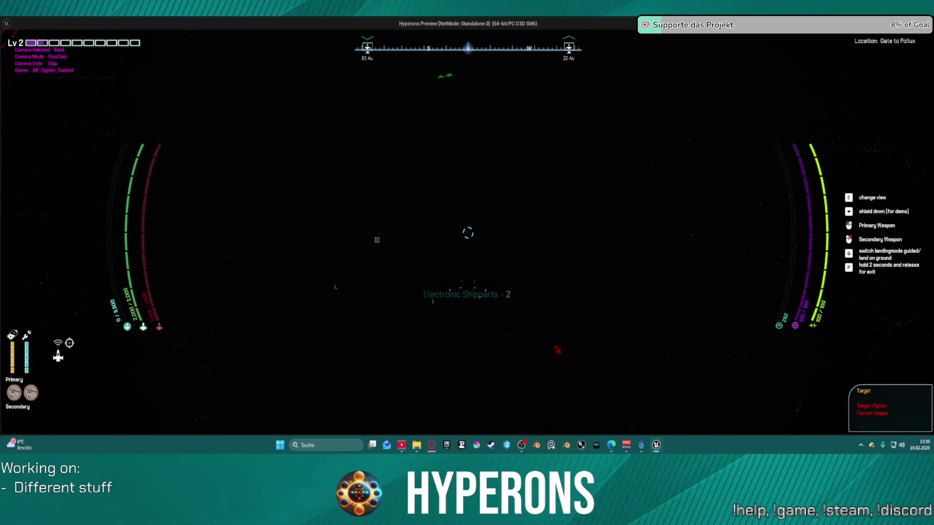
{"action": "key", "text": "shift"}
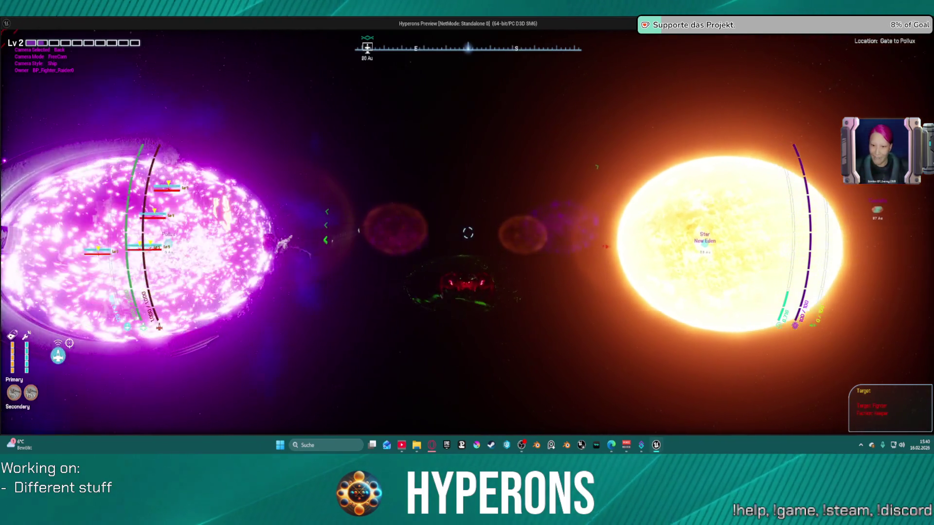
{"action": "key", "text": "alt+Tab"}
{"action": "key", "text": "Escape"}
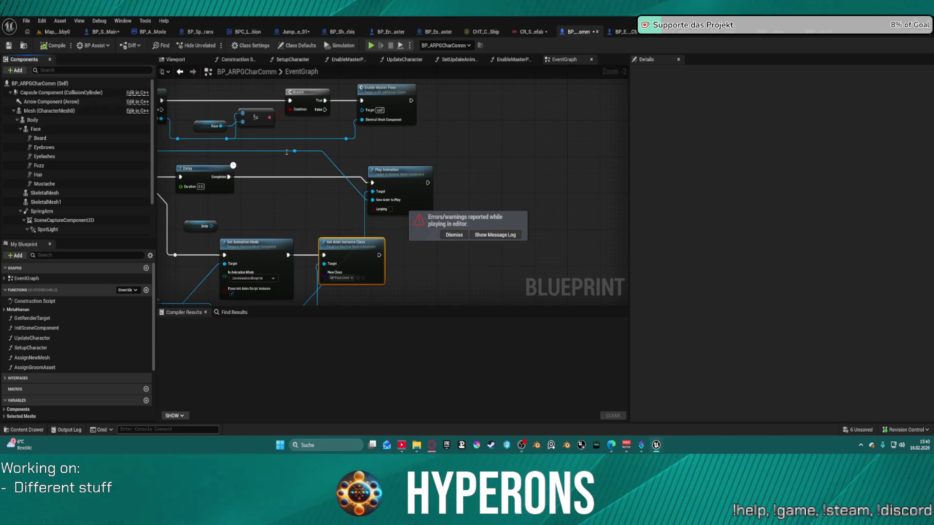
Move the Face getter aside and wire the Body variable into Play Animation's Target pin.
{"action": "left_click_drag", "start_coordinate": [297, 208], "coordinate": [423, 191]}
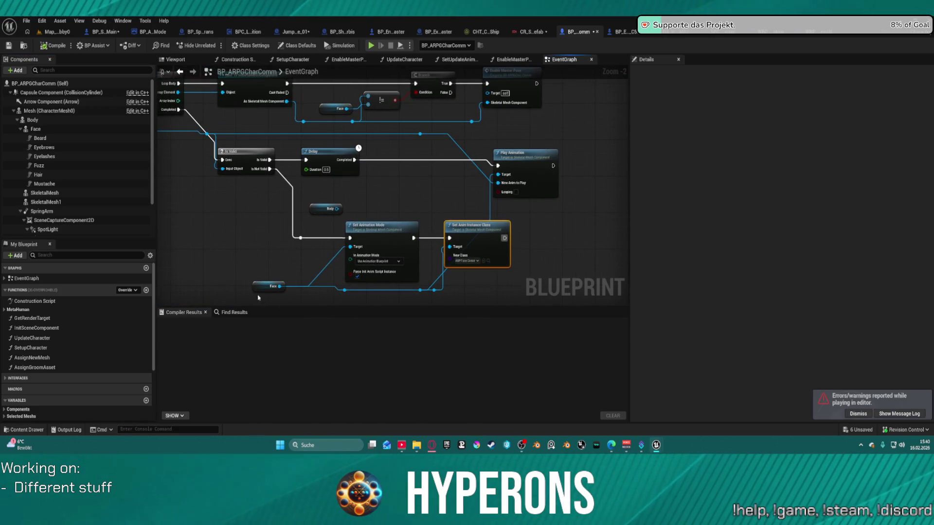
{"action": "left_click_drag", "start_coordinate": [281, 243], "coordinate": [262, 285]}
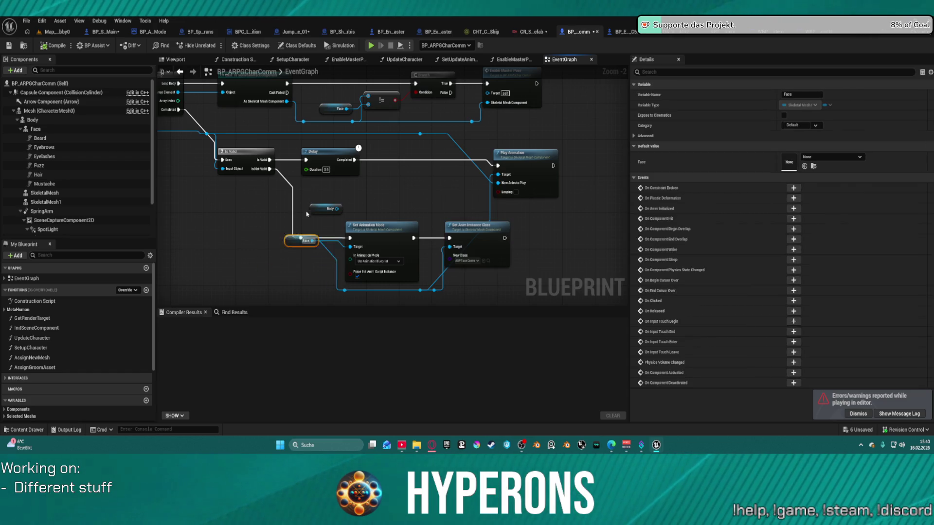
{"action": "left_click_drag", "start_coordinate": [327, 178], "coordinate": [388, 181]}
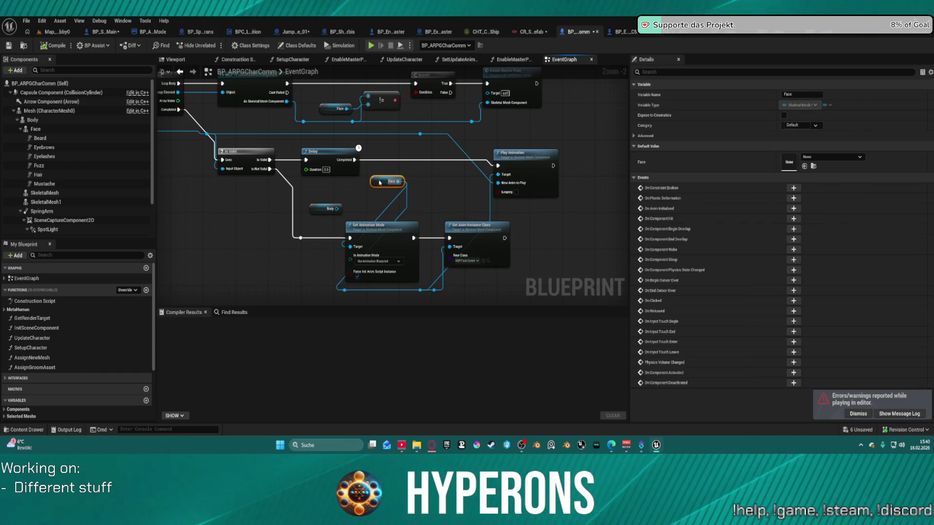
{"action": "mouse_move", "coordinate": [528, 153]}
{"action": "left_mouse_down"}
{"action": "mouse_move", "coordinate": [547, 154]}
{"action": "mouse_move", "coordinate": [259, 72]}
{"action": "mouse_move", "coordinate": [594, 249]}
{"action": "mouse_move", "coordinate": [512, 189]}
{"action": "left_mouse_up"}
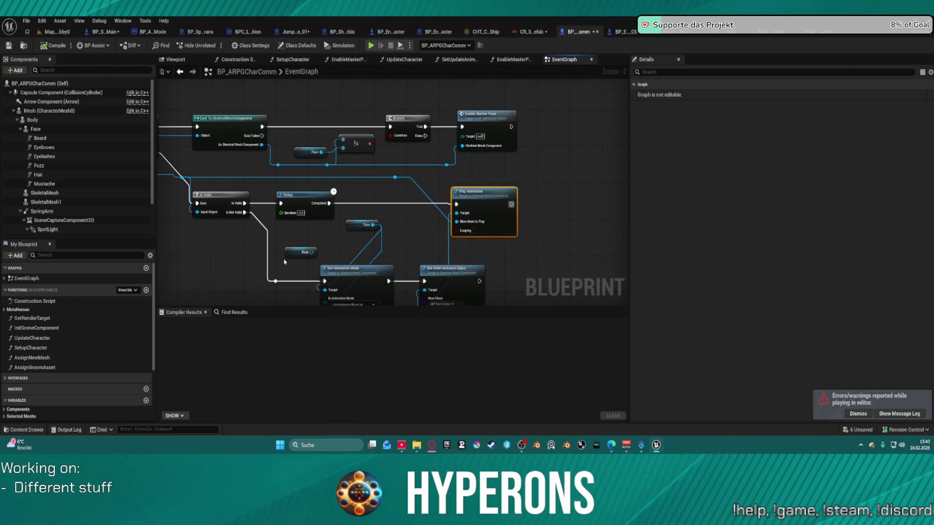
{"action": "mouse_move", "coordinate": [285, 263]}
{"action": "left_mouse_down"}
{"action": "mouse_move", "coordinate": [557, 266]}
{"action": "mouse_move", "coordinate": [557, 224]}
{"action": "mouse_move", "coordinate": [516, 222]}
{"action": "mouse_move", "coordinate": [464, 299]}
{"action": "mouse_move", "coordinate": [542, 226]}
{"action": "mouse_move", "coordinate": [323, 273]}
{"action": "mouse_move", "coordinate": [360, 195]}
{"action": "mouse_move", "coordinate": [335, 199]}
{"action": "mouse_move", "coordinate": [333, 211]}
{"action": "left_mouse_up"}
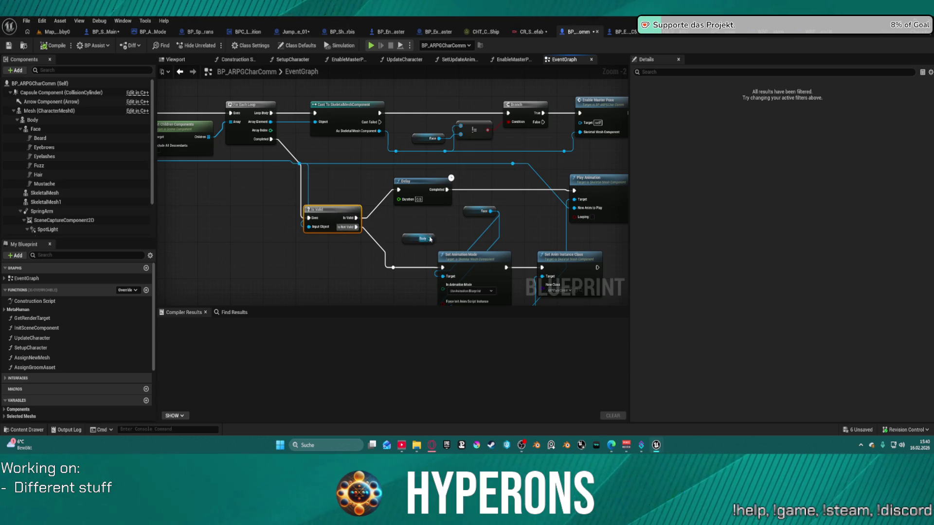
{"action": "mouse_move", "coordinate": [430, 239]}
{"action": "left_mouse_down"}
{"action": "mouse_move", "coordinate": [574, 208]}
{"action": "mouse_move", "coordinate": [576, 200]}
{"action": "left_mouse_up"}
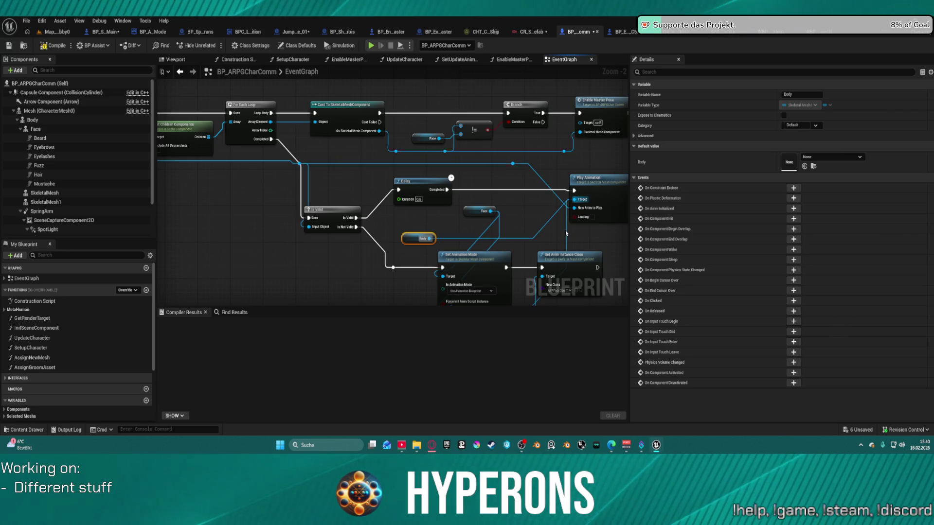
{"action": "left_click", "coordinate": [566, 235]}
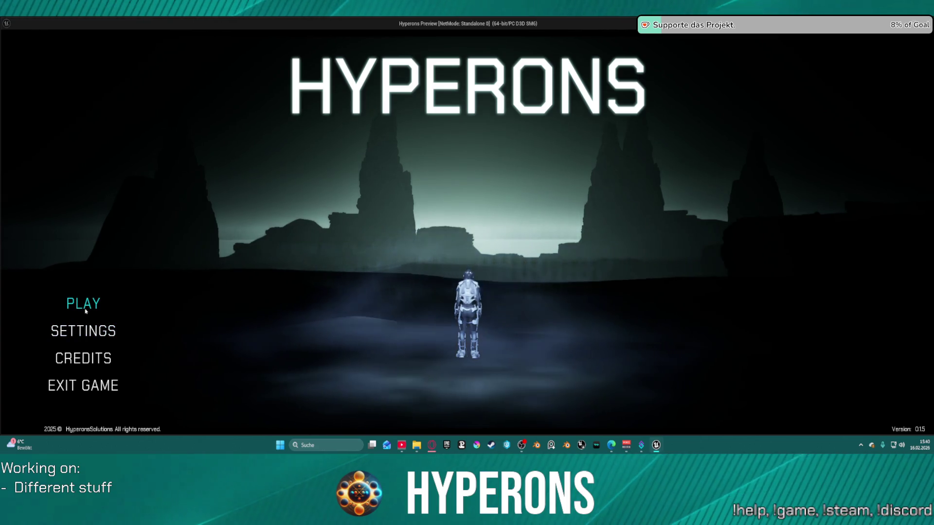
Launch the game, choose the character, play offline briefly, then stop the session.
{"action": "left_click", "coordinate": [80, 304]}
{"action": "left_click", "coordinate": [427, 208]}
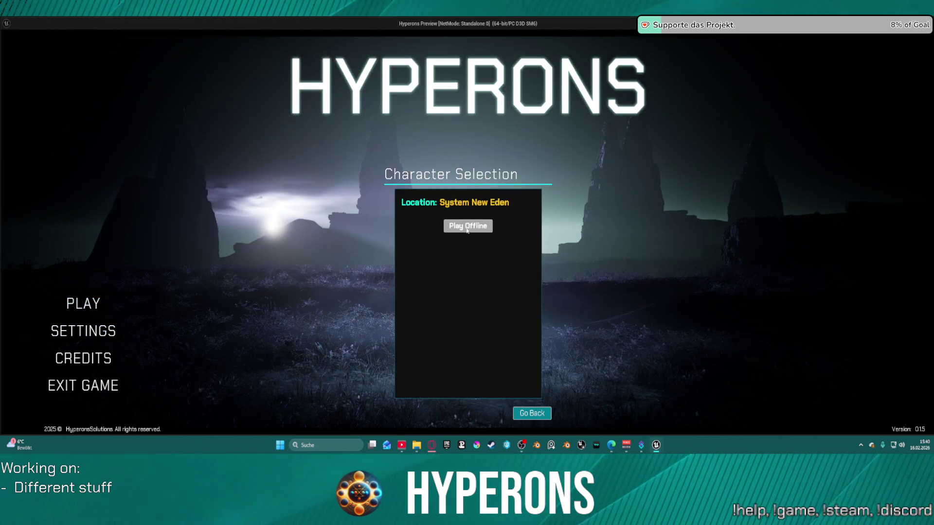
{"action": "left_click", "coordinate": [466, 229]}
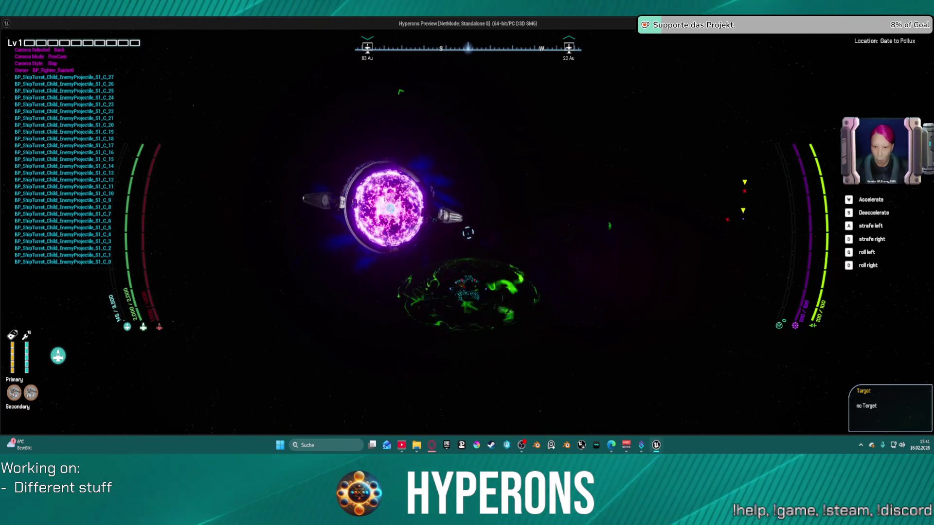
{"action": "key", "text": "Escape"}
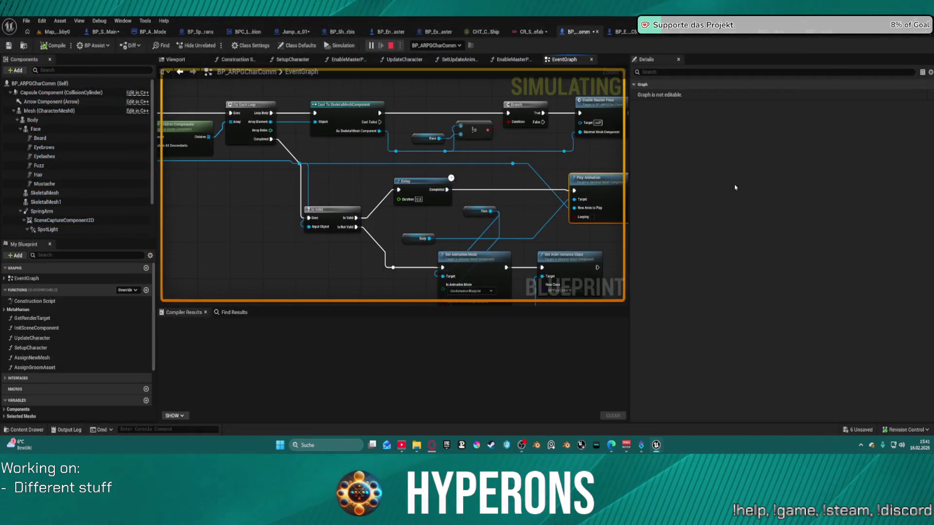
Place the Face getter lower and the Body getter beside Play Animation, then browse to the MetaHuman animation folder.
{"action": "left_click_drag", "start_coordinate": [464, 212], "coordinate": [370, 258]}
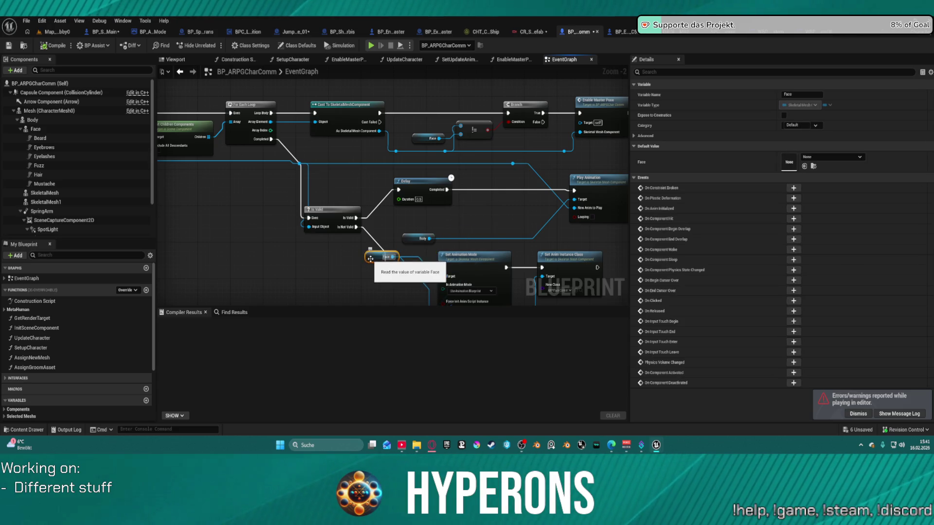
{"action": "left_click_drag", "start_coordinate": [452, 213], "coordinate": [423, 131]}
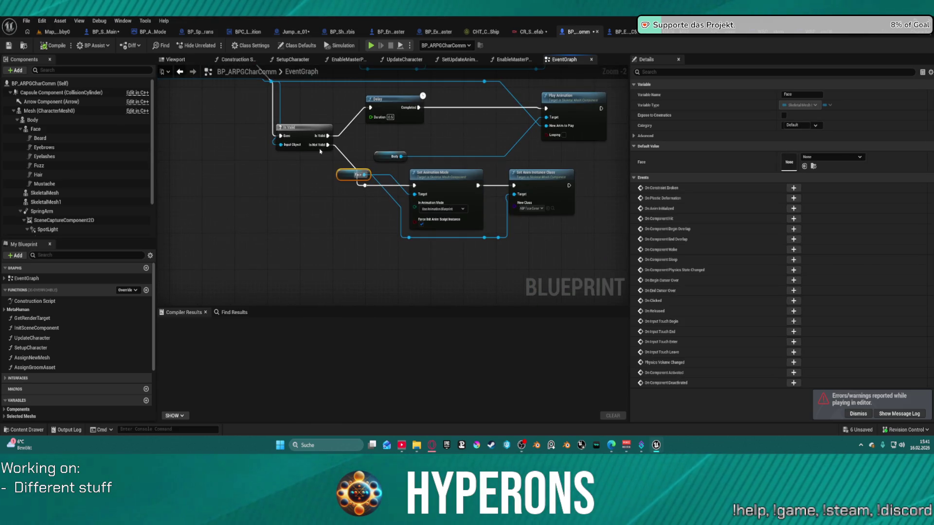
{"action": "left_click_drag", "start_coordinate": [355, 175], "coordinate": [351, 220]}
{"action": "mouse_move", "coordinate": [421, 106]}
{"action": "left_mouse_down"}
{"action": "mouse_move", "coordinate": [477, 217]}
{"action": "mouse_move", "coordinate": [628, 209]}
{"action": "mouse_move", "coordinate": [367, 199]}
{"action": "mouse_move", "coordinate": [409, 156]}
{"action": "mouse_move", "coordinate": [380, 161]}
{"action": "left_mouse_up"}
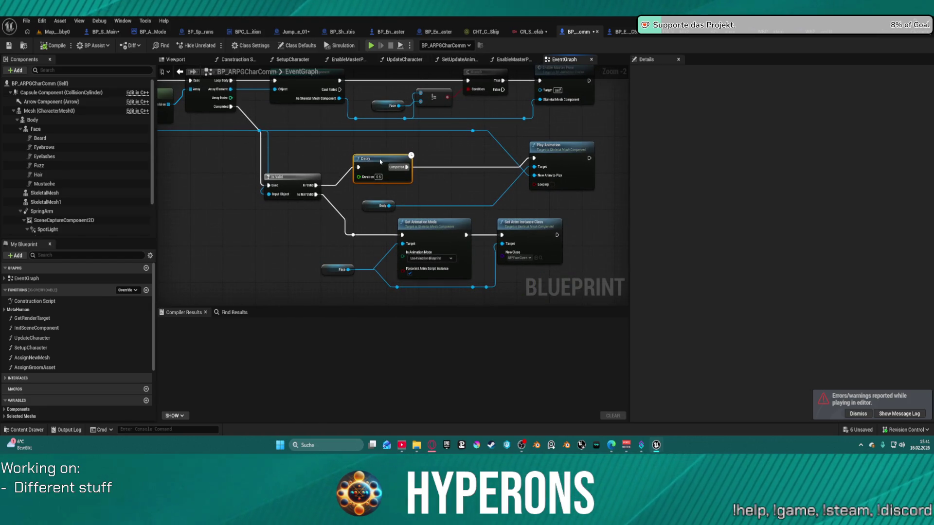
{"action": "left_click_drag", "start_coordinate": [371, 208], "coordinate": [438, 150]}
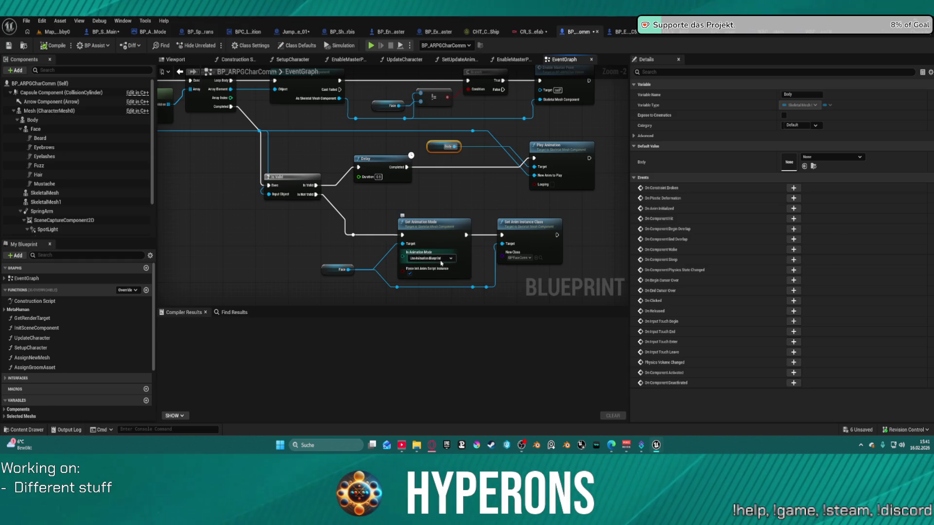
{"action": "left_click", "coordinate": [541, 259]}
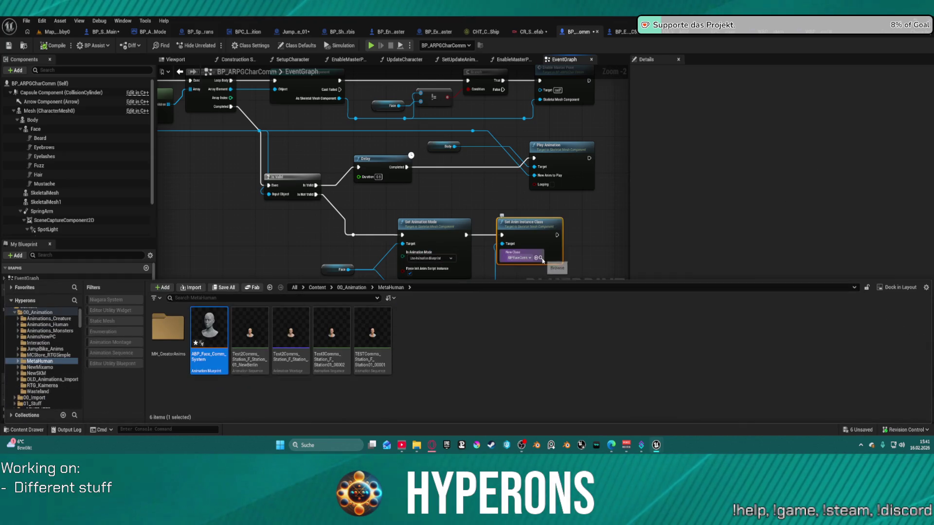
Open the face skeletal mesh, locate its Element 14 skin material, and open MI_Face_Skin_Baked_LOD0.
{"action": "double_click", "coordinate": [291, 330]}
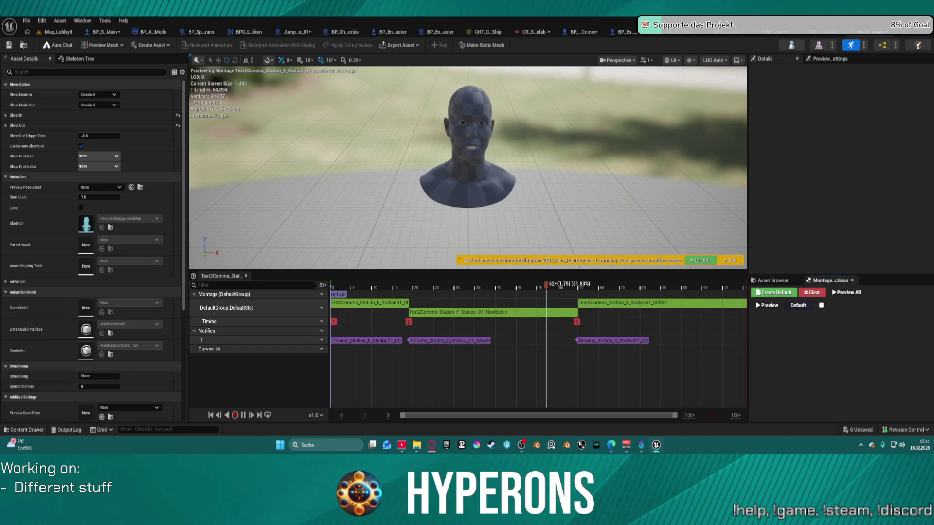
{"action": "left_click", "coordinate": [819, 45]}
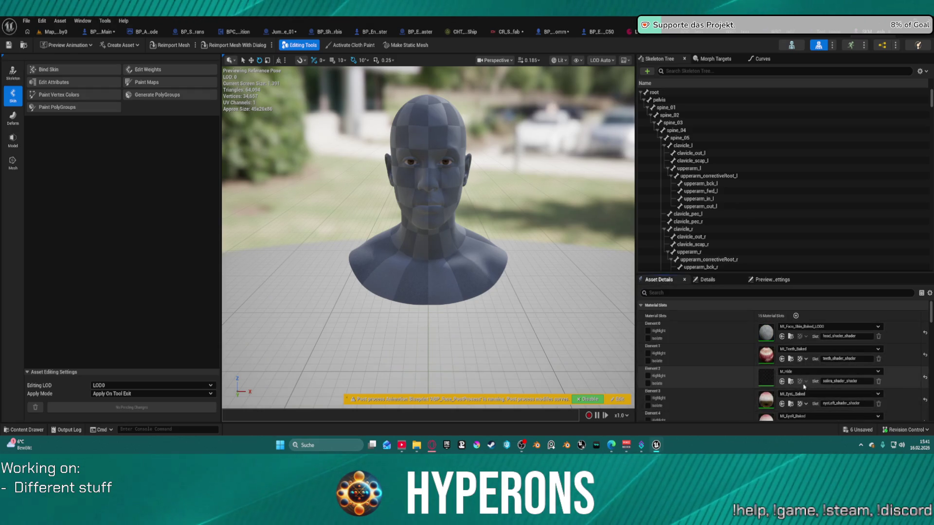
{"action": "scroll", "coordinate": [803, 386], "scroll_direction": "down", "scroll_amount": 5}
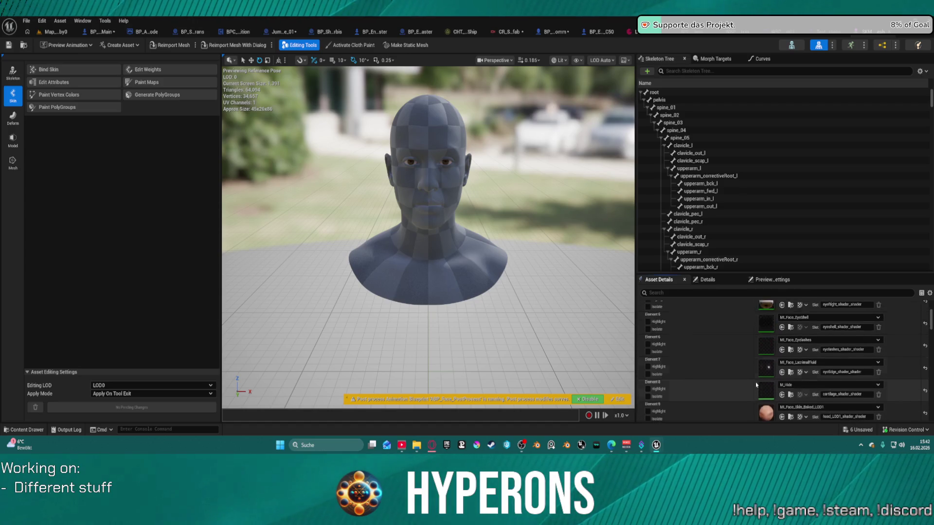
{"action": "scroll", "coordinate": [755, 382], "scroll_direction": "down", "scroll_amount": 2}
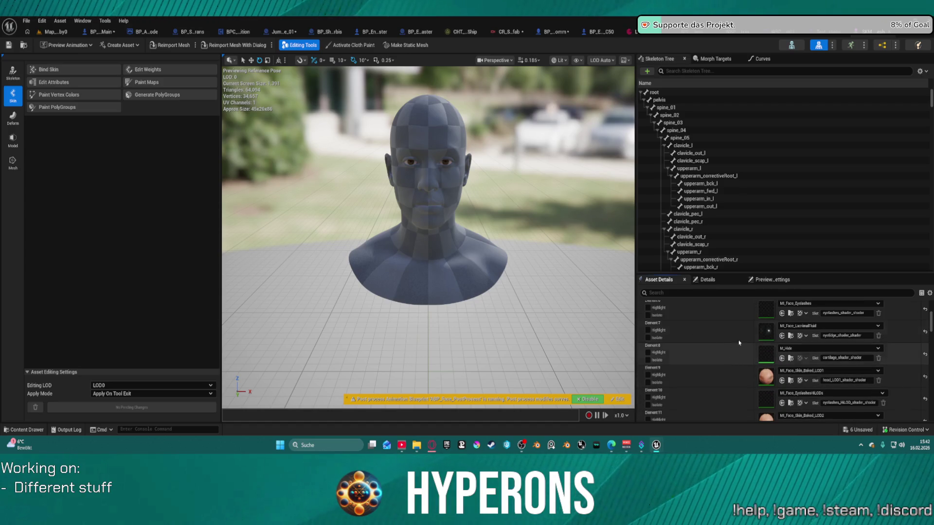
{"action": "scroll", "coordinate": [759, 346], "scroll_direction": "down", "scroll_amount": 3}
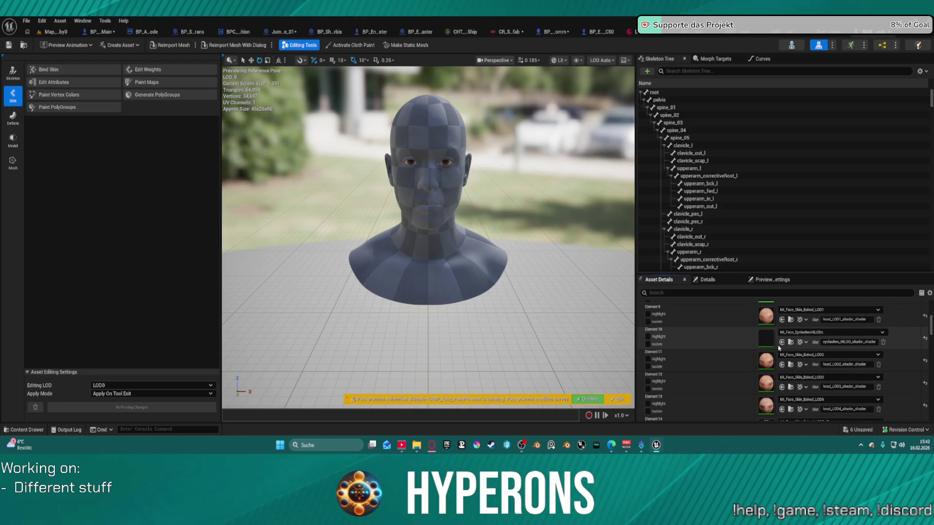
{"action": "scroll", "coordinate": [766, 348], "scroll_direction": "down", "scroll_amount": 3}
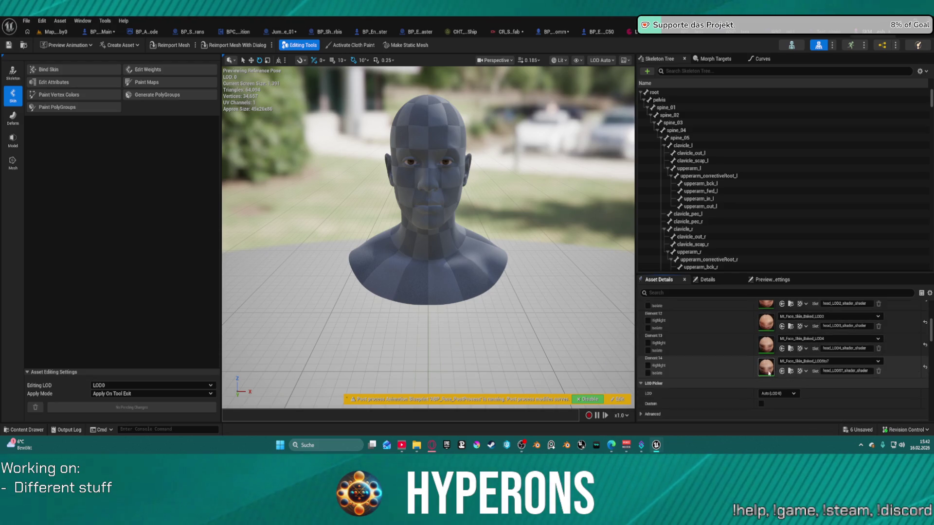
{"action": "left_click", "coordinate": [790, 370]}
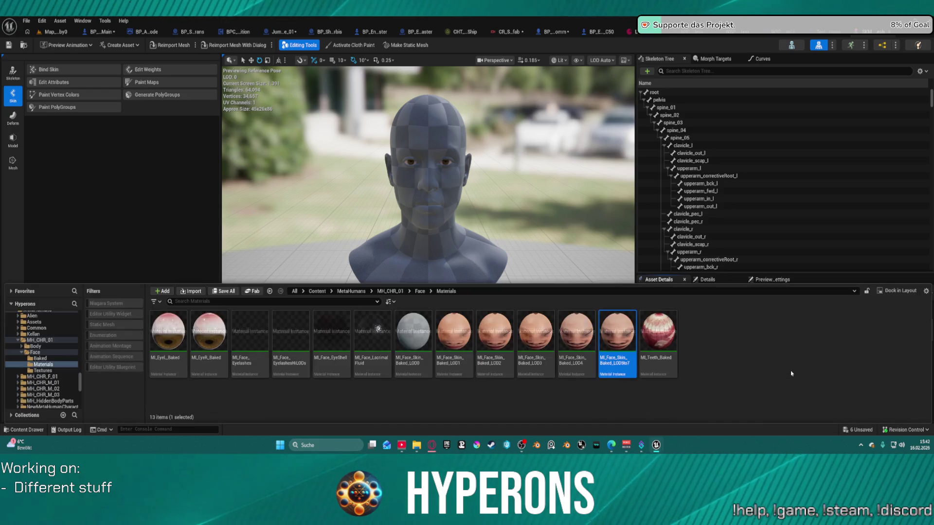
{"action": "double_click", "coordinate": [407, 335]}
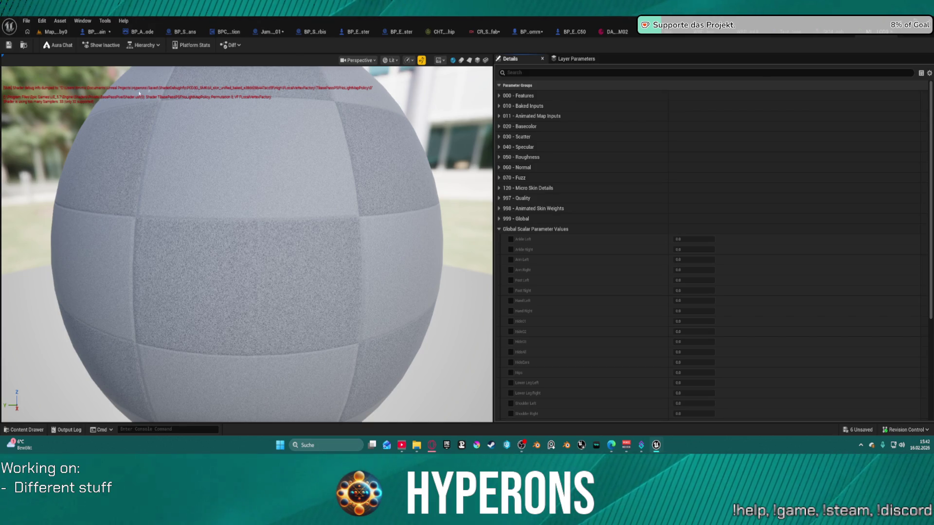
Open the parent material M_skin_unified_baked from the instance's Hierarchy list.
{"action": "left_click", "coordinate": [138, 45]}
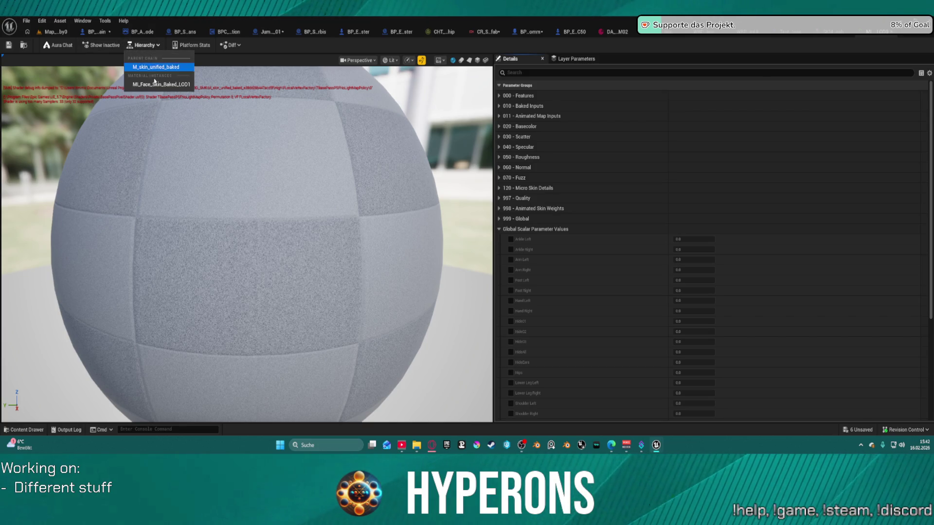
{"action": "left_click", "coordinate": [157, 71]}
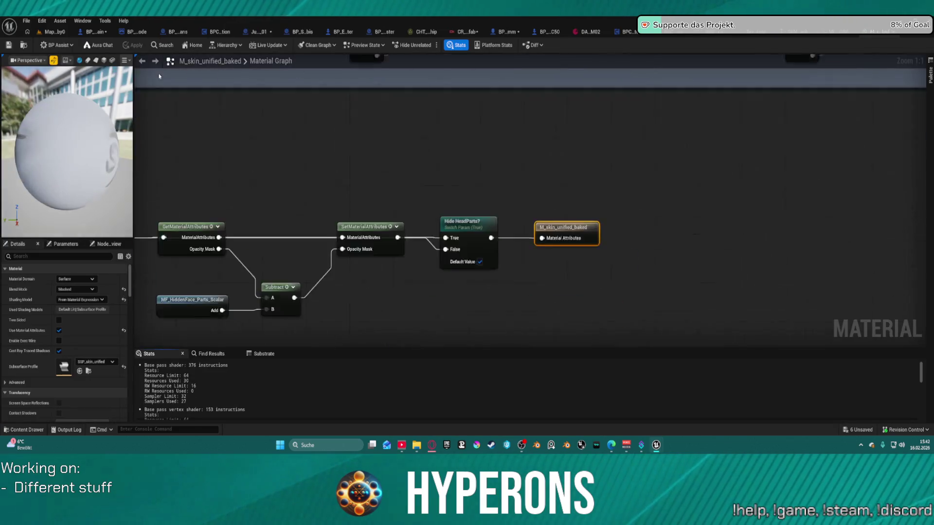
Inspect M_skin_unified_baked's Live Functions and Final Material groups without editing, then return to the face skin instance.
{"action": "scroll", "coordinate": [315, 135], "scroll_direction": "down", "scroll_amount": 4}
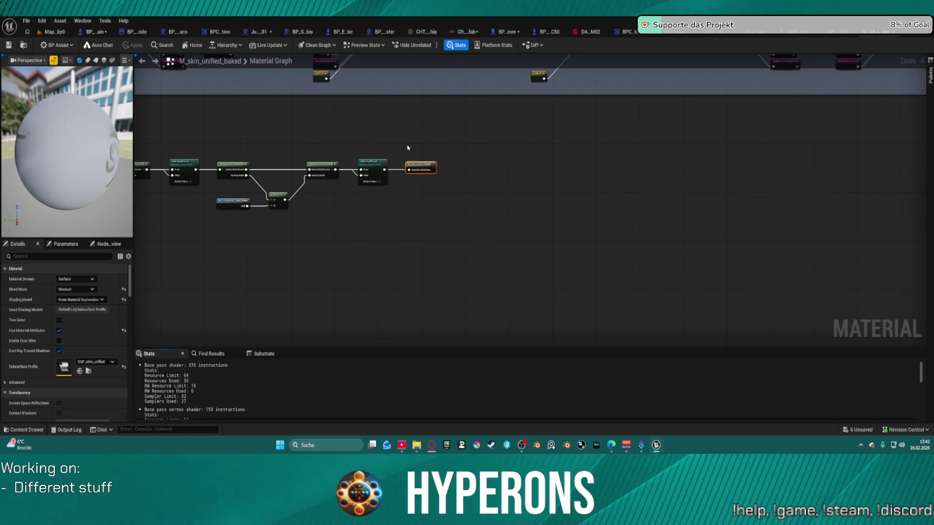
{"action": "mouse_move", "coordinate": [409, 170]}
{"action": "left_mouse_down"}
{"action": "mouse_move", "coordinate": [427, 183]}
{"action": "mouse_move", "coordinate": [427, 156]}
{"action": "mouse_move", "coordinate": [402, 138]}
{"action": "mouse_move", "coordinate": [450, 160]}
{"action": "left_mouse_up"}
{"action": "left_click", "coordinate": [419, 142]}
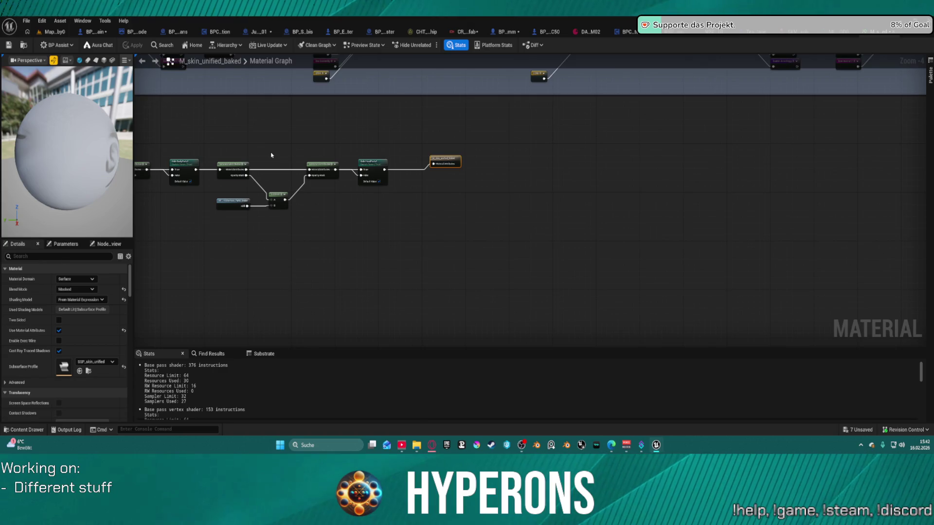
{"action": "scroll", "coordinate": [271, 155], "scroll_direction": "down", "scroll_amount": 2}
{"action": "left_click_drag", "start_coordinate": [271, 155], "coordinate": [310, 95]}
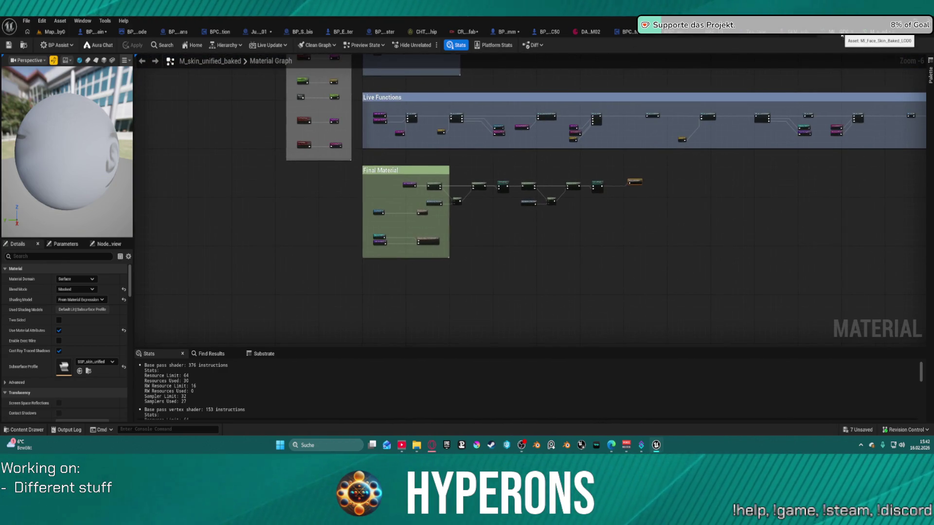
{"action": "left_click", "coordinate": [842, 31]}
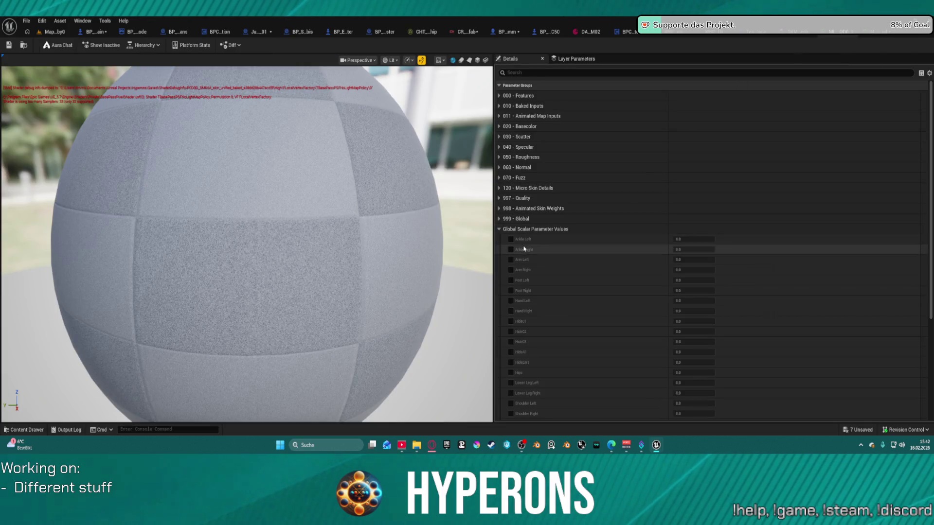
Browse the Global Scalar and 998 - Animated Skin Weights parameter groups without changing values.
{"action": "scroll", "coordinate": [560, 221], "scroll_direction": "down", "scroll_amount": 1}
{"action": "left_click", "coordinate": [499, 209]}
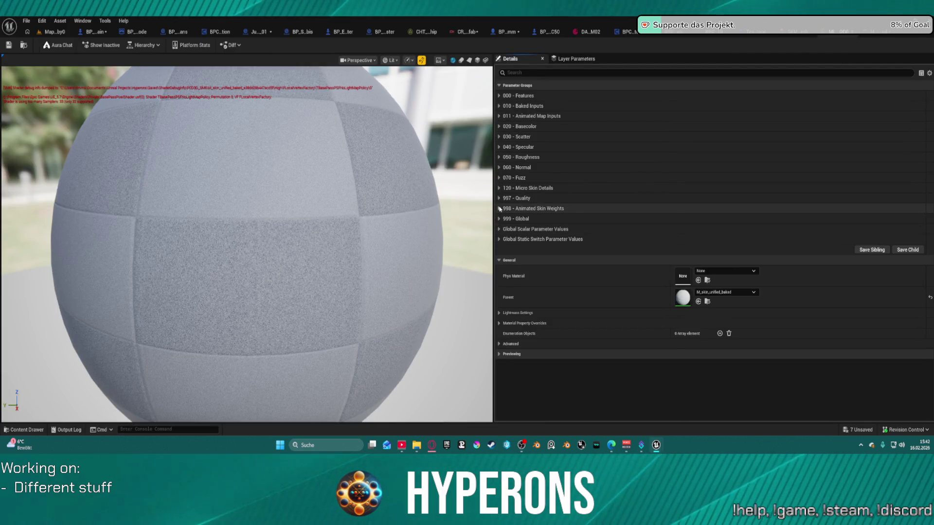
{"action": "left_click", "coordinate": [499, 210]}
{"action": "scroll", "coordinate": [529, 222], "scroll_direction": "down", "scroll_amount": 2}
{"action": "scroll", "coordinate": [510, 156], "scroll_direction": "down", "scroll_amount": 1}
{"action": "left_click", "coordinate": [509, 157]}
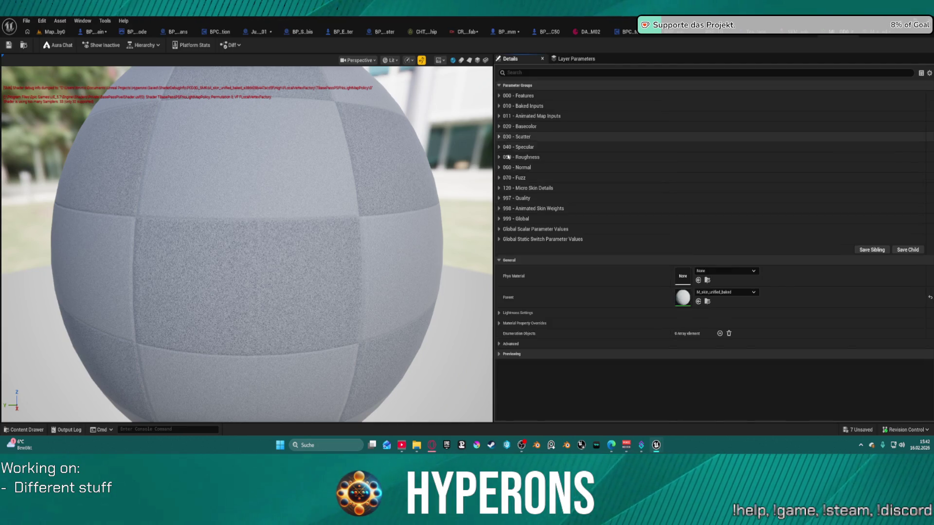
Check the Global Static Switch, Global Scalar and 060 - Normal groups, then go back to M_skin_unified_baked's graph.
{"action": "left_click", "coordinate": [499, 239]}
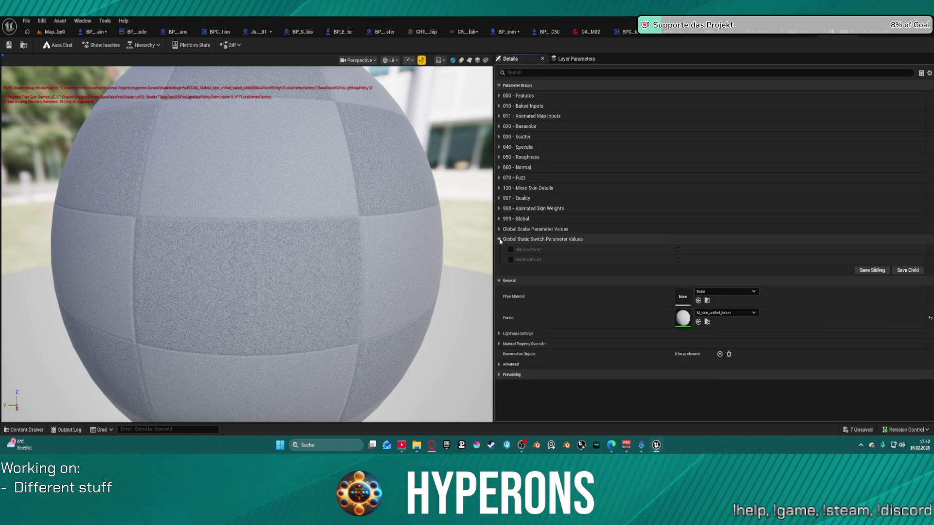
{"action": "left_click", "coordinate": [500, 239]}
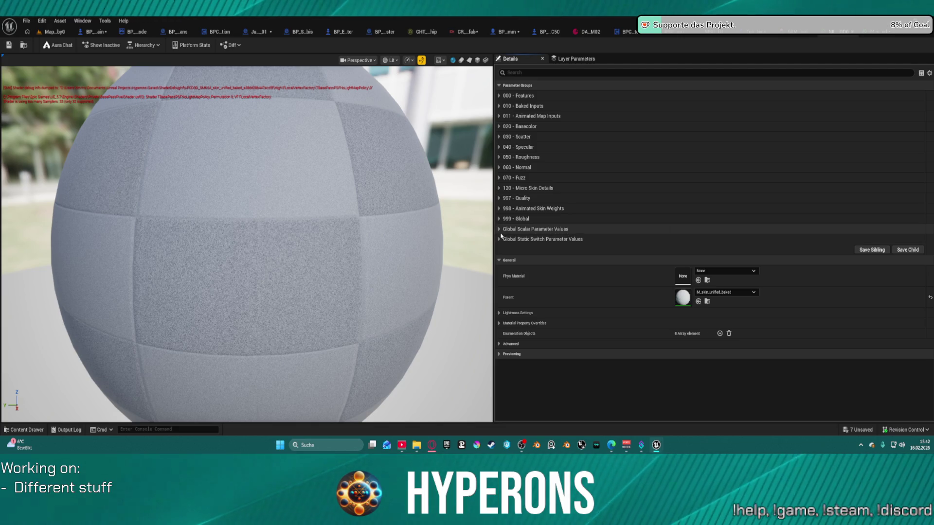
{"action": "left_click", "coordinate": [500, 230]}
{"action": "left_click", "coordinate": [500, 230]}
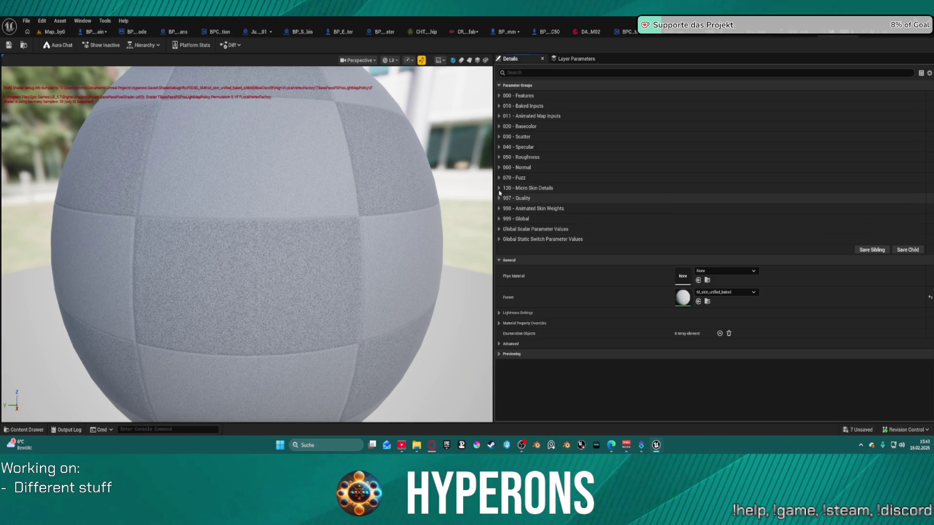
{"action": "left_click", "coordinate": [500, 167]}
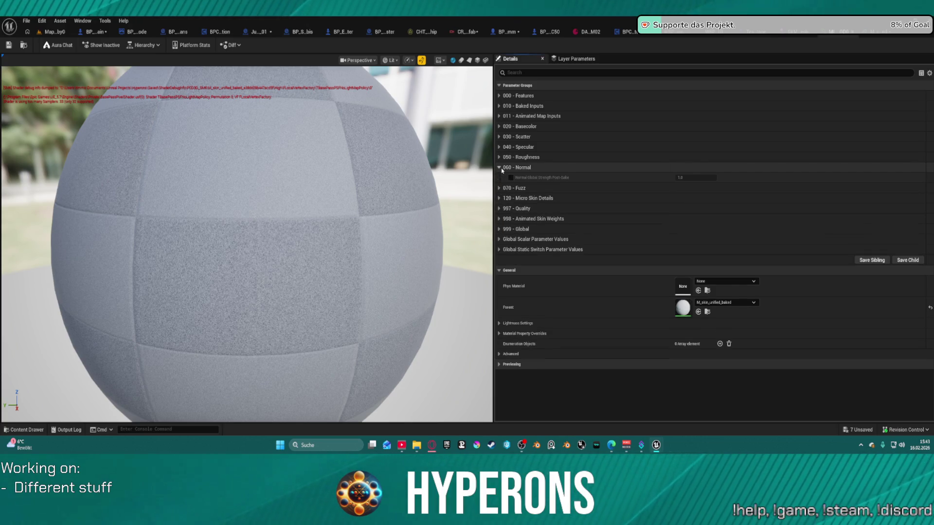
{"action": "left_click", "coordinate": [501, 169]}
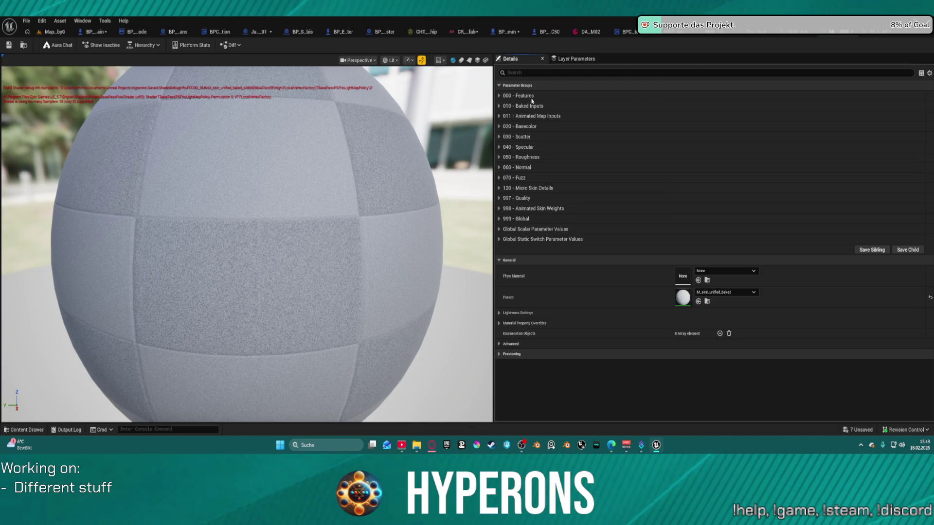
{"action": "left_click", "coordinate": [880, 35]}
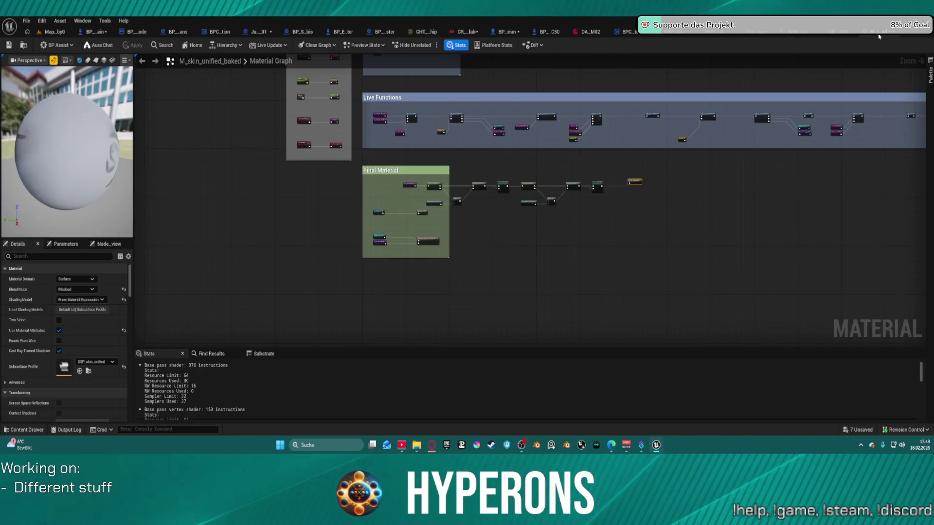
Bring the Final Material chain into view and select the MF_HiddenFace_Parts_Scalar node.
{"action": "scroll", "coordinate": [687, 180], "scroll_direction": "down", "scroll_amount": 2}
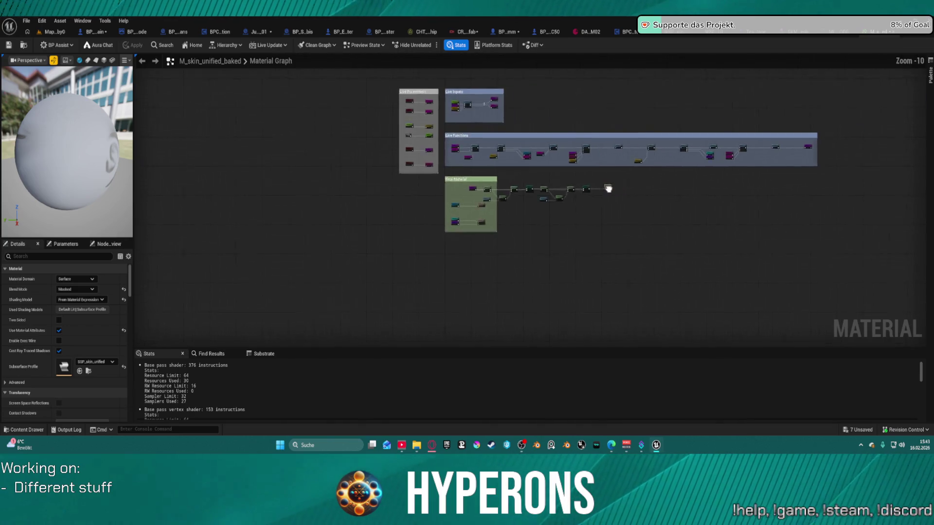
{"action": "scroll", "coordinate": [456, 220], "scroll_direction": "up", "scroll_amount": 3}
{"action": "left_click_drag", "start_coordinate": [456, 220], "coordinate": [431, 36]}
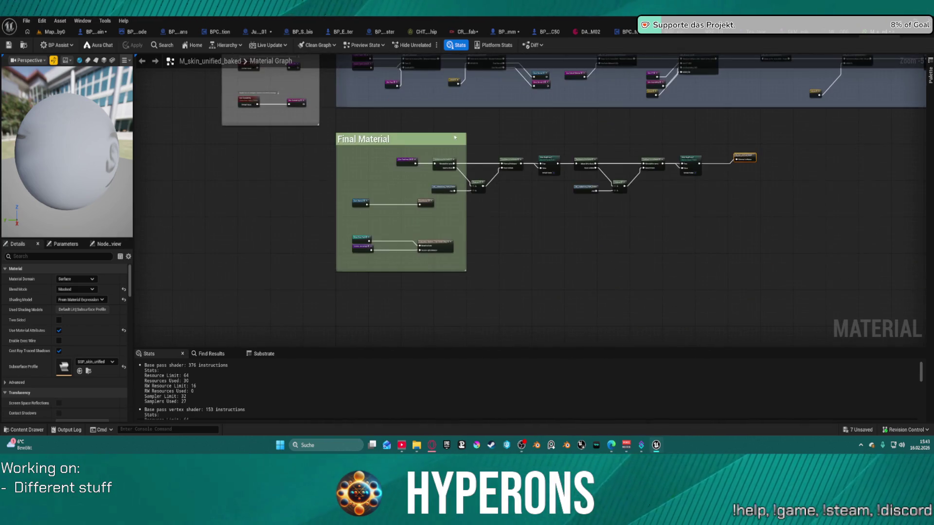
{"action": "scroll", "coordinate": [403, 172], "scroll_direction": "up", "scroll_amount": 4}
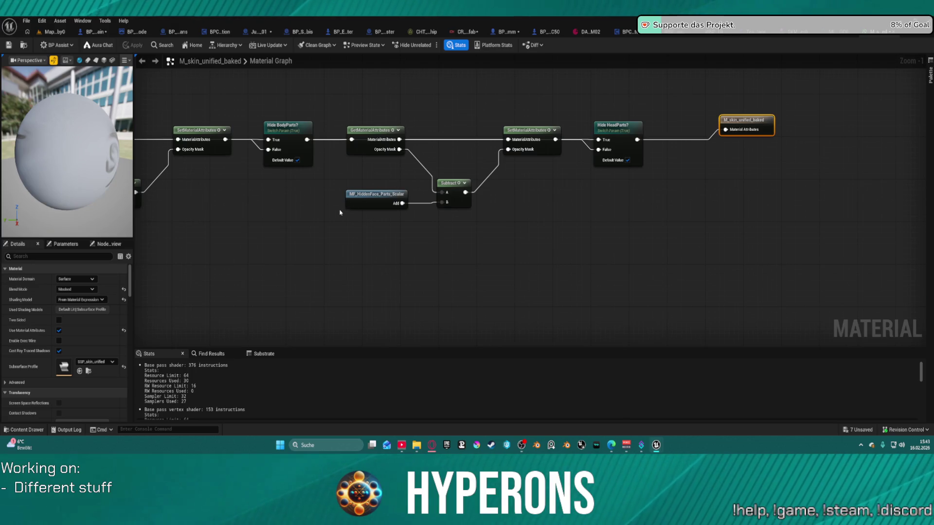
{"action": "left_click", "coordinate": [373, 203]}
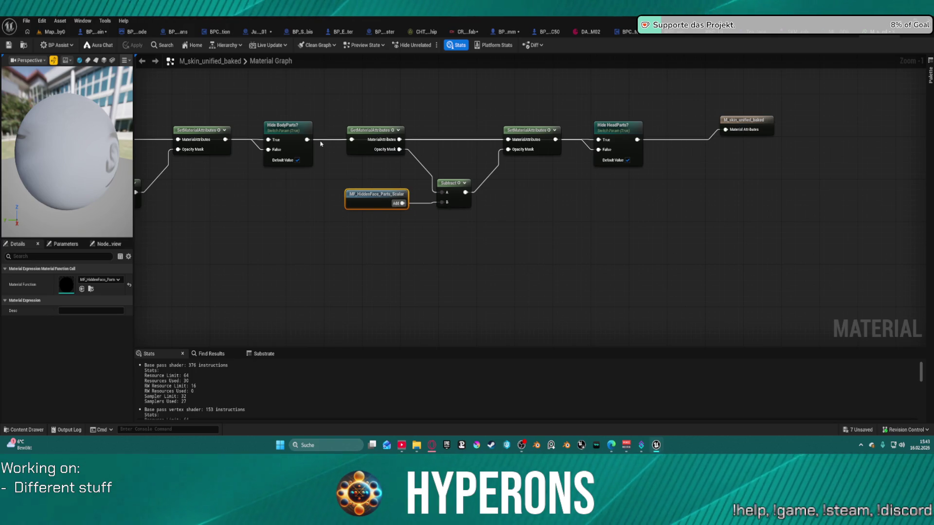
Reroute the Live Functions output further along the Final Material chain and apply the material.
{"action": "mouse_move", "coordinate": [305, 140]}
{"action": "left_mouse_down"}
{"action": "mouse_move", "coordinate": [563, 146]}
{"action": "mouse_move", "coordinate": [511, 149]}
{"action": "left_mouse_up"}
{"action": "left_click", "coordinate": [435, 116]}
{"action": "left_click_drag", "start_coordinate": [352, 117], "coordinate": [626, 92]}
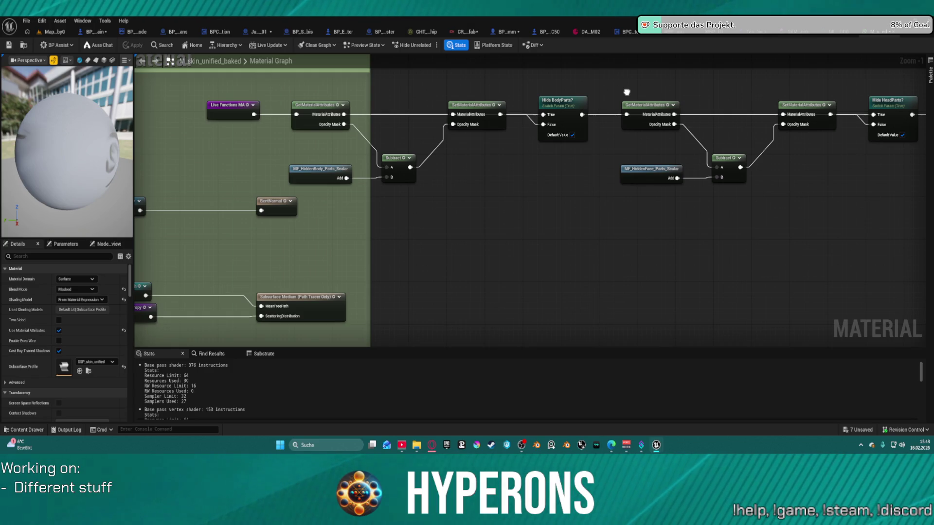
{"action": "mouse_move", "coordinate": [254, 114]}
{"action": "left_mouse_down"}
{"action": "mouse_move", "coordinate": [501, 118]}
{"action": "mouse_move", "coordinate": [918, 95]}
{"action": "mouse_move", "coordinate": [644, 112]}
{"action": "mouse_move", "coordinate": [657, 104]}
{"action": "left_mouse_up"}
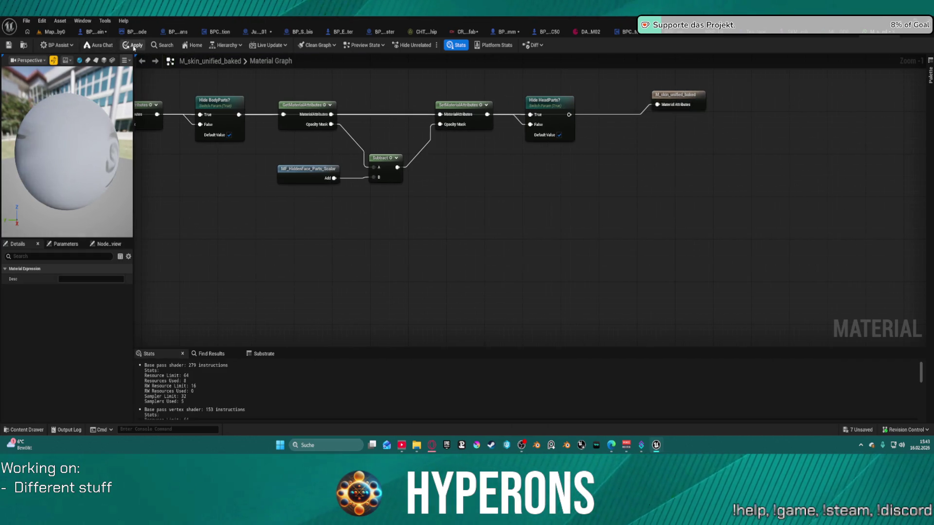
{"action": "left_click", "coordinate": [133, 47]}
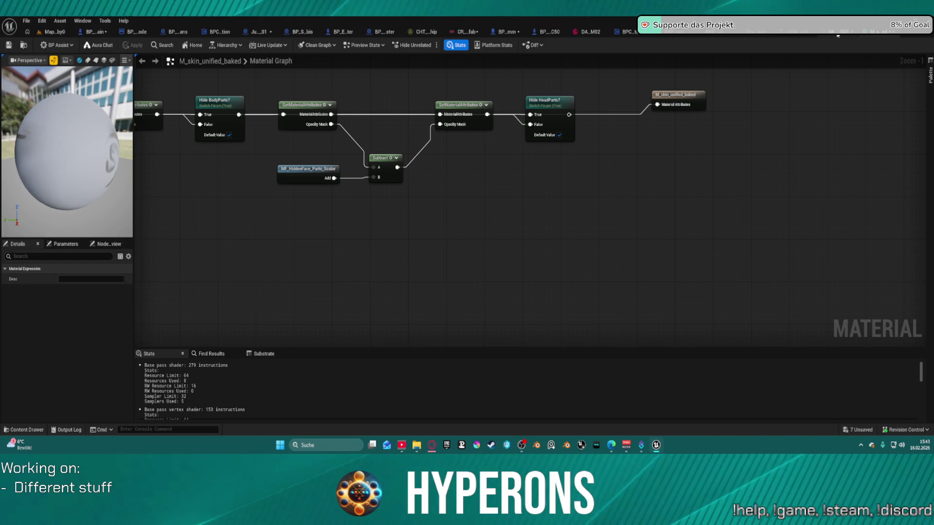
Glance at the face skin instance, then select MF_HiddenBody_Parts_Scalar back in the parent graph.
{"action": "left_click", "coordinate": [837, 32]}
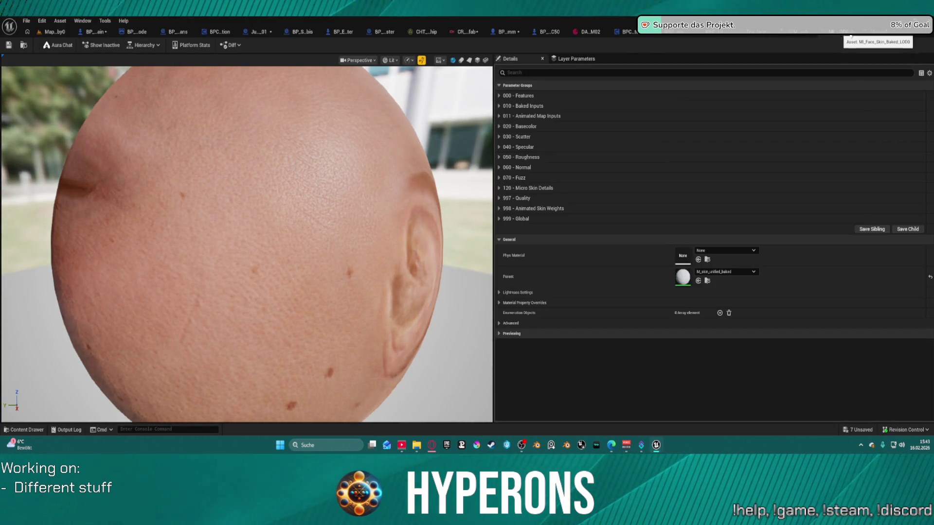
{"action": "left_click", "coordinate": [883, 34]}
{"action": "mouse_move", "coordinate": [259, 161]}
{"action": "left_mouse_down"}
{"action": "mouse_move", "coordinate": [501, 162]}
{"action": "mouse_move", "coordinate": [434, 166]}
{"action": "left_mouse_up"}
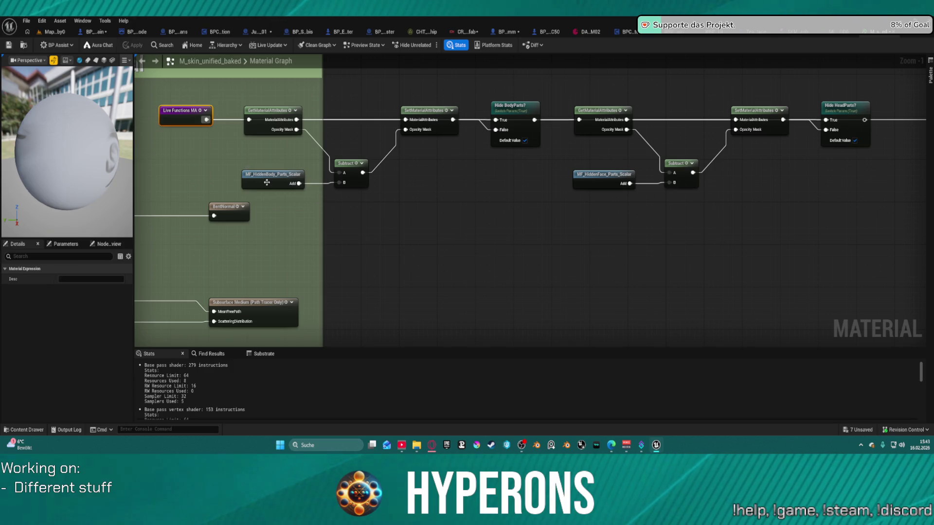
{"action": "left_click", "coordinate": [267, 182]}
{"action": "double_click", "coordinate": [266, 182]}
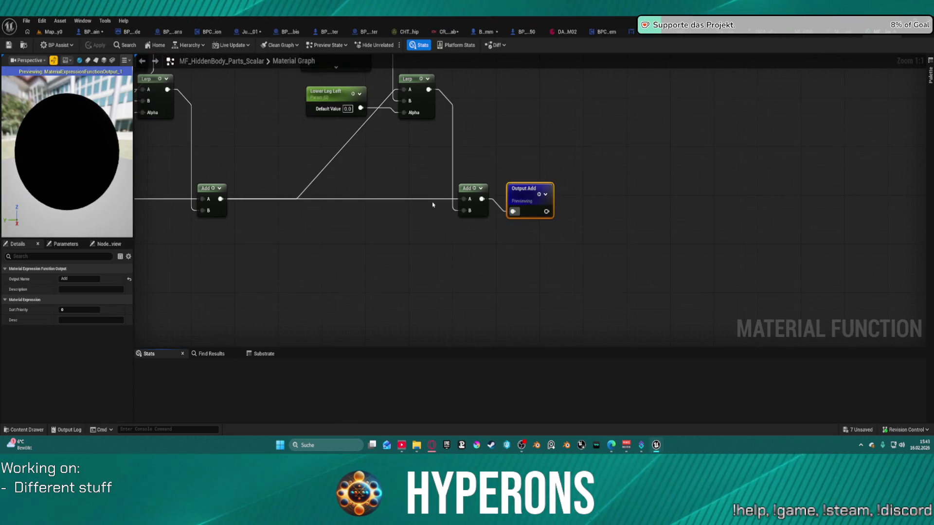
{"action": "mouse_move", "coordinate": [342, 182]}
{"action": "left_mouse_down"}
{"action": "mouse_move", "coordinate": [611, 244]}
{"action": "mouse_move", "coordinate": [657, 268]}
{"action": "left_mouse_up"}
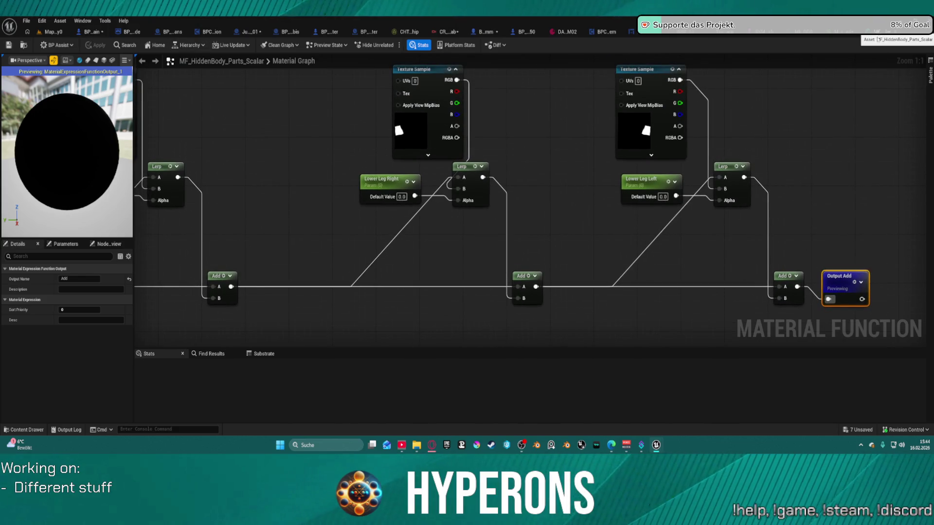
{"action": "left_click", "coordinate": [878, 34]}
{"action": "mouse_move", "coordinate": [312, 140]}
{"action": "left_mouse_down"}
{"action": "mouse_move", "coordinate": [515, 141]}
{"action": "mouse_move", "coordinate": [724, 123]}
{"action": "left_mouse_up"}
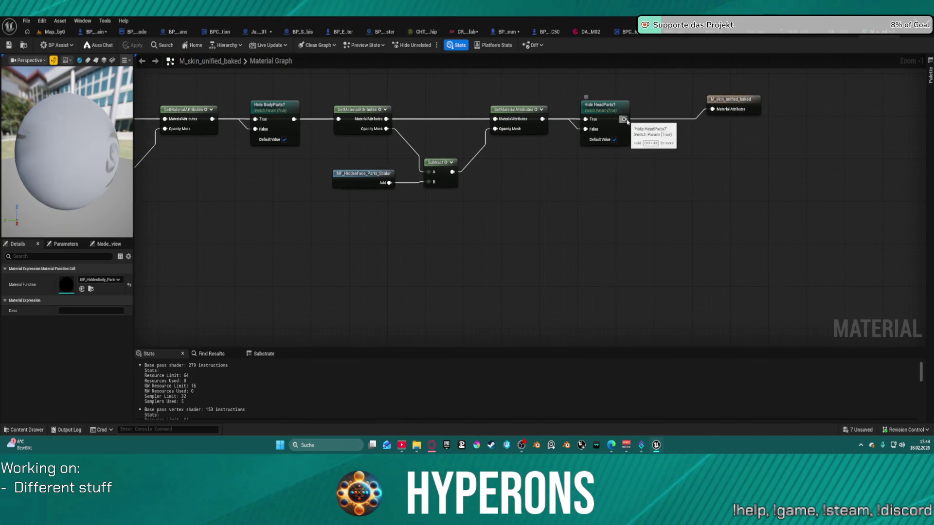
{"action": "left_click", "coordinate": [627, 124]}
{"action": "scroll", "coordinate": [455, 220], "scroll_direction": "down", "scroll_amount": 5}
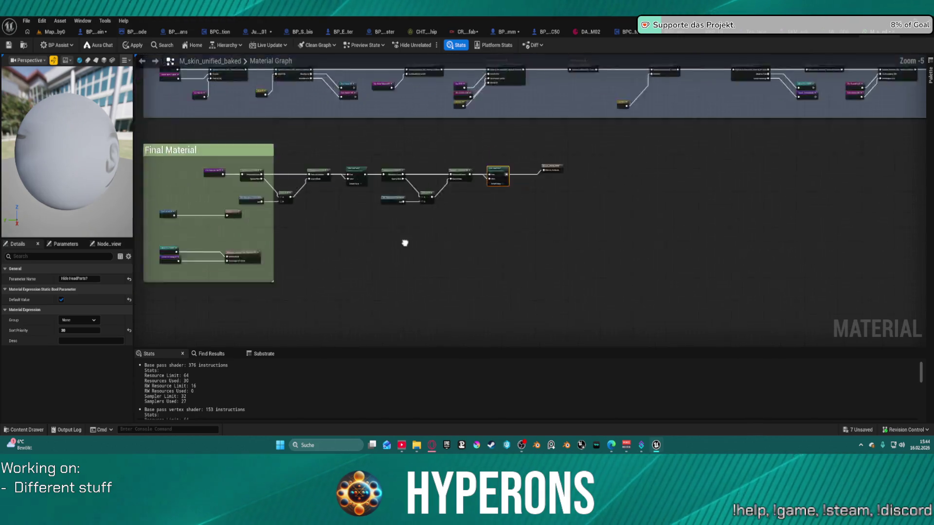
Wire MF_skin_animated directly into MF_skin_mipmapAdjustments in the Final Material section.
{"action": "left_click_drag", "start_coordinate": [404, 242], "coordinate": [693, 164]}
{"action": "scroll", "coordinate": [548, 132], "scroll_direction": "up", "scroll_amount": 4}
{"action": "left_click_drag", "start_coordinate": [548, 132], "coordinate": [577, 191]}
{"action": "scroll", "coordinate": [577, 191], "scroll_direction": "down", "scroll_amount": 5}
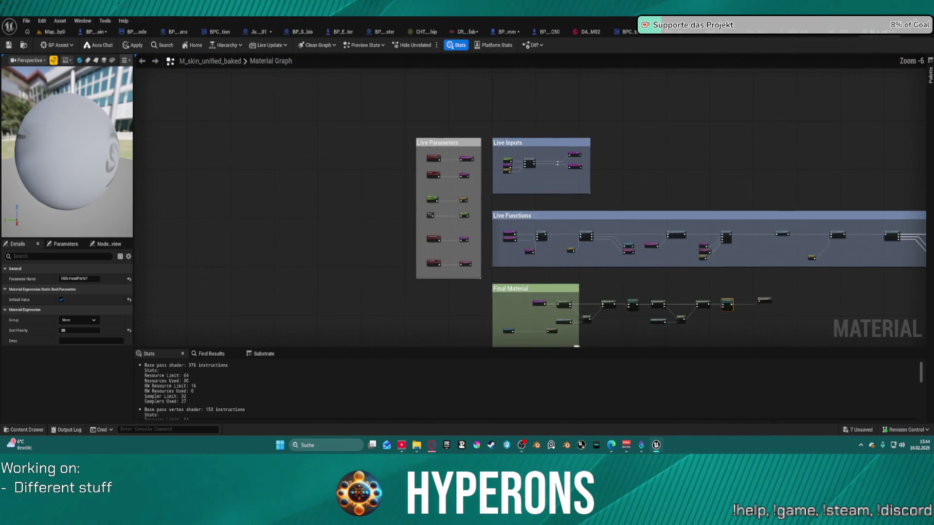
{"action": "scroll", "coordinate": [534, 196], "scroll_direction": "up", "scroll_amount": 5}
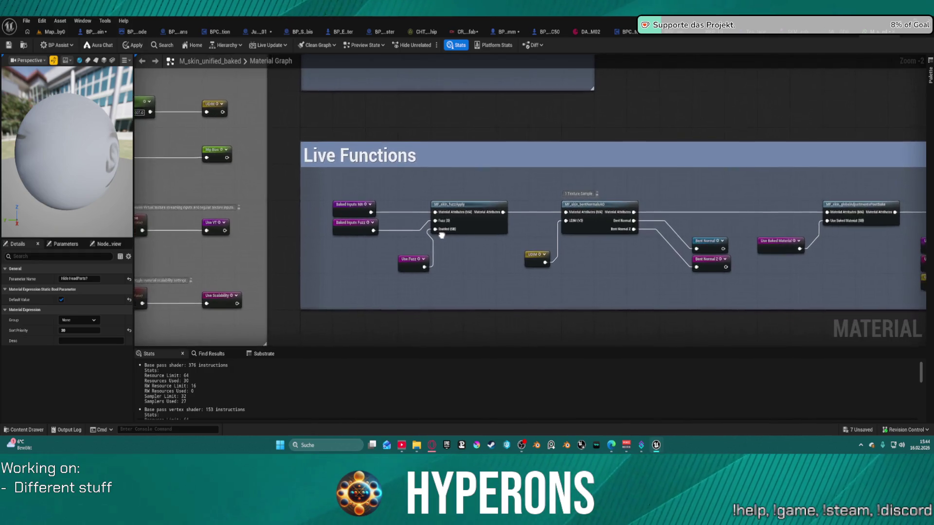
{"action": "left_click_drag", "start_coordinate": [447, 247], "coordinate": [453, 215]}
{"action": "left_click_drag", "start_coordinate": [753, 238], "coordinate": [112, 227]}
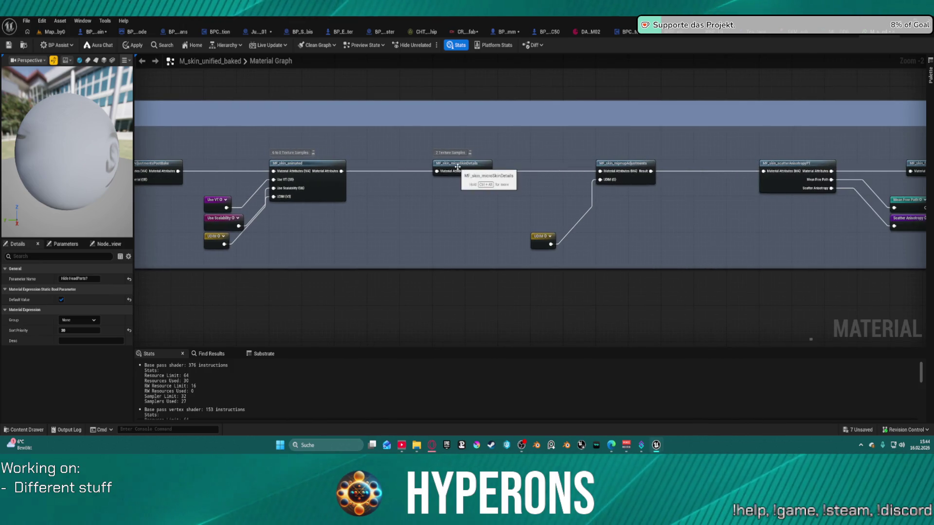
{"action": "mouse_move", "coordinate": [675, 207]}
{"action": "left_mouse_down"}
{"action": "mouse_move", "coordinate": [488, 214]}
{"action": "mouse_move", "coordinate": [652, 197]}
{"action": "left_mouse_up"}
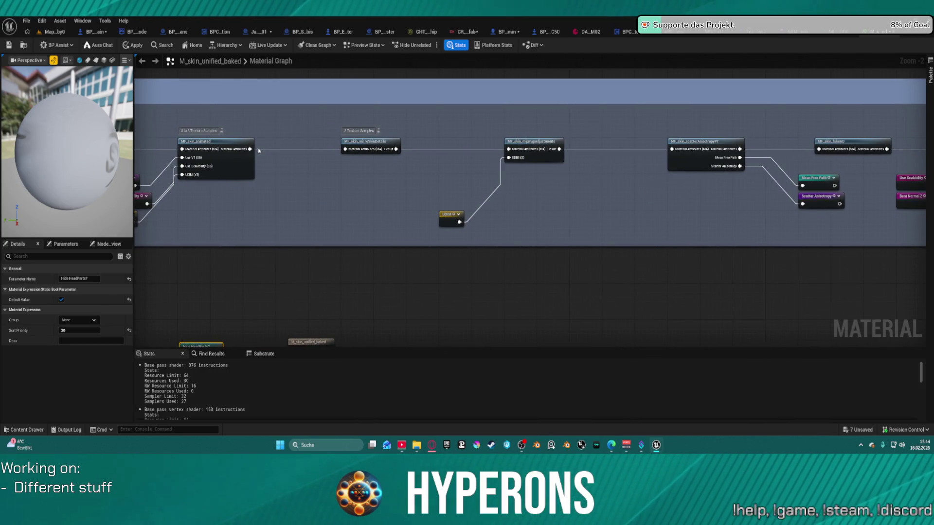
{"action": "mouse_move", "coordinate": [250, 149]}
{"action": "left_mouse_down"}
{"action": "mouse_move", "coordinate": [520, 150]}
{"action": "mouse_move", "coordinate": [508, 149]}
{"action": "left_mouse_up"}
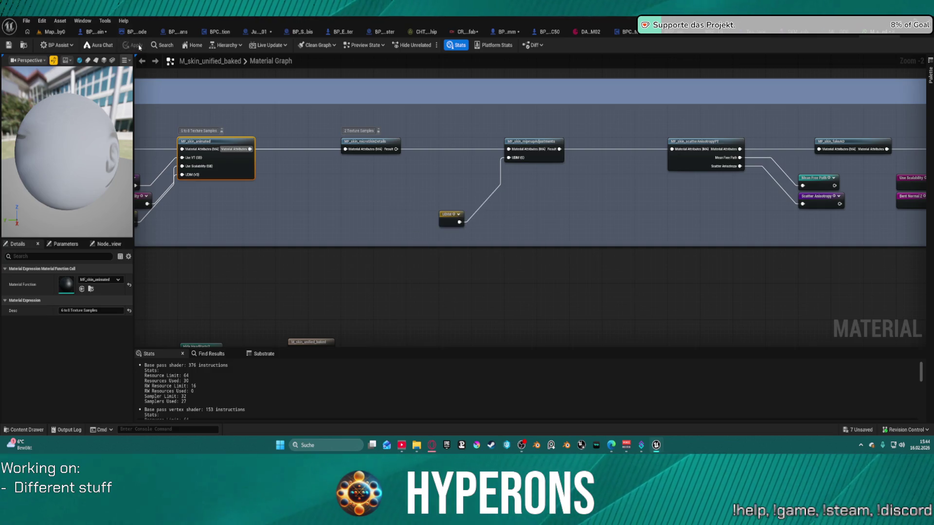
Check the Map_Lobby0 level and MI_Face_Skin_Baked_LOD0 instance, then return to the skin material graph.
{"action": "left_click", "coordinate": [53, 33]}
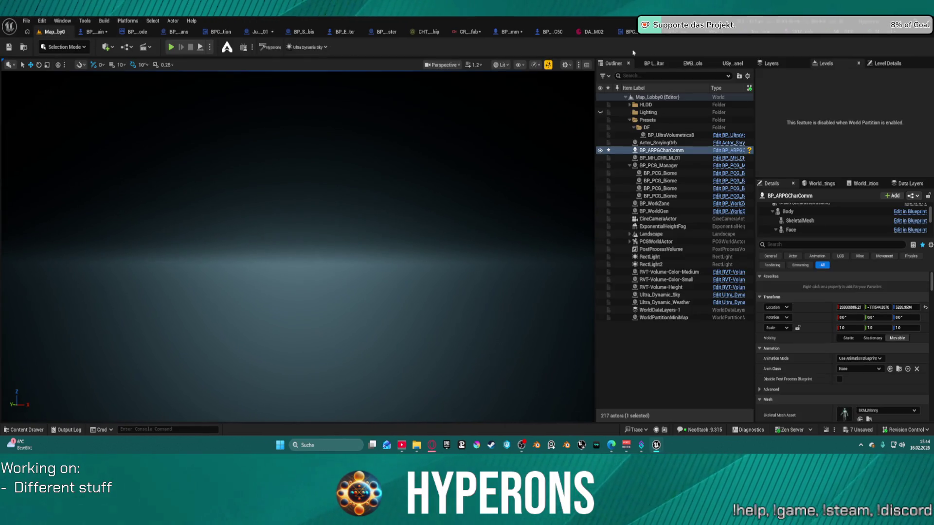
{"action": "left_click", "coordinate": [886, 30]}
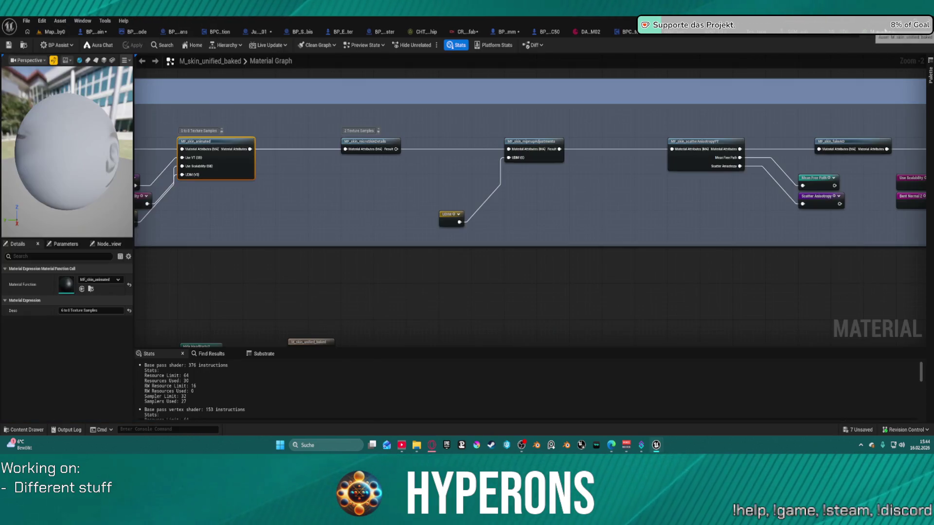
{"action": "left_click", "coordinate": [838, 35]}
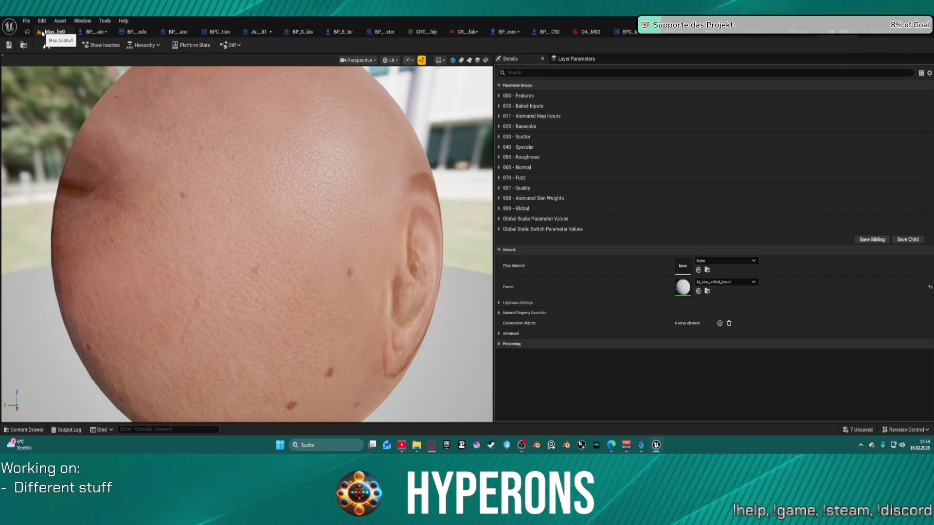
{"action": "left_click", "coordinate": [42, 32]}
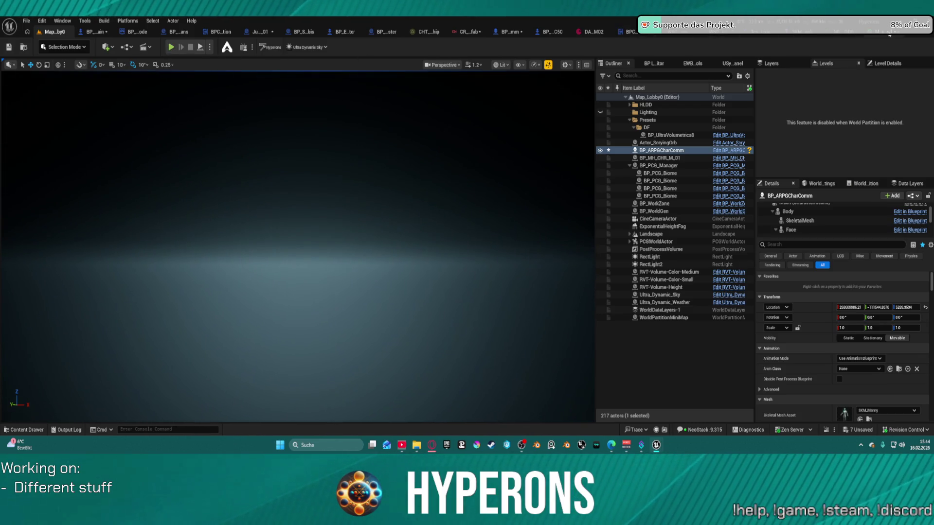
{"action": "left_click", "coordinate": [890, 35]}
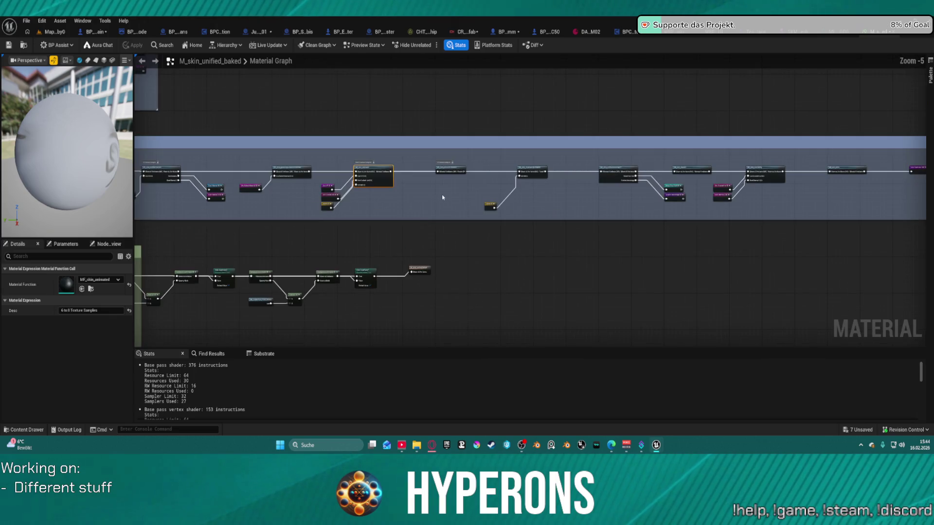
Move MF_skin_microSkinDetails down out of the chain and show the Face/Materials folder.
{"action": "scroll", "coordinate": [443, 198], "scroll_direction": "up", "scroll_amount": 2}
{"action": "left_click_drag", "start_coordinate": [462, 147], "coordinate": [464, 244]}
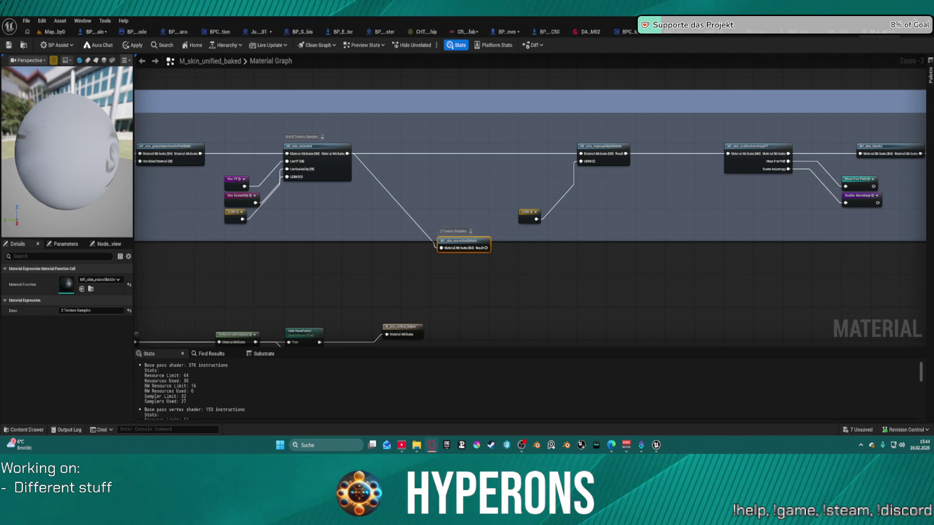
{"action": "left_click", "coordinate": [24, 430]}
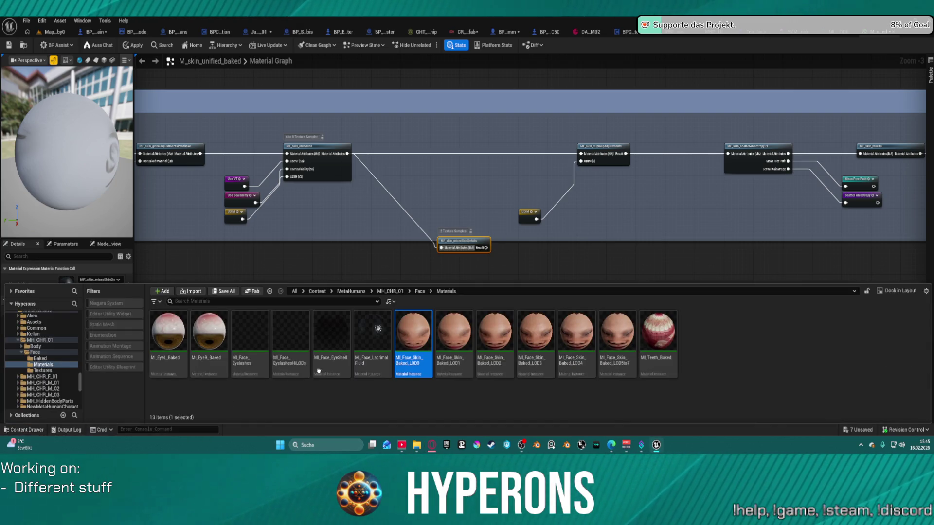
{"action": "left_click", "coordinate": [411, 361]}
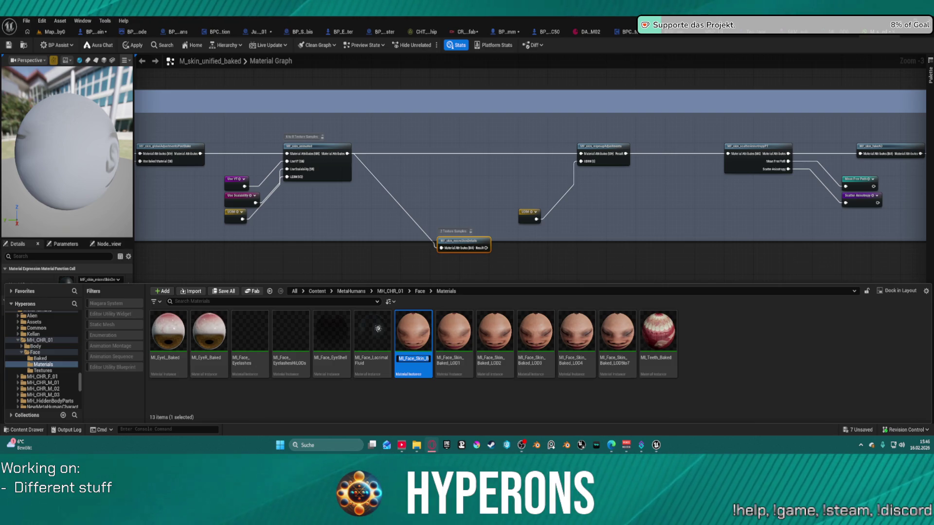
{"action": "left_click", "coordinate": [742, 334]}
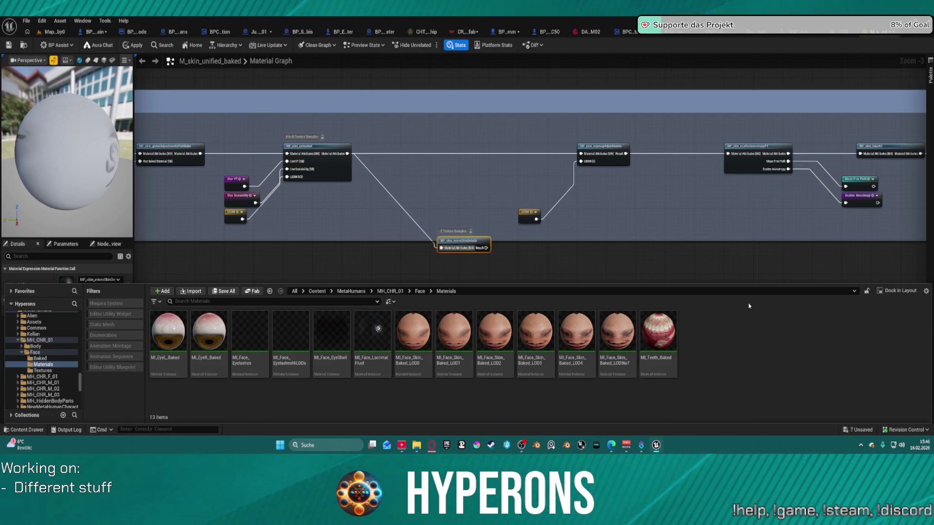
Retitle the microskin details comment to 'todo no in use'.
{"action": "left_click", "coordinate": [240, 236]}
{"action": "scroll", "coordinate": [363, 217], "scroll_direction": "down", "scroll_amount": 4}
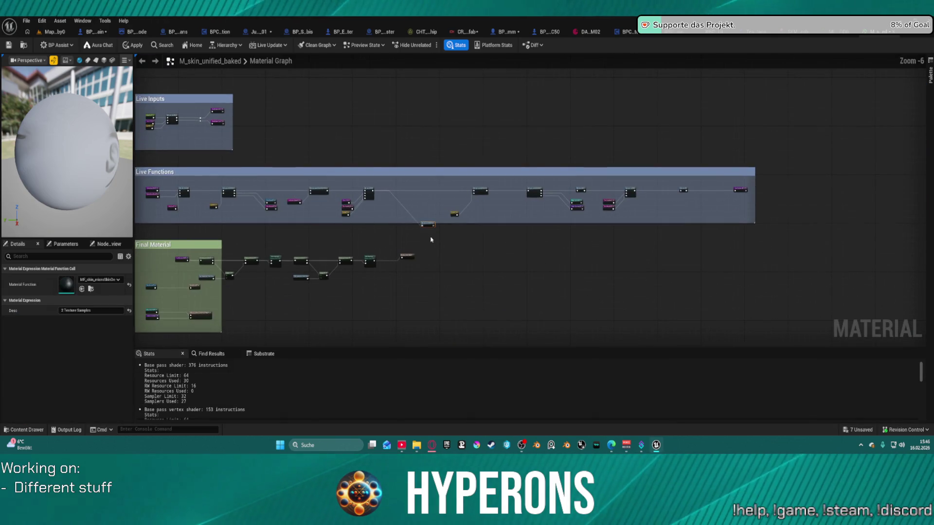
{"action": "scroll", "coordinate": [436, 229], "scroll_direction": "up", "scroll_amount": 3}
{"action": "scroll", "coordinate": [436, 229], "scroll_direction": "up", "scroll_amount": 2}
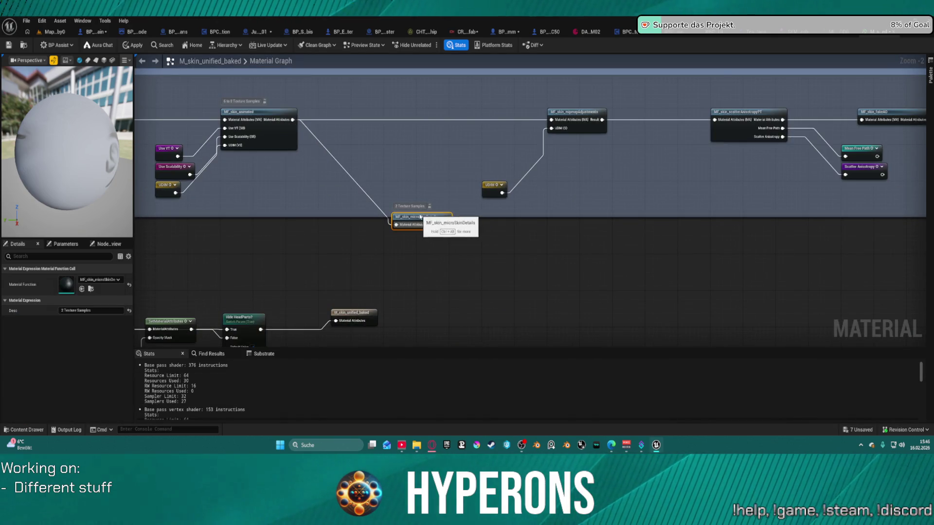
{"action": "type", "text": "c"}
{"action": "type", "text": "Einfern"}
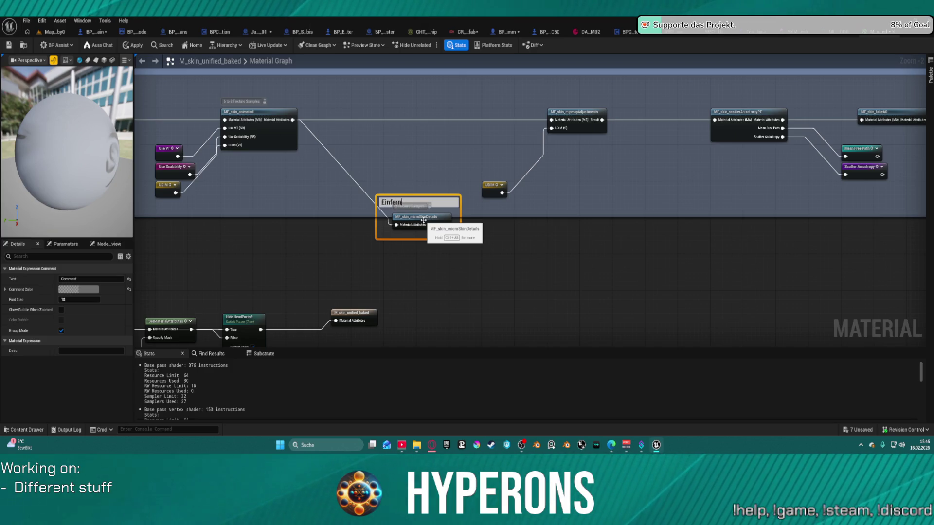
{"action": "type", "text": "NO"}
{"action": "key", "text": "BackSpace"}
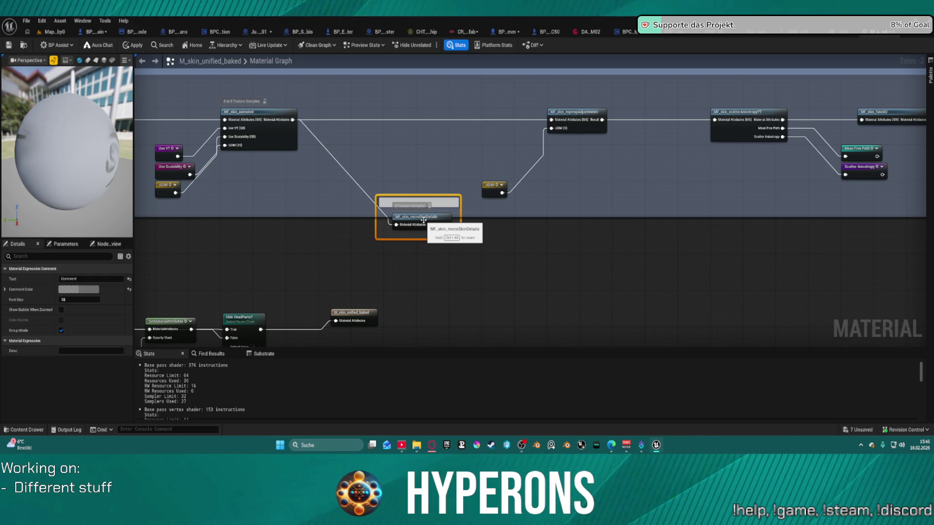
{"action": "type", "text": "todo no"}
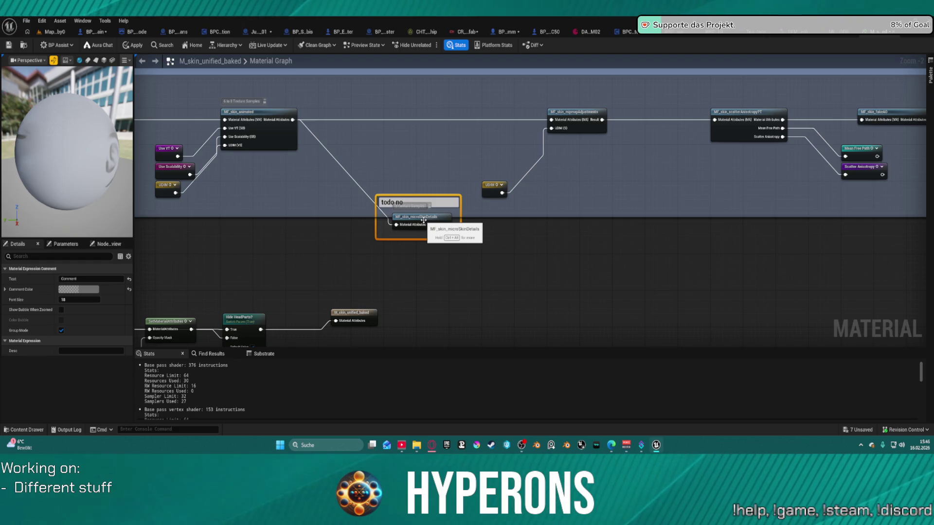
{"action": "type", "text": " uns"}
{"action": "key", "text": "BackSpace"}
{"action": "key", "text": "BackSpace"}
{"action": "key", "text": "BackSpace"}
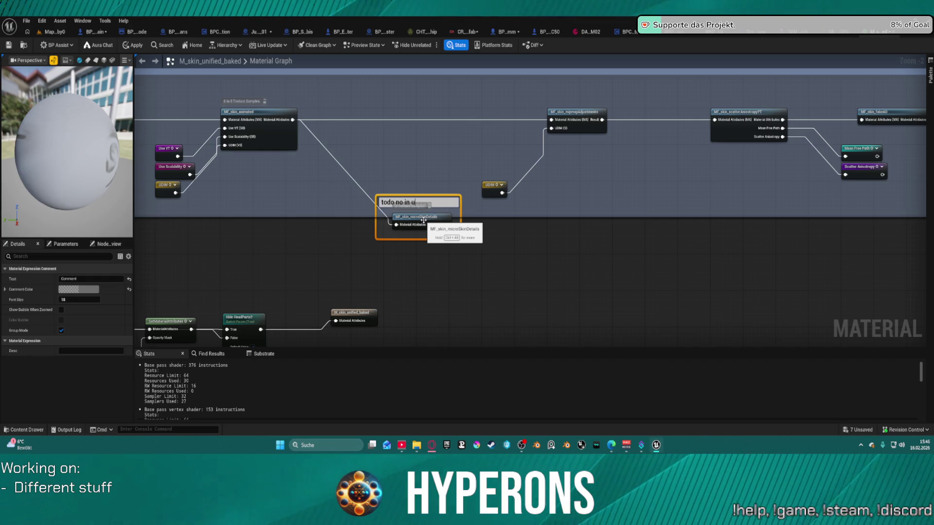
{"action": "key", "text": "Return"}
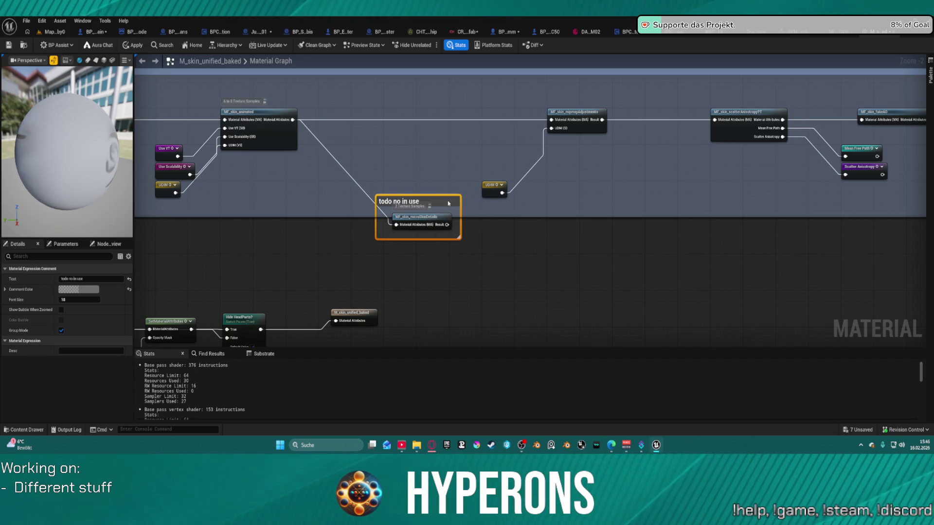
Move the comment and its node down and prefix the title with '#'.
{"action": "left_click", "coordinate": [443, 217], "text": "ctrl"}
{"action": "left_click_drag", "start_coordinate": [443, 217], "coordinate": [444, 248]}
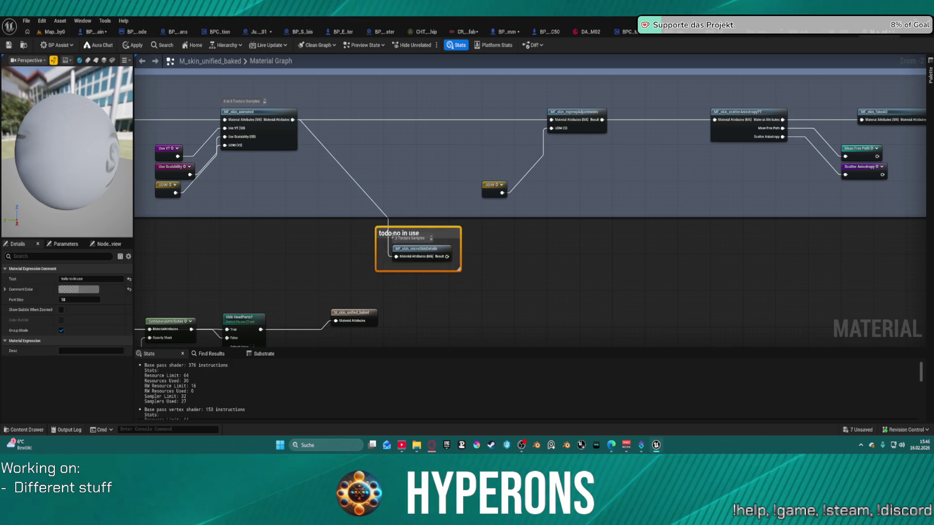
{"action": "double_click", "coordinate": [391, 234]}
{"action": "double_click", "coordinate": [392, 234]}
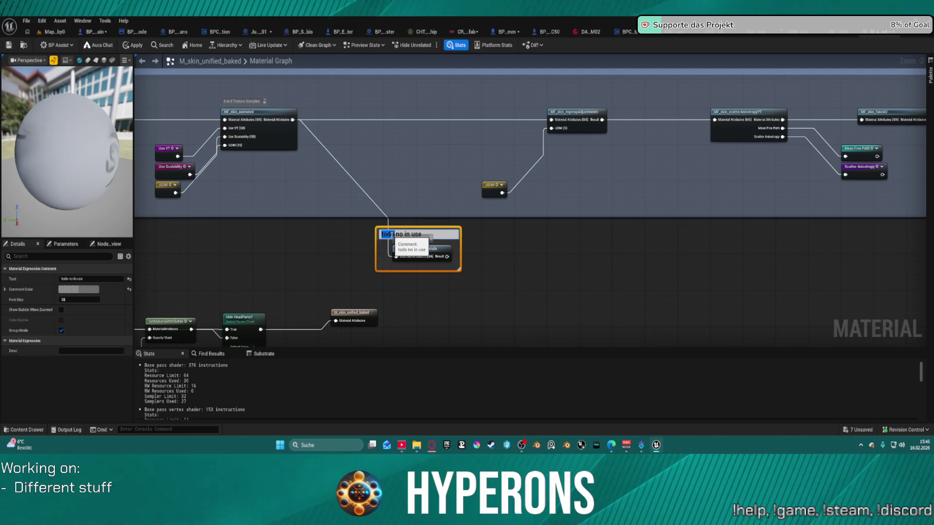
{"action": "left_click", "coordinate": [393, 235]}
{"action": "type", "text": "#"}
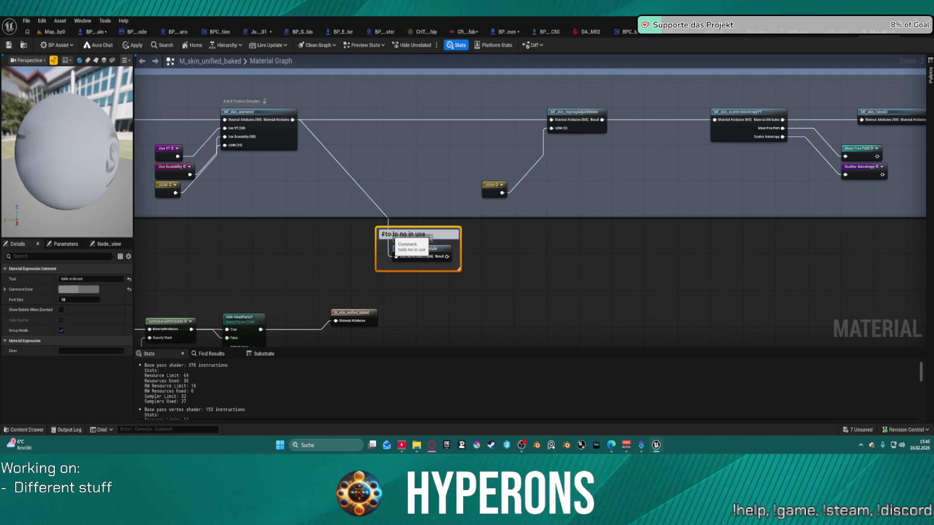
{"action": "key", "text": "Return"}
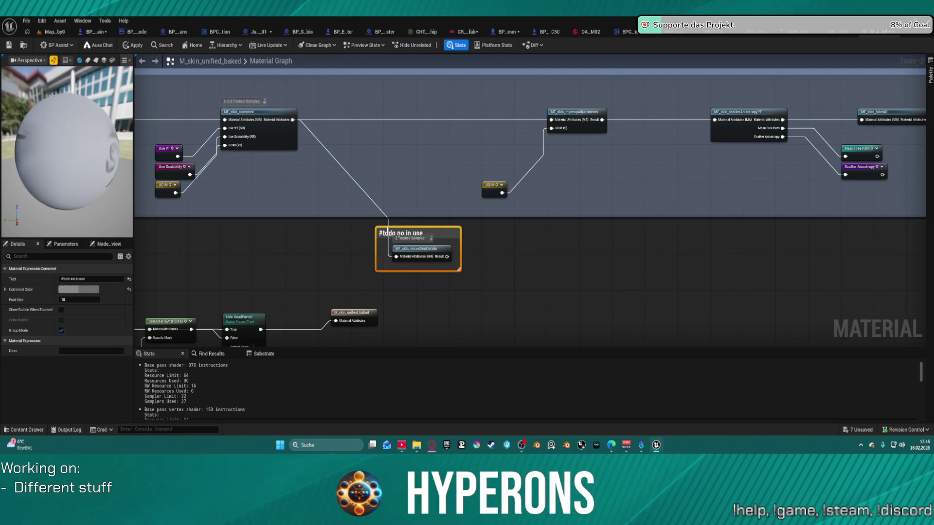
Nudge the comment slightly left and change 'todo' to 'info' in its title.
{"action": "double_click", "coordinate": [401, 234]}
{"action": "left_click_drag", "start_coordinate": [430, 237], "coordinate": [405, 237]}
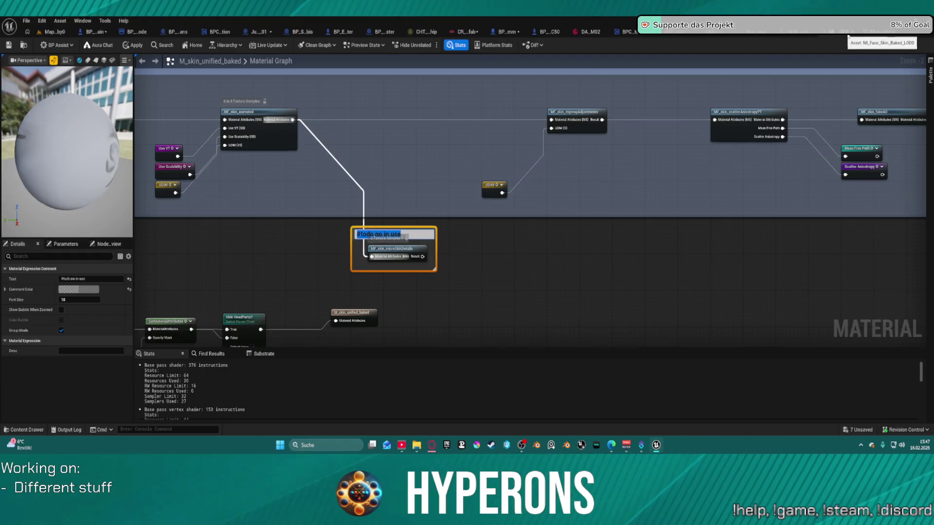
{"action": "left_click", "coordinate": [352, 237]}
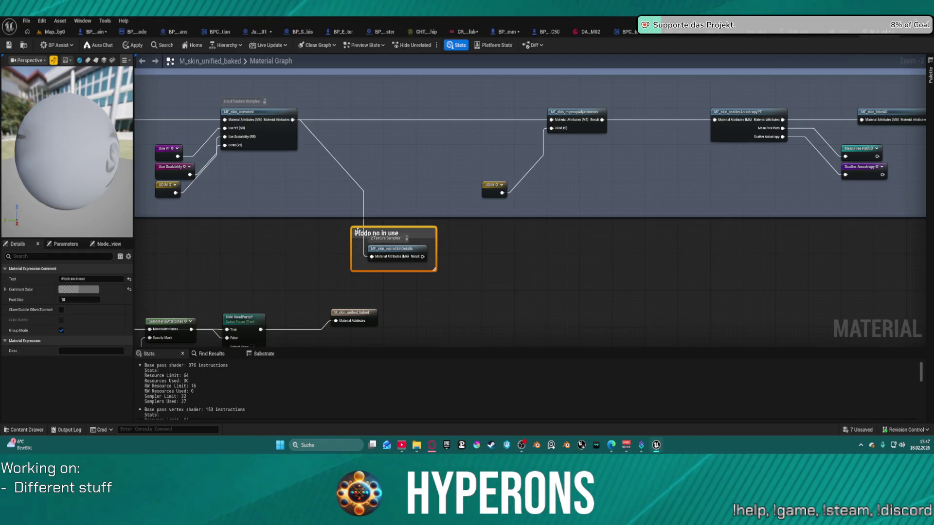
{"action": "double_click", "coordinate": [373, 234]}
{"action": "left_click", "coordinate": [373, 235]}
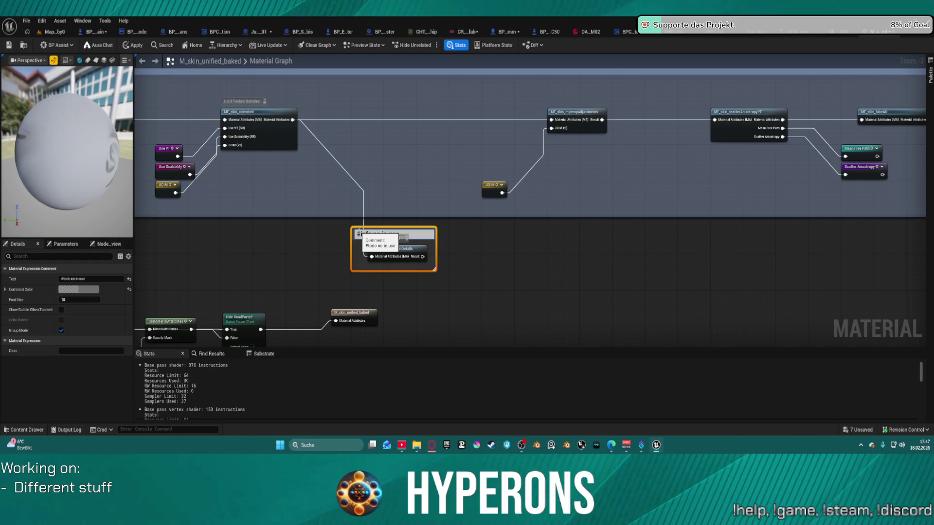
{"action": "key", "text": "Return"}
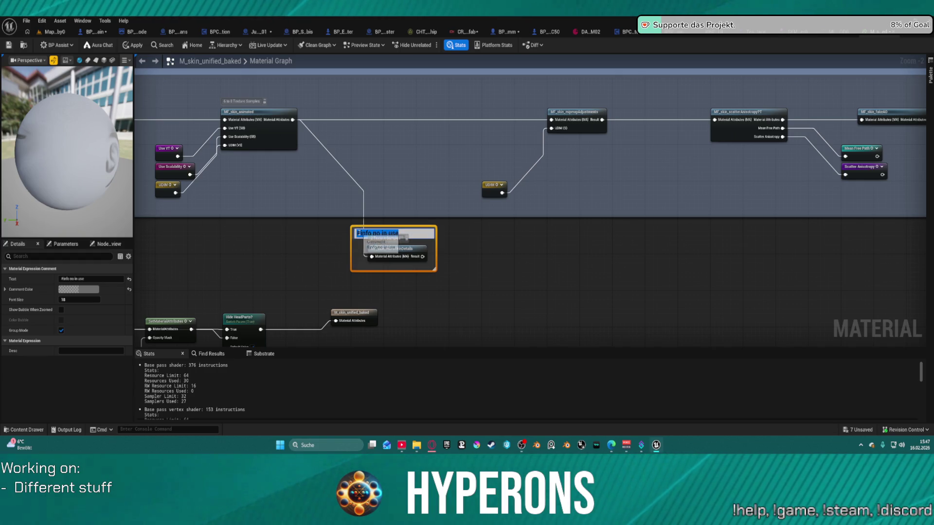
Remove the leading '#' so the comment reads 'info no in use'.
{"action": "double_click", "coordinate": [359, 234]}
{"action": "key", "text": "Home"}
{"action": "key", "text": "Delete"}
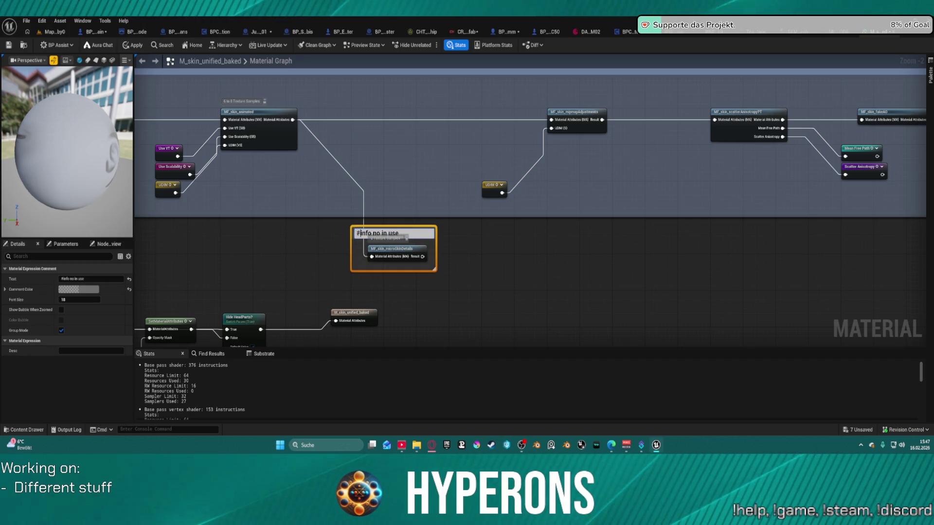
{"action": "key", "text": "Return"}
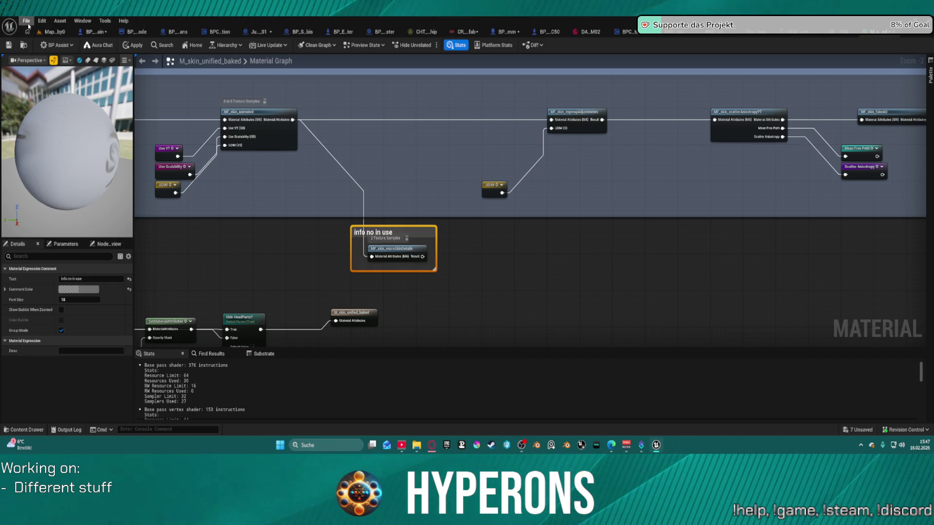
{"action": "left_click", "coordinate": [42, 21]}
{"action": "left_click", "coordinate": [69, 85]}
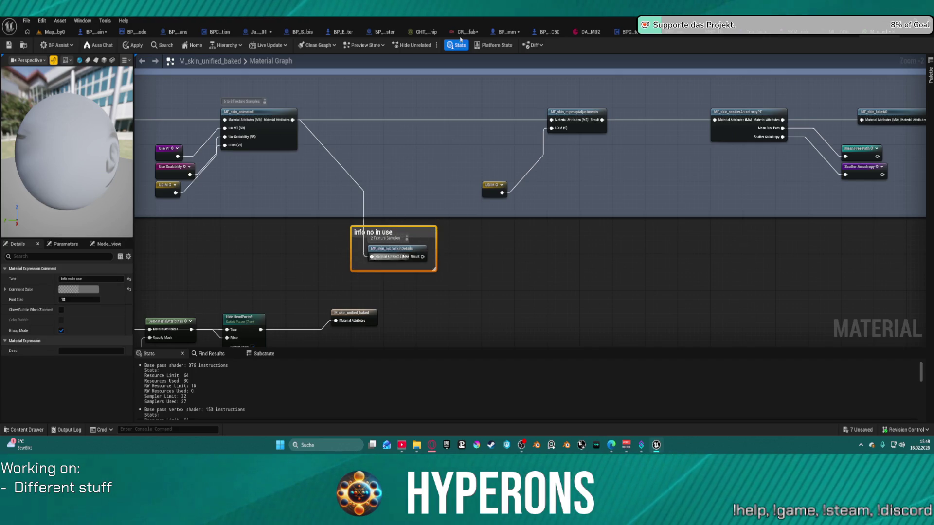
Switch to the BP_ShipMain blueprint to show its EventGraph.
{"action": "left_click", "coordinate": [100, 35]}
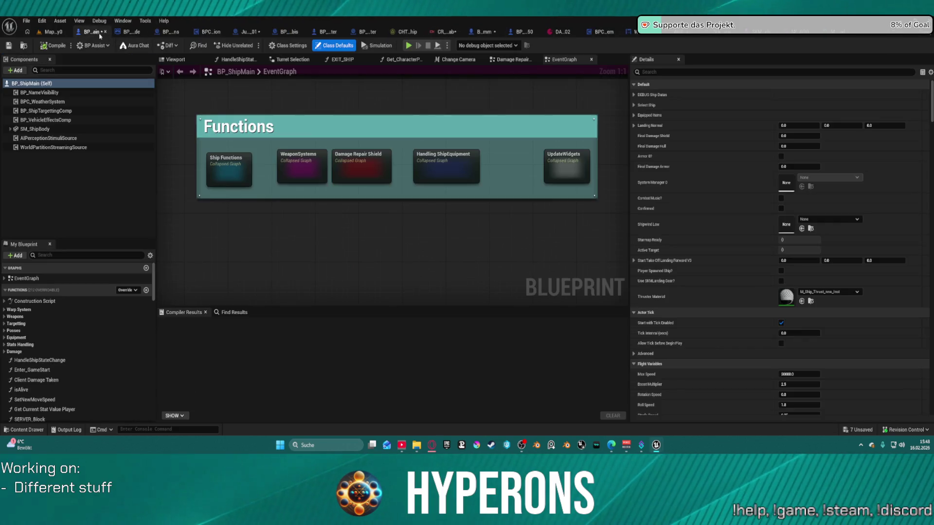
Zoom out the EventGraph and open Edit > Editor Preferences.
{"action": "scroll", "coordinate": [245, 191], "scroll_direction": "down", "scroll_amount": 4}
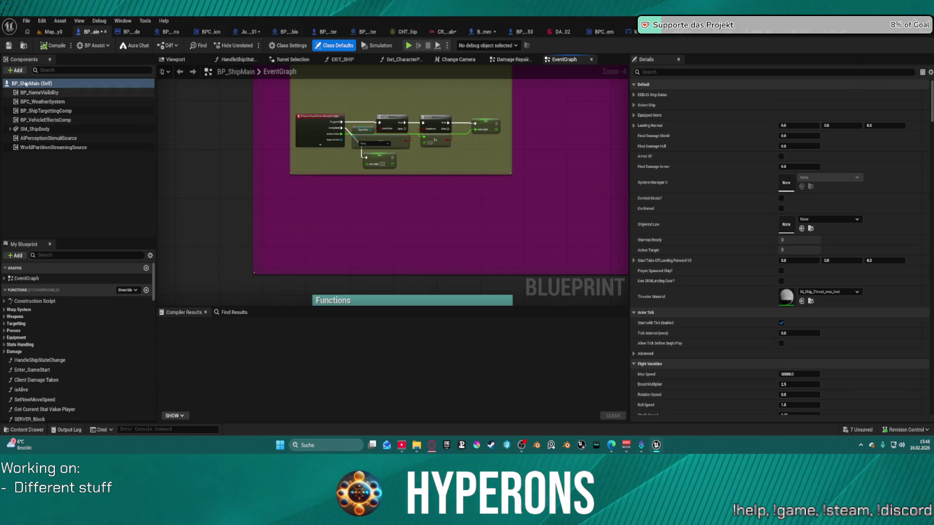
{"action": "left_click", "coordinate": [42, 20]}
{"action": "left_click", "coordinate": [61, 121]}
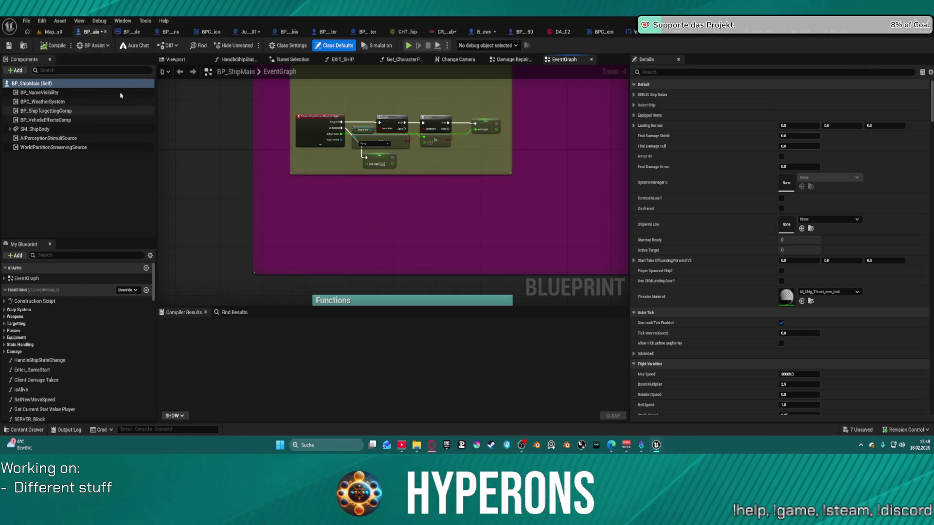
{"action": "left_click", "coordinate": [42, 21]}
{"action": "left_click", "coordinate": [68, 111]}
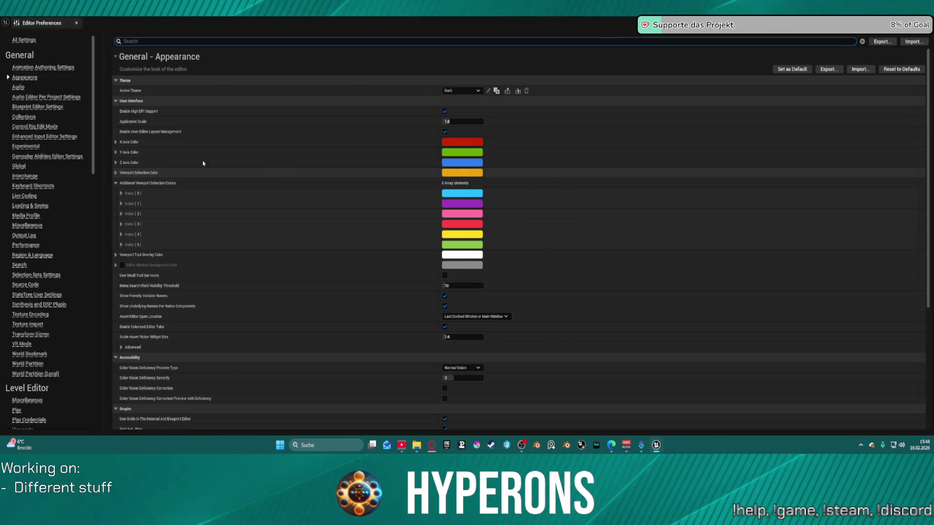
Review the Auto Size Comments plugin's Preset Styles, then close Editor Preferences.
{"action": "scroll", "coordinate": [63, 161], "scroll_direction": "down", "scroll_amount": 20}
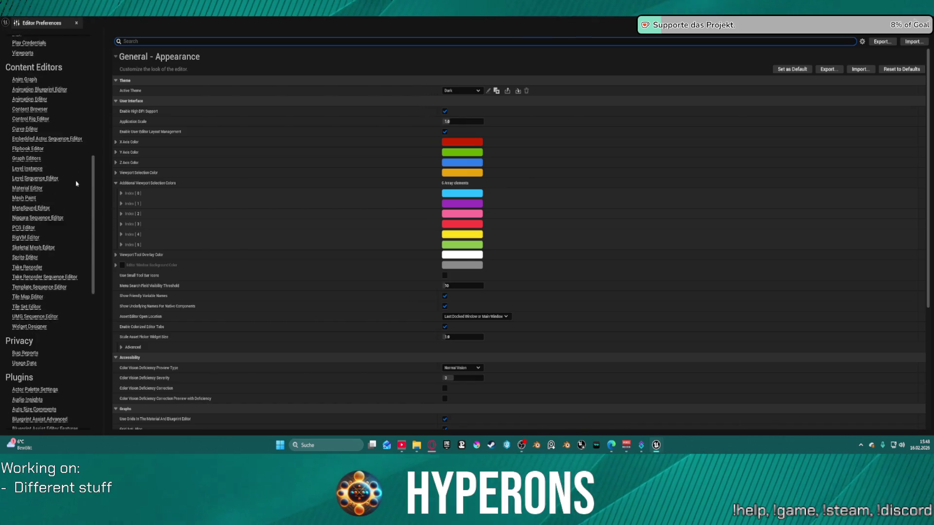
{"action": "scroll", "coordinate": [46, 253], "scroll_direction": "down", "scroll_amount": 3}
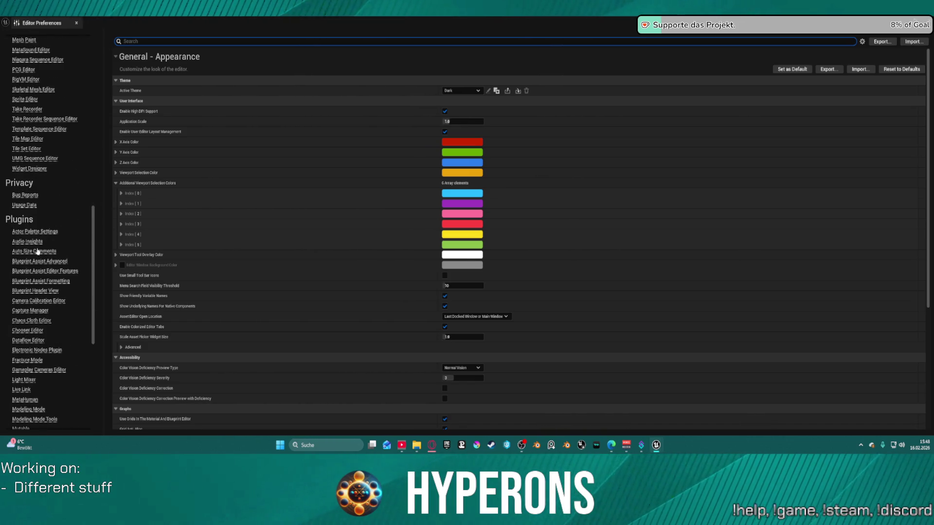
{"action": "left_click", "coordinate": [35, 253]}
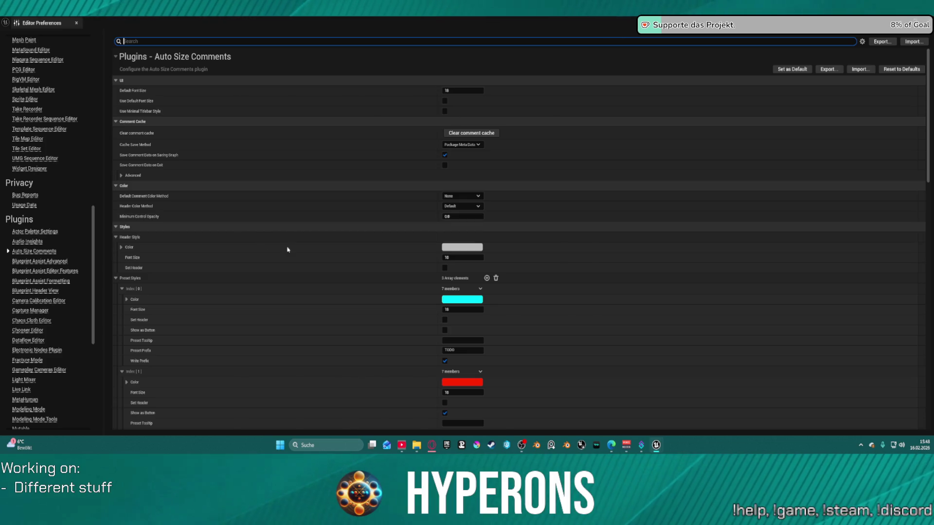
{"action": "scroll", "coordinate": [510, 287], "scroll_direction": "down", "scroll_amount": 3}
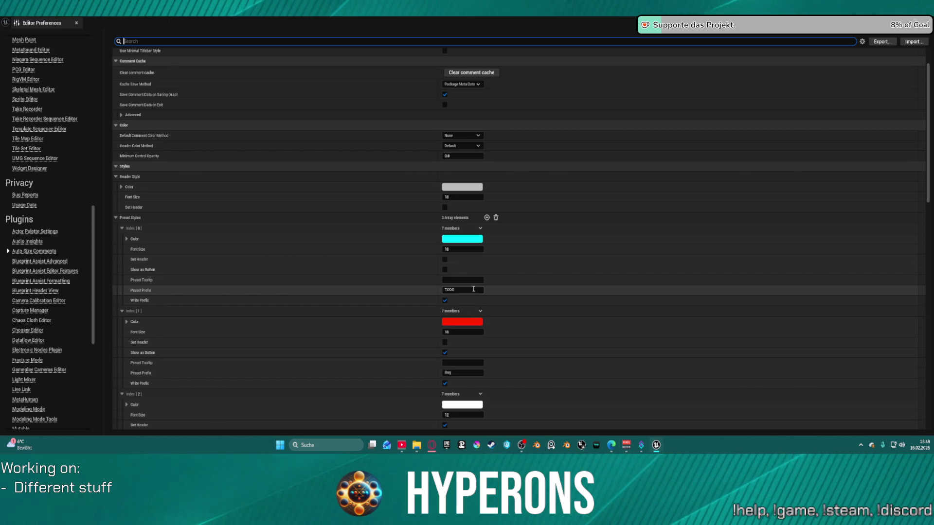
{"action": "scroll", "coordinate": [470, 298], "scroll_direction": "down", "scroll_amount": 2}
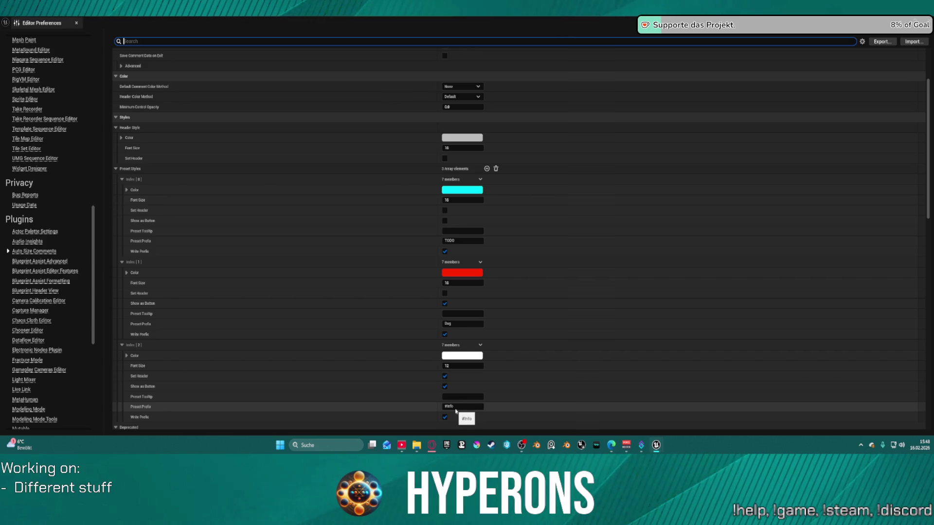
{"action": "scroll", "coordinate": [456, 411], "scroll_direction": "down", "scroll_amount": 2}
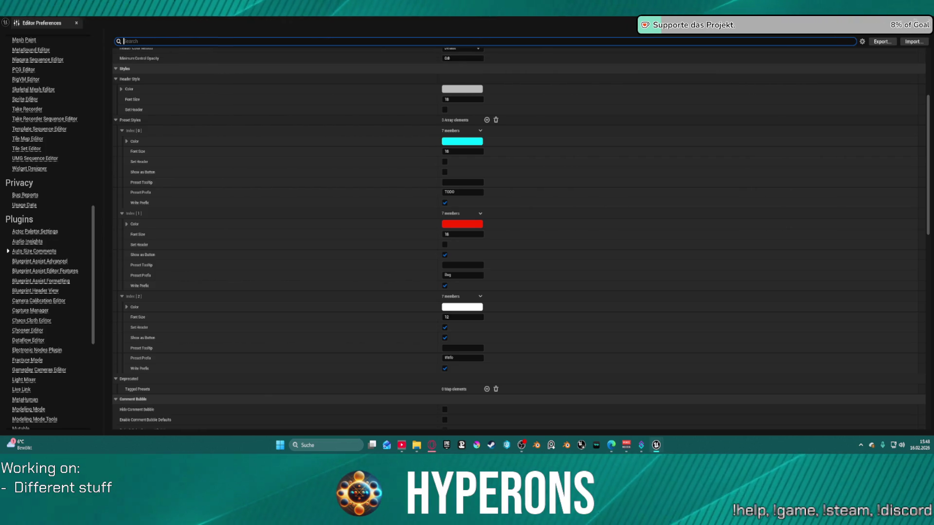
{"action": "left_click", "coordinate": [921, 23]}
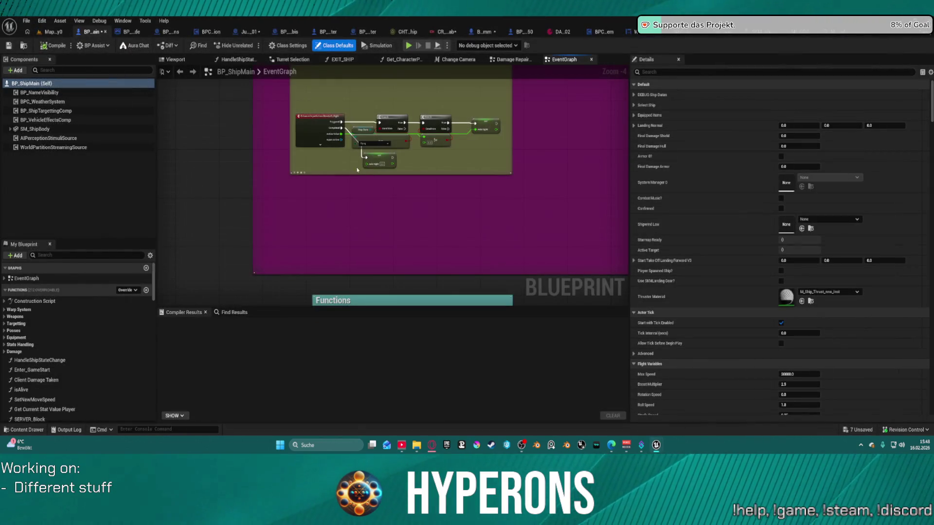
Color the 'info no in use' comment red, then close the material, applying changes.
{"action": "scroll", "coordinate": [418, 221], "scroll_direction": "down", "scroll_amount": 5}
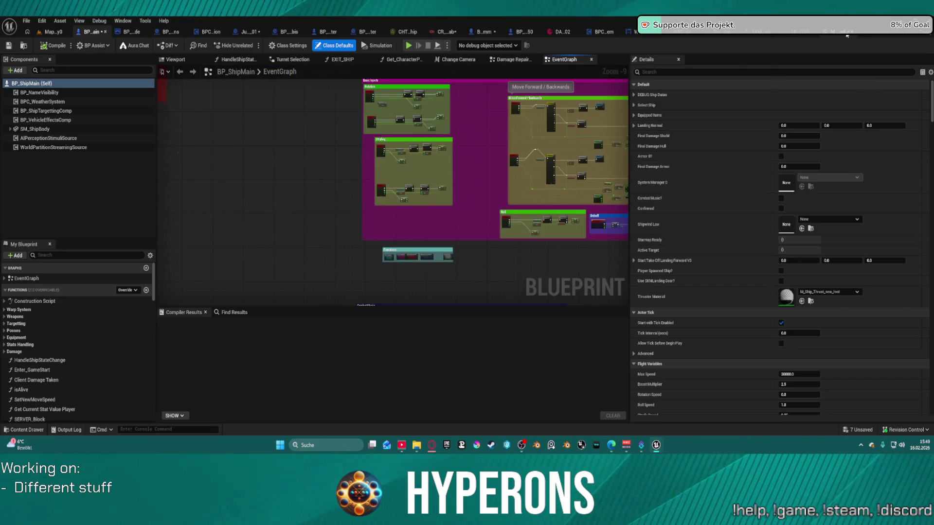
{"action": "left_click", "coordinate": [847, 35]}
{"action": "scroll", "coordinate": [402, 239], "scroll_direction": "up", "scroll_amount": 2}
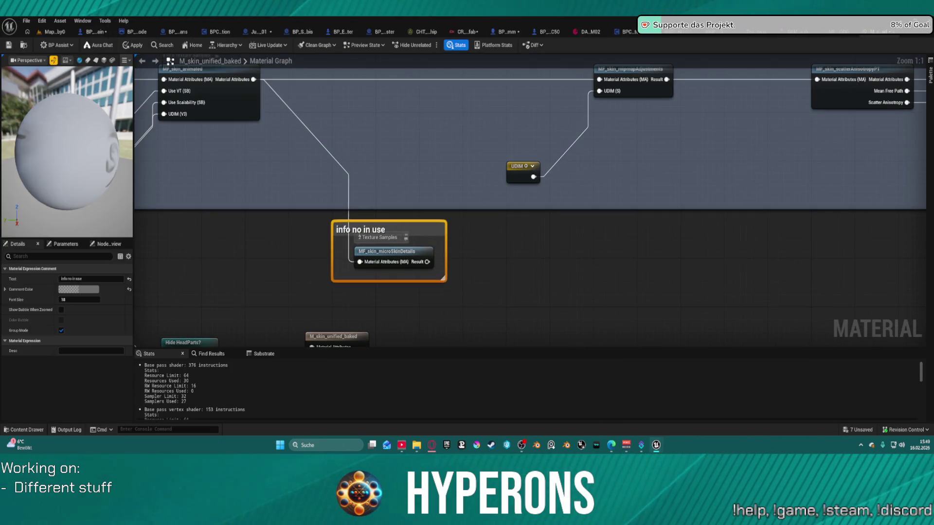
{"action": "double_click", "coordinate": [346, 235]}
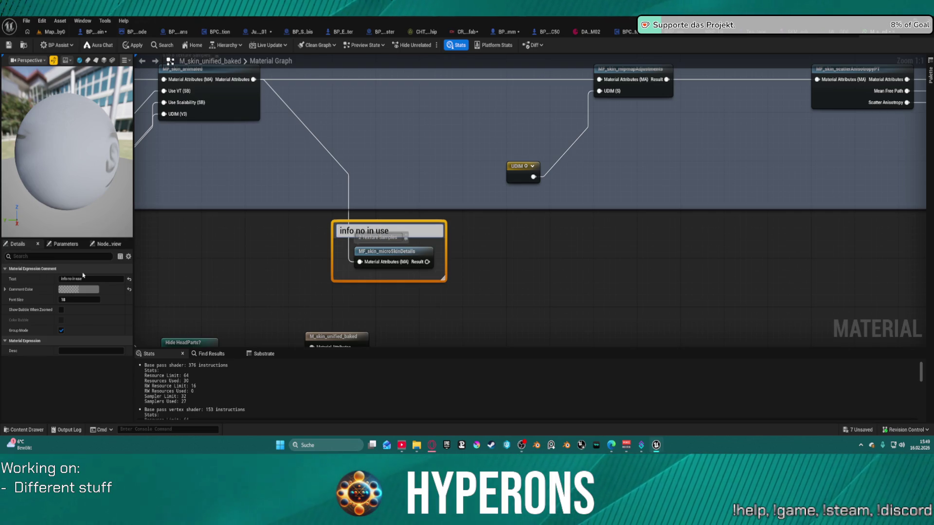
{"action": "left_click", "coordinate": [89, 290]}
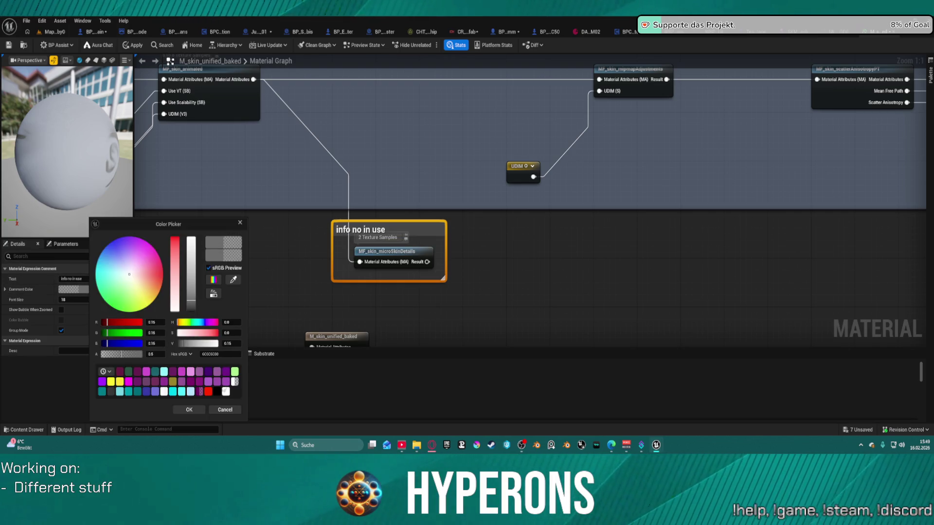
{"action": "left_click", "coordinate": [209, 394]}
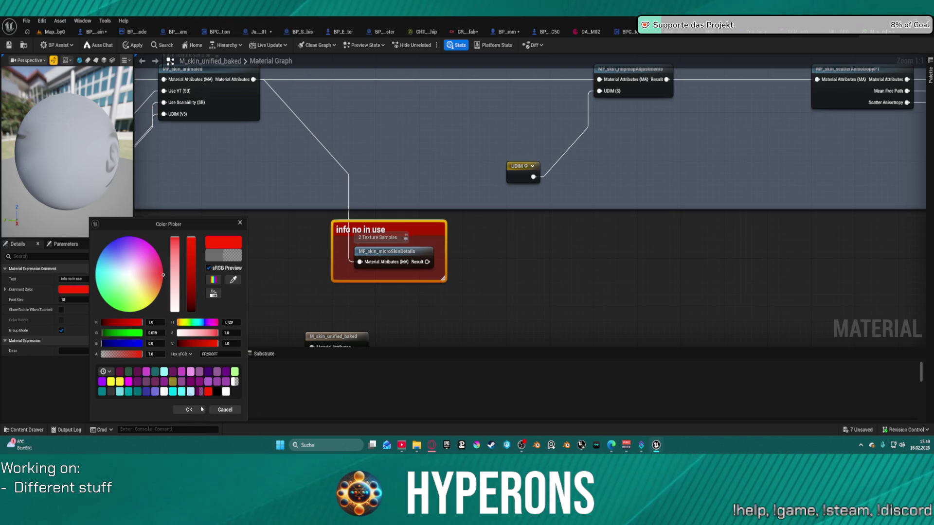
{"action": "left_click", "coordinate": [190, 411]}
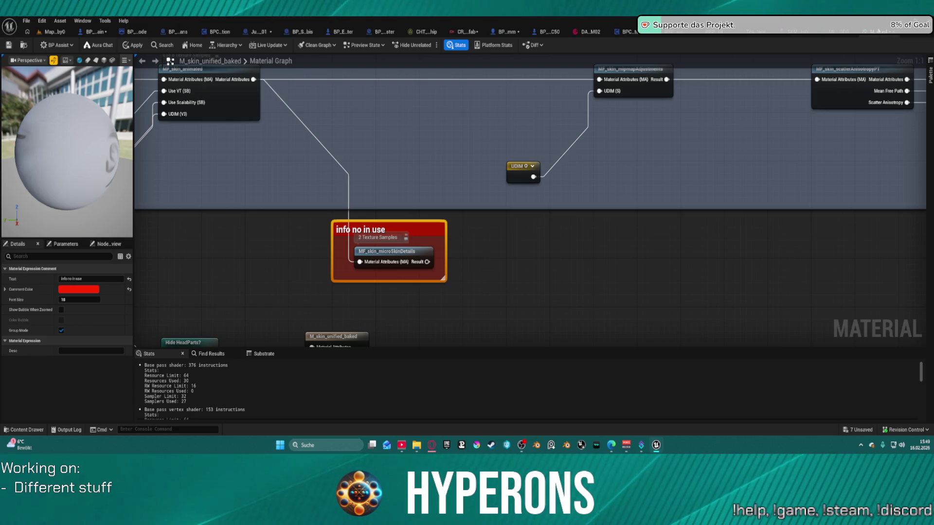
{"action": "left_click", "coordinate": [847, 32]}
{"action": "left_click", "coordinate": [486, 254]}
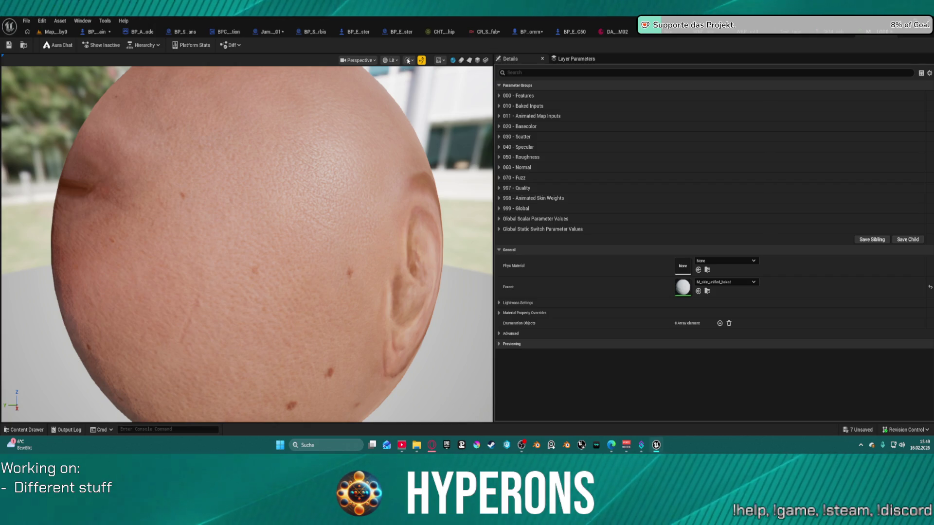
Cycle editor tabs to the MetaHuman mesh, open MH_CHR_01, then Ctrl+Tab to BPC_CommSystem.
{"action": "left_click", "coordinate": [60, 31]}
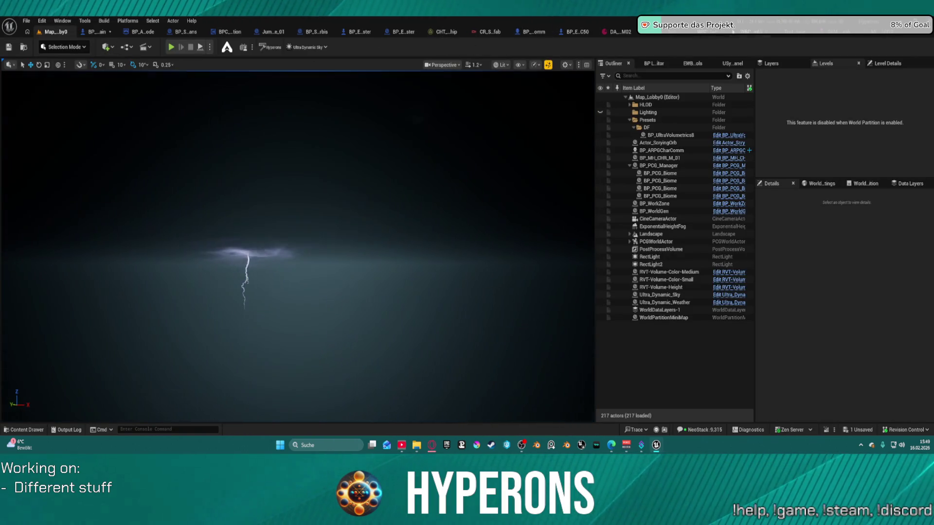
{"action": "left_click", "coordinate": [654, 32]}
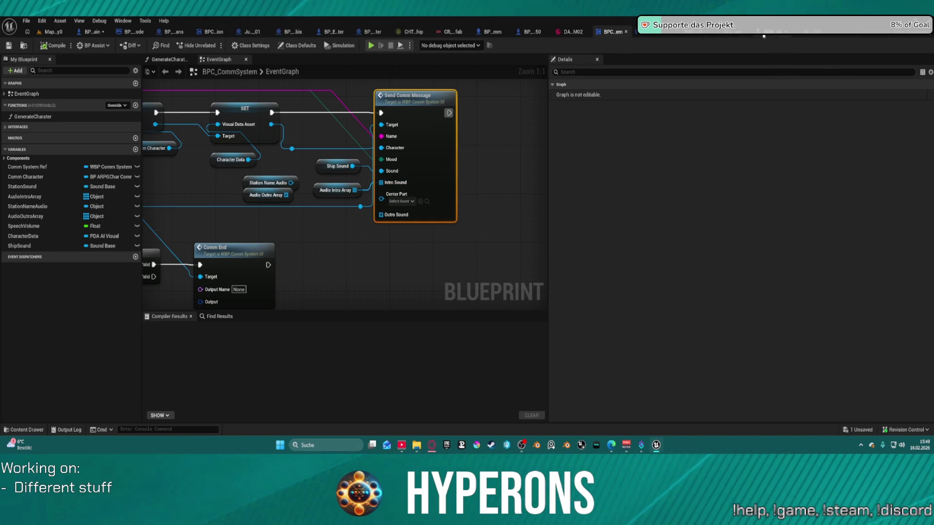
{"action": "left_click", "coordinate": [725, 34]}
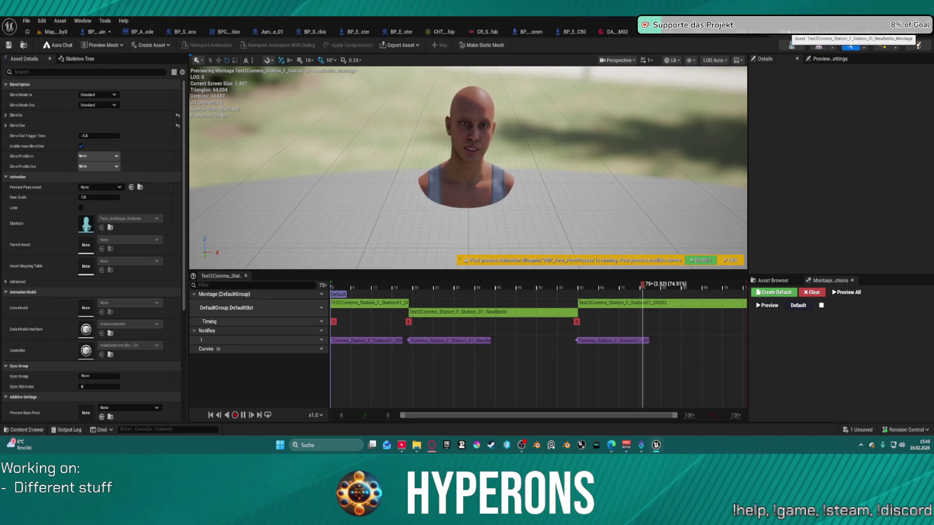
{"action": "left_click", "coordinate": [818, 45]}
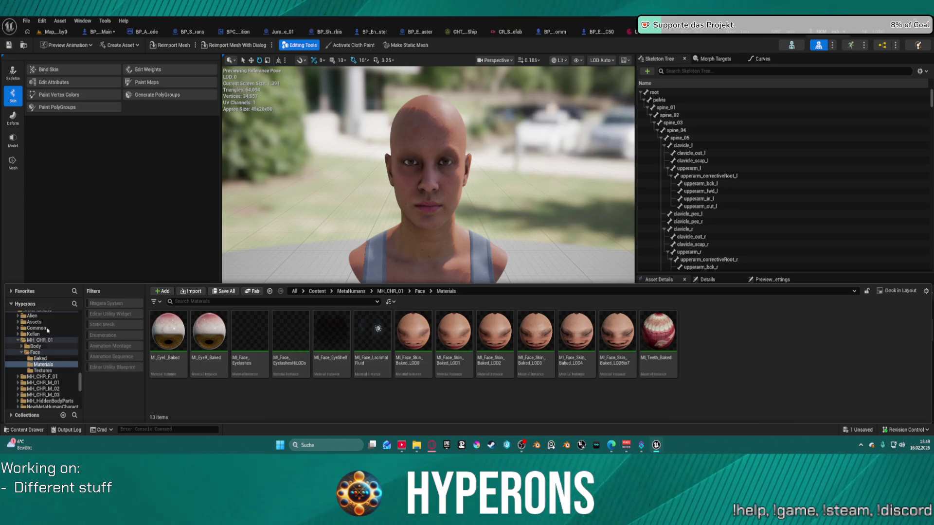
{"action": "left_click", "coordinate": [36, 340]}
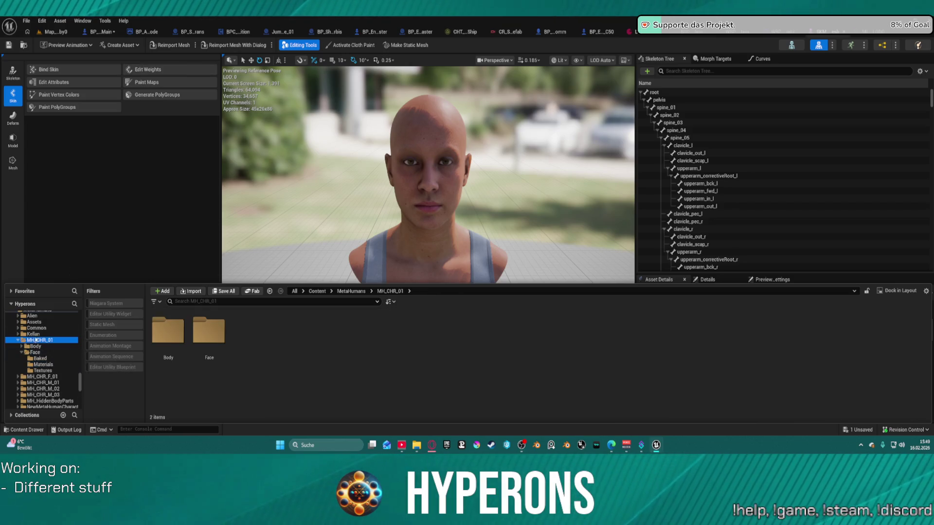
{"action": "scroll", "coordinate": [79, 321], "scroll_direction": "up", "scroll_amount": 5}
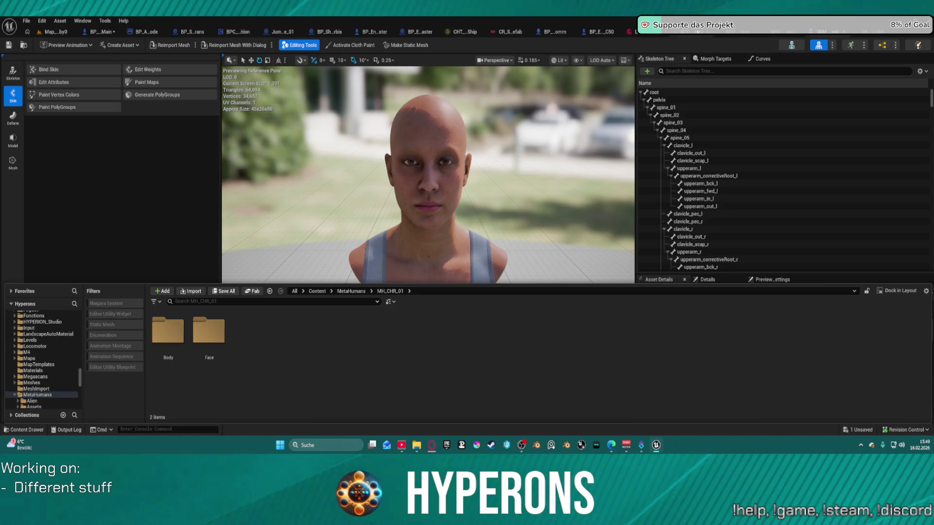
{"action": "key", "text": "ctrl+tab"}
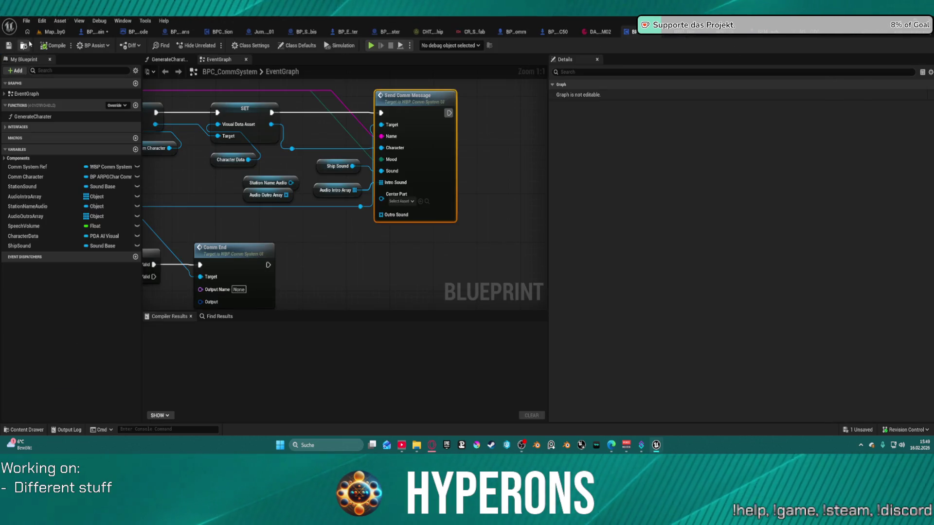
Locate BPC_CommSystem, then search the whole Content folder for 'dialoge' assets.
{"action": "left_click", "coordinate": [29, 44]}
{"action": "left_click", "coordinate": [325, 390]}
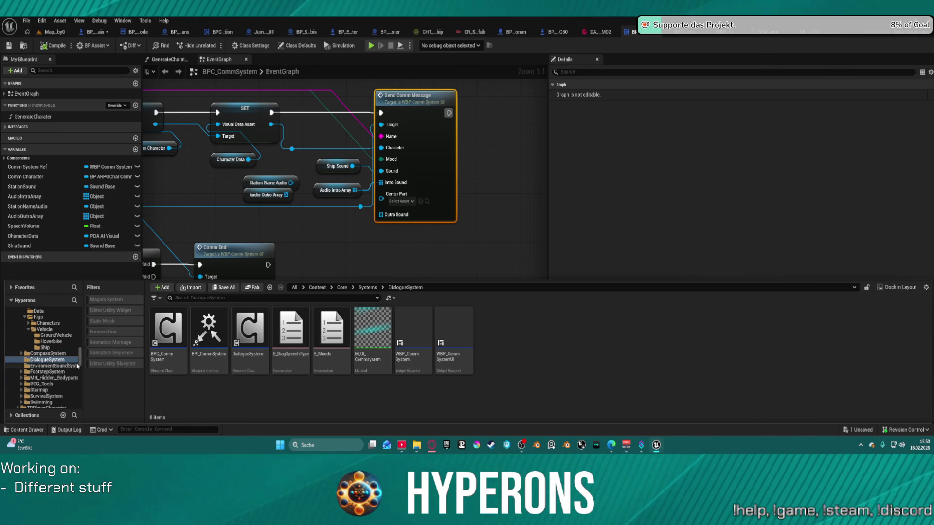
{"action": "left_click_drag", "start_coordinate": [81, 350], "coordinate": [88, 280]}
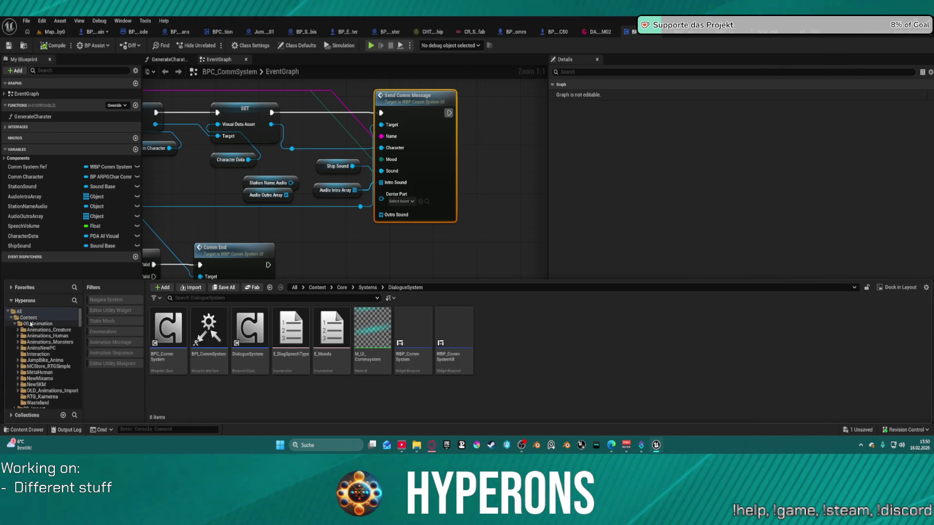
{"action": "left_click", "coordinate": [30, 324]}
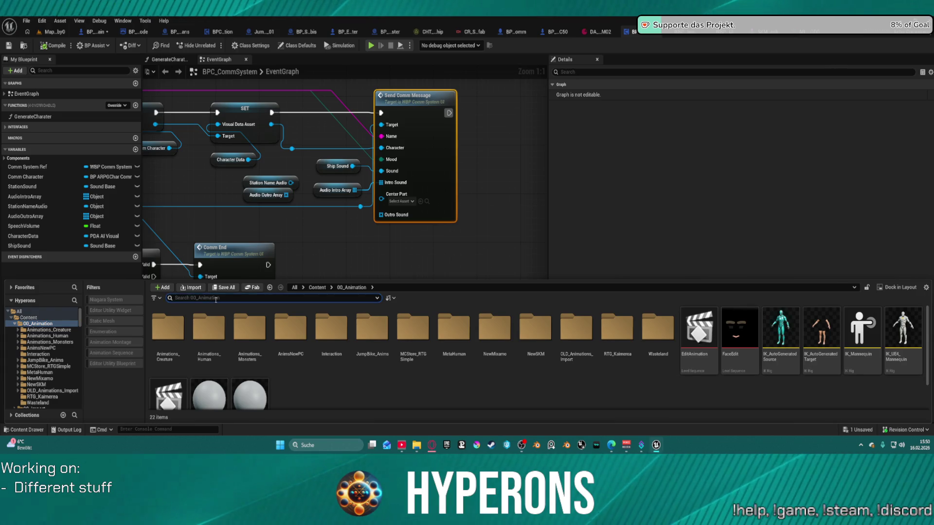
{"action": "type", "text": "dial"}
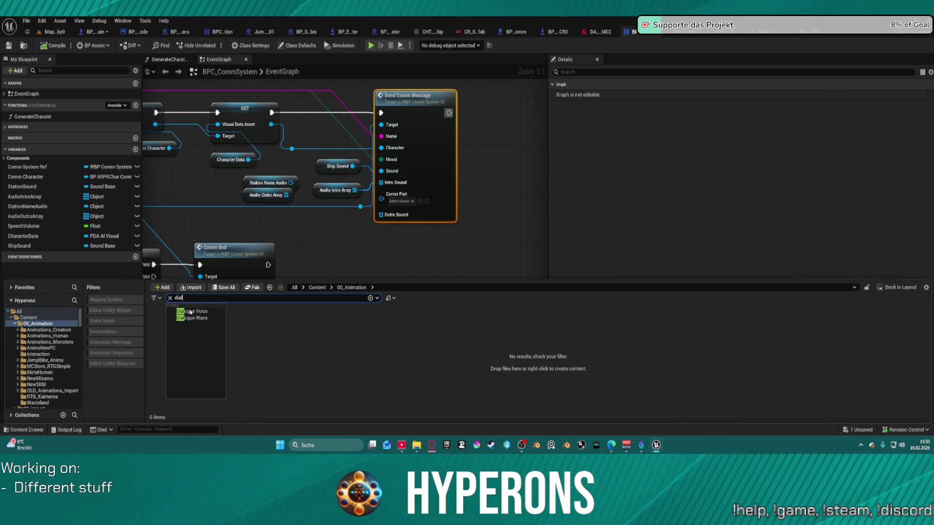
{"action": "type", "text": "oge"}
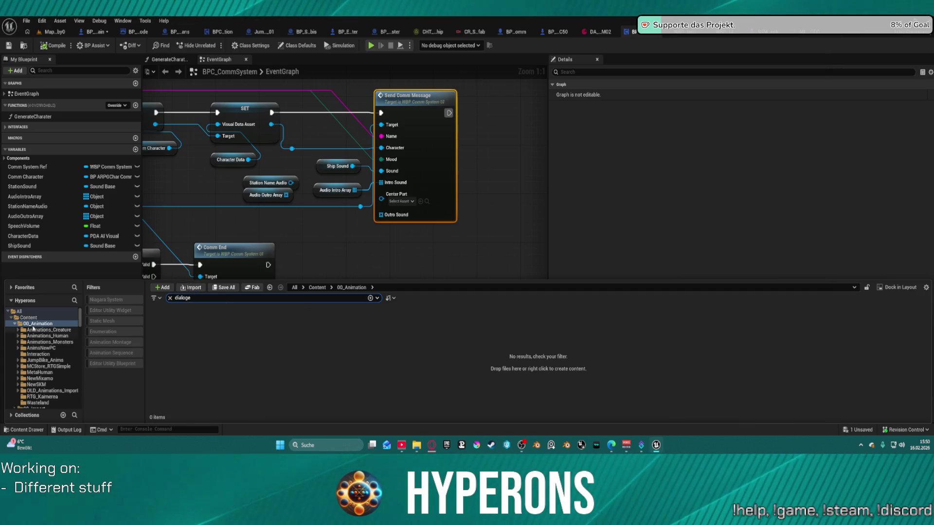
{"action": "left_click", "coordinate": [28, 317]}
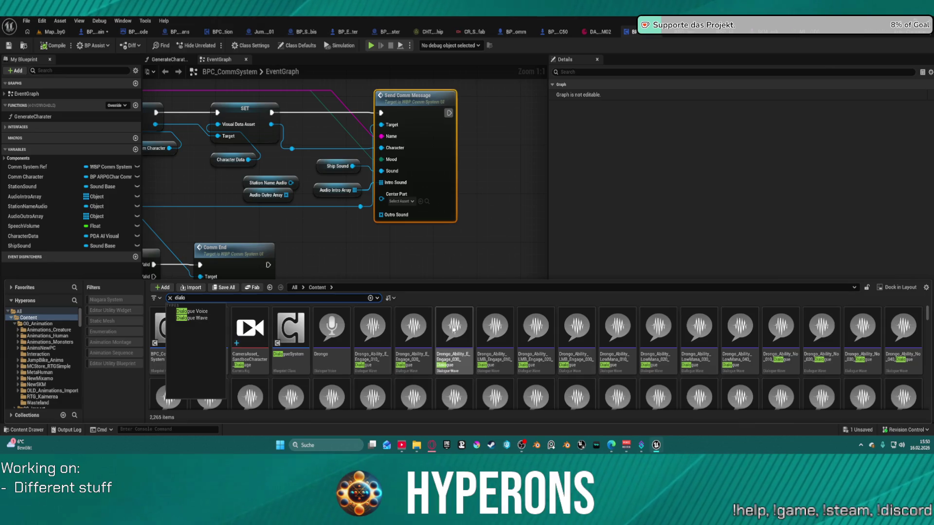
{"action": "left_click", "coordinate": [508, 372]}
{"action": "mouse_move", "coordinate": [520, 346]}
{"action": "left_mouse_down"}
{"action": "mouse_move", "coordinate": [506, 335]}
{"action": "mouse_move", "coordinate": [508, 379]}
{"action": "left_mouse_up"}
{"action": "scroll", "coordinate": [470, 349], "scroll_direction": "down", "scroll_amount": 5}
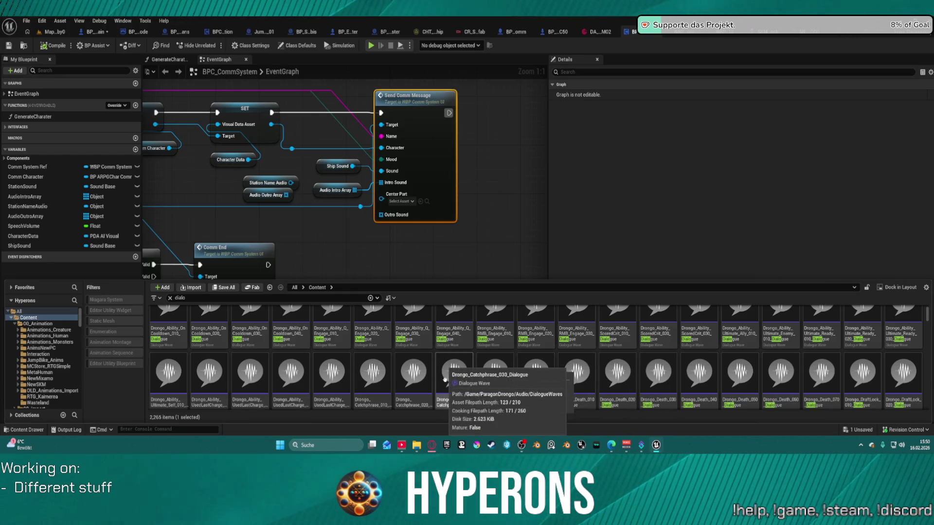
Open and close the Drongo_Ability_Q_Engage_020 dialogue wave, then scroll the results.
{"action": "left_click", "coordinate": [379, 313]}
{"action": "double_click", "coordinate": [380, 317]}
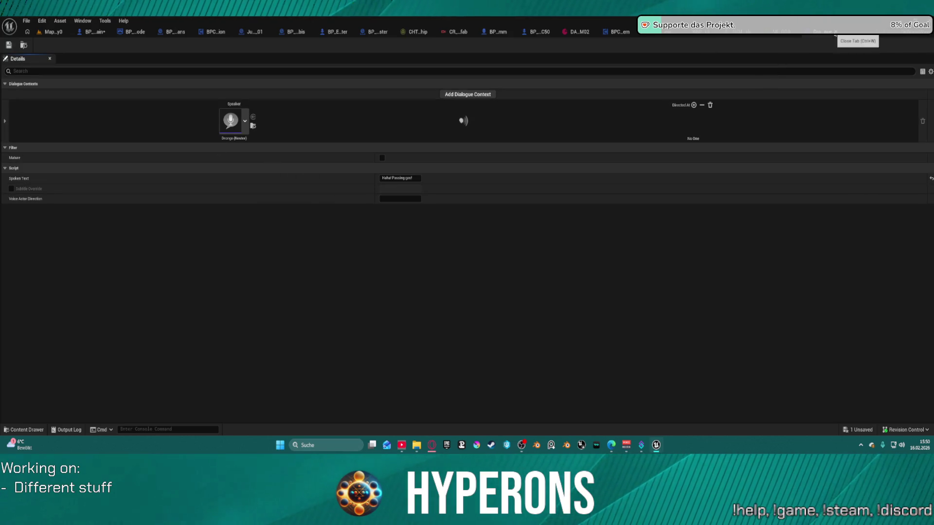
{"action": "key", "text": "ctrl+space"}
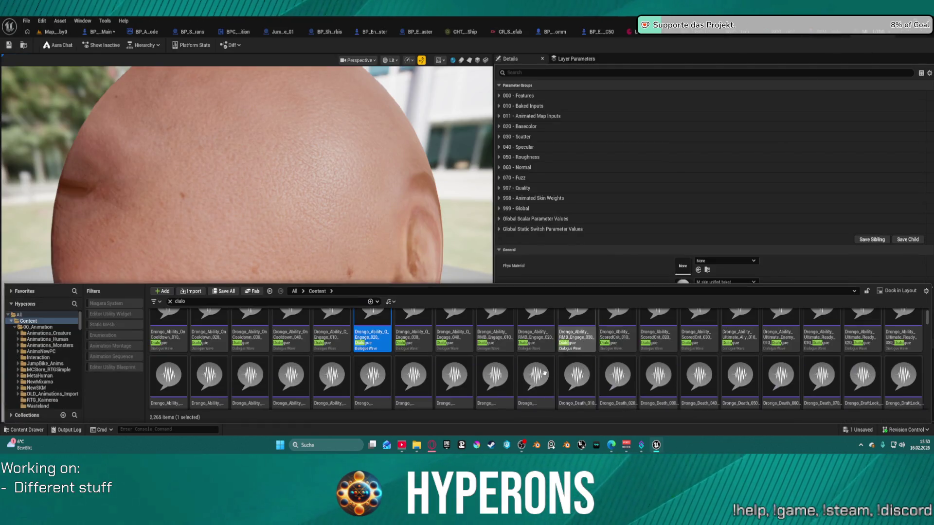
{"action": "scroll", "coordinate": [558, 368], "scroll_direction": "down", "scroll_amount": 3}
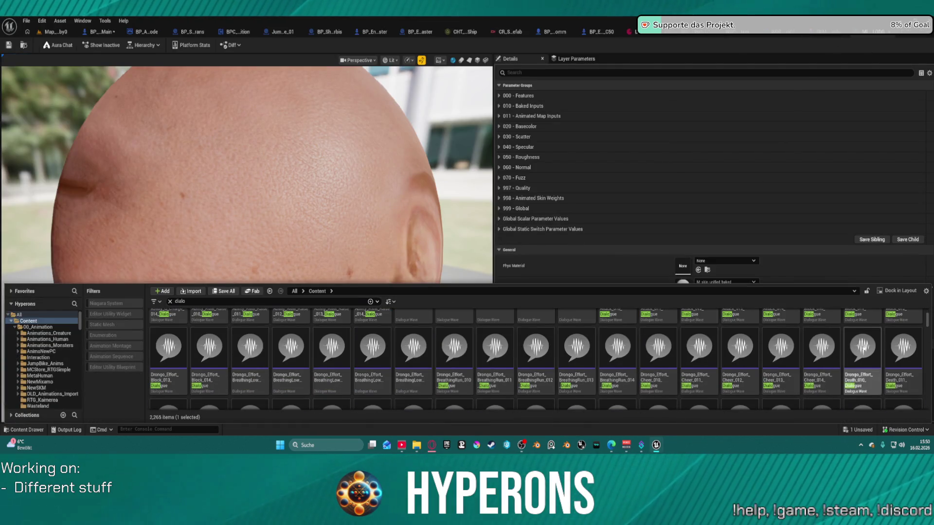
{"action": "scroll", "coordinate": [918, 360], "scroll_direction": "down", "scroll_amount": 10}
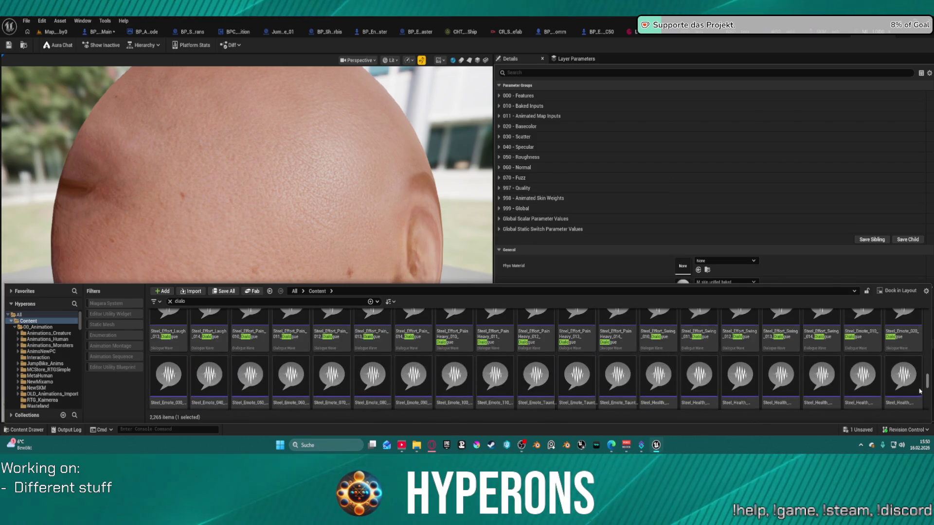
{"action": "scroll", "coordinate": [920, 387], "scroll_direction": "down", "scroll_amount": 10}
{"action": "scroll", "coordinate": [922, 398], "scroll_direction": "down", "scroll_amount": 5}
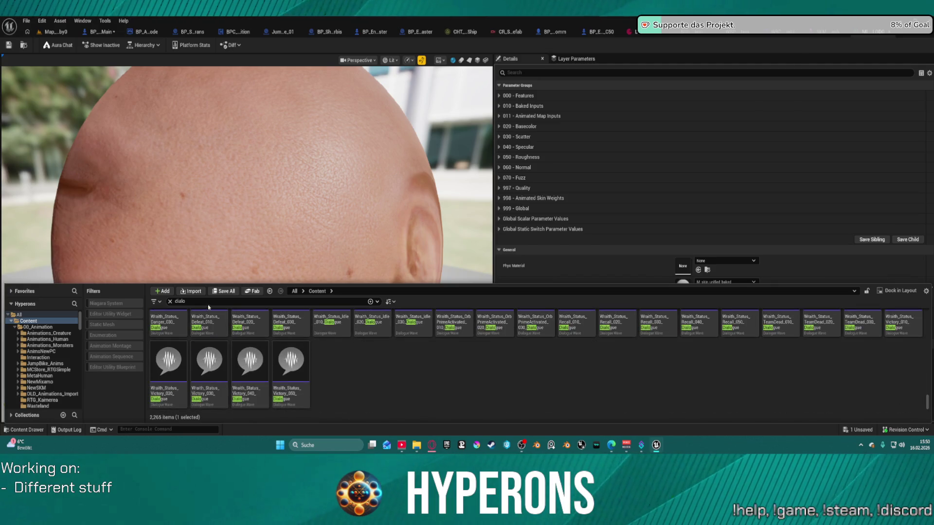
Search the Content Drawer for 'pirate' and select the pirate comms montage.
{"action": "type", "text": " pi"}
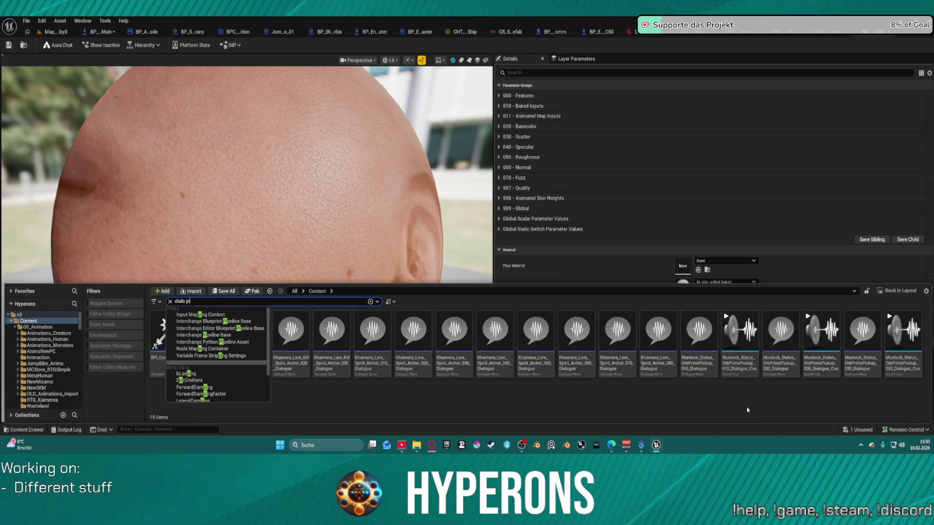
{"action": "left_click", "coordinate": [529, 407]}
{"action": "left_click", "coordinate": [182, 363]}
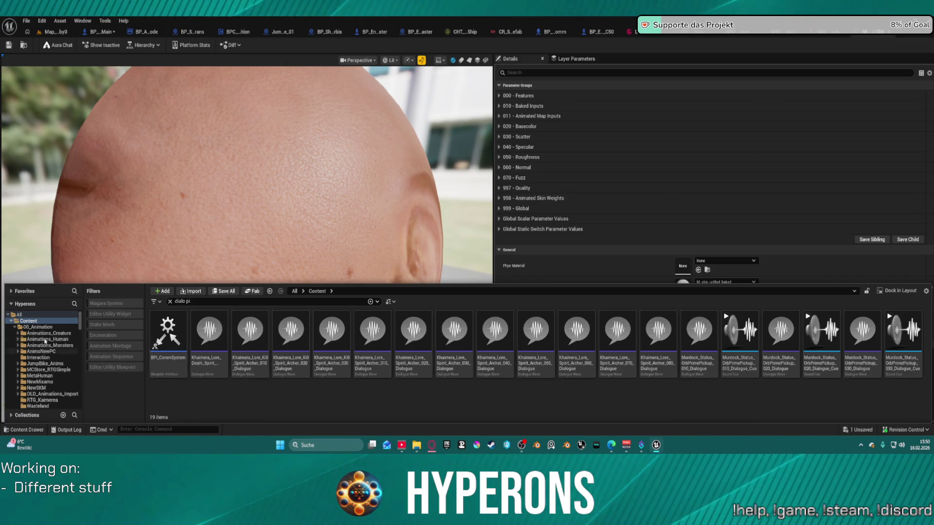
{"action": "left_click", "coordinate": [180, 301]}
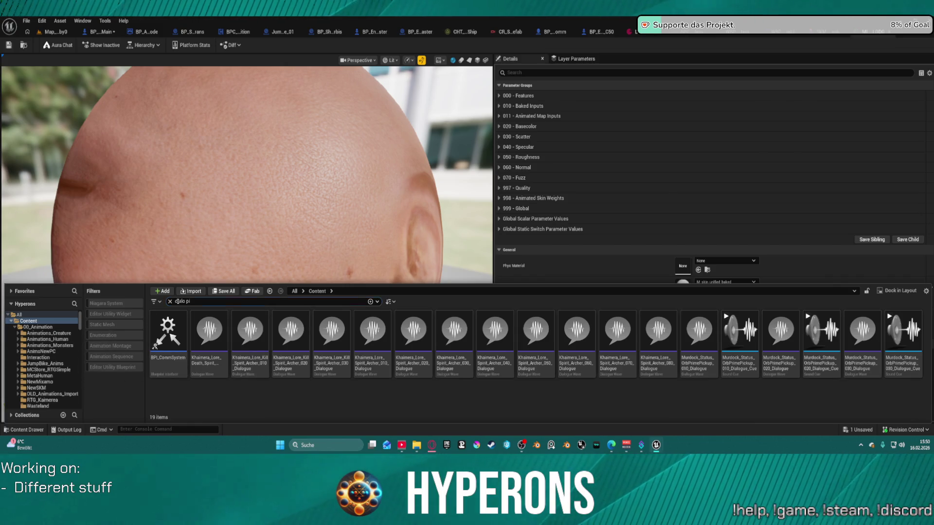
{"action": "type", "text": "pirate"}
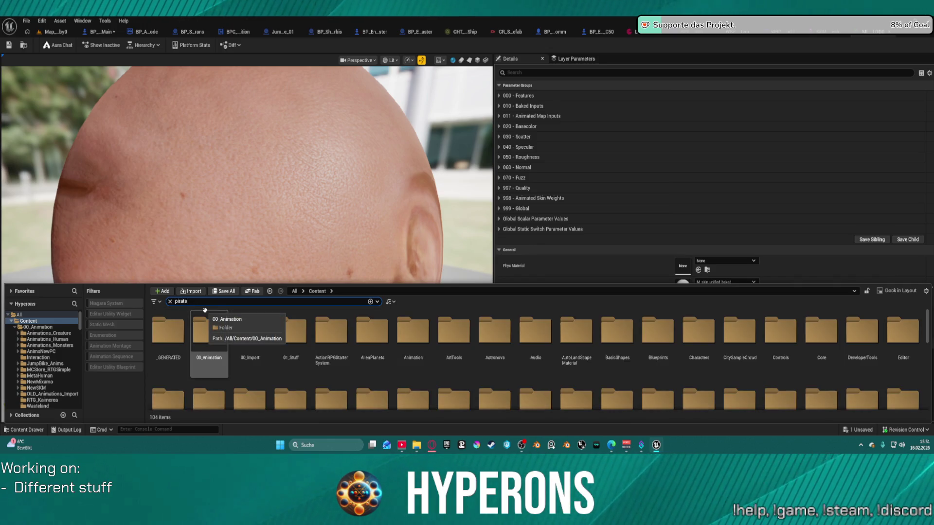
{"action": "right_click", "coordinate": [273, 336]}
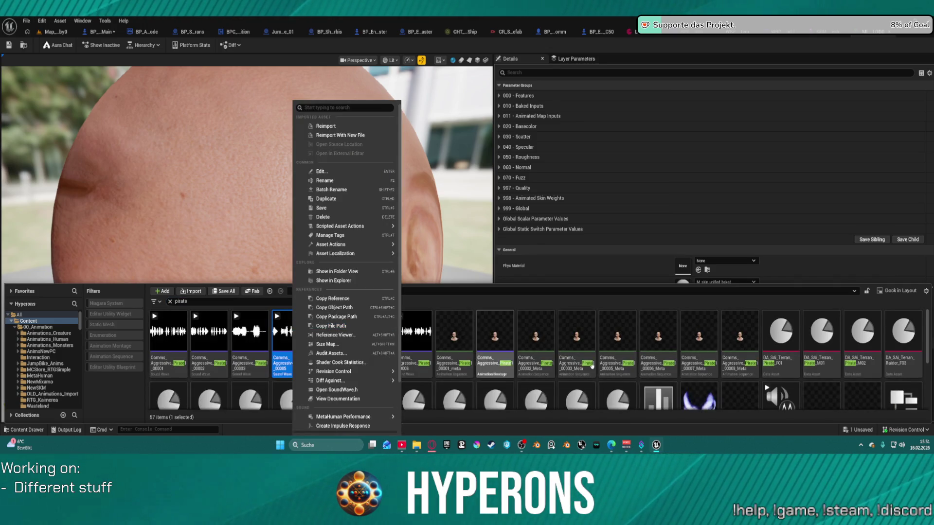
{"action": "left_click", "coordinate": [501, 373]}
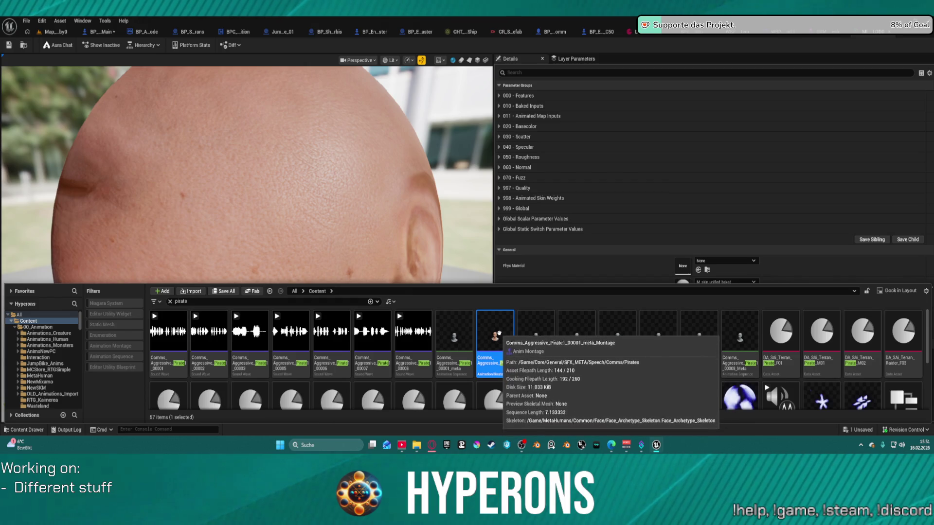
Open the pirate comms montage, toggle Skeleton/Mesh views, then show the checker-textured head mesh.
{"action": "double_click", "coordinate": [501, 375]}
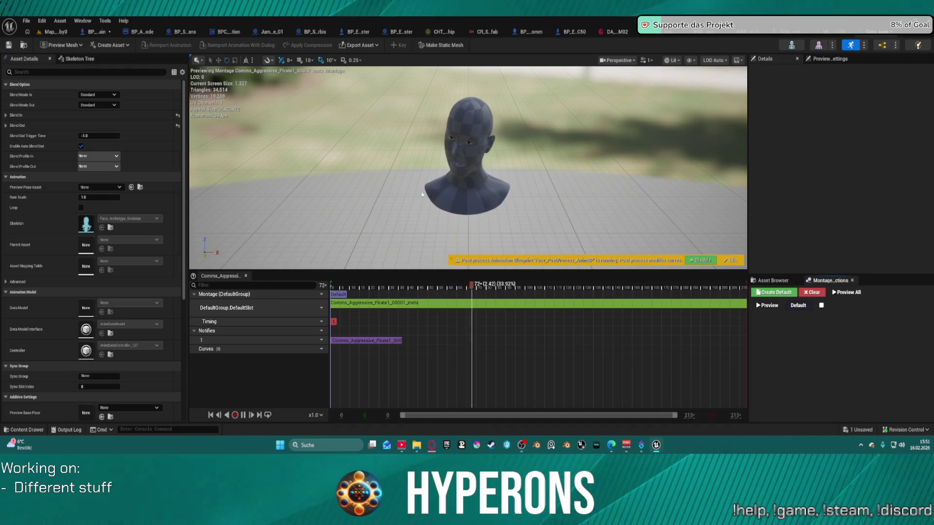
{"action": "left_click", "coordinate": [819, 45]}
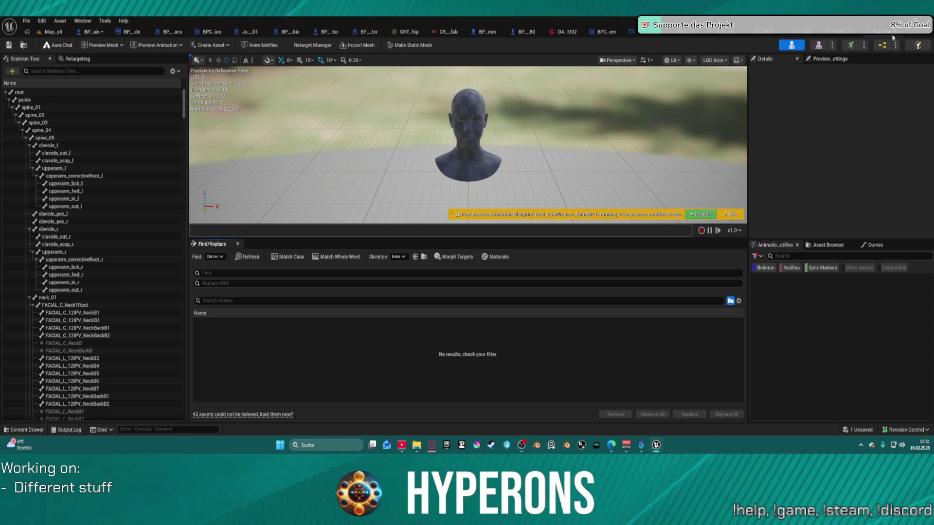
{"action": "left_click", "coordinate": [819, 44]}
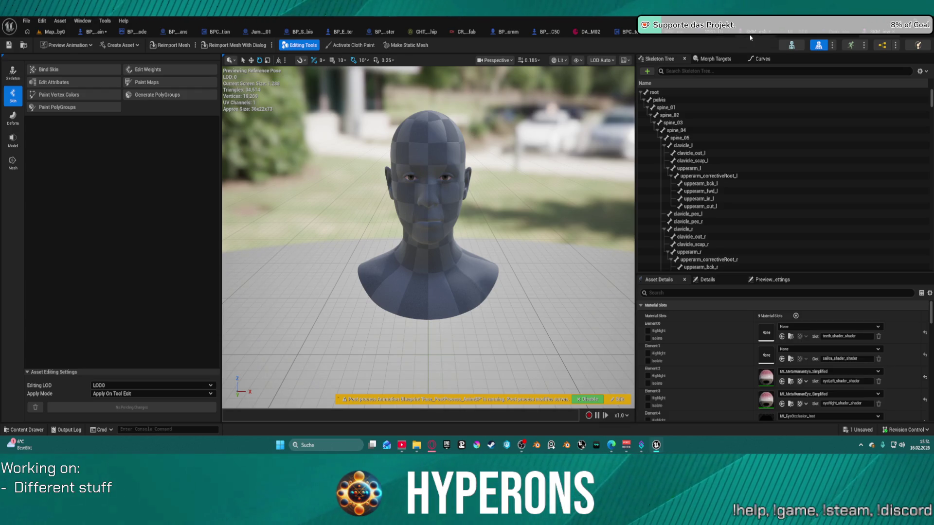
{"action": "left_click", "coordinate": [792, 45]}
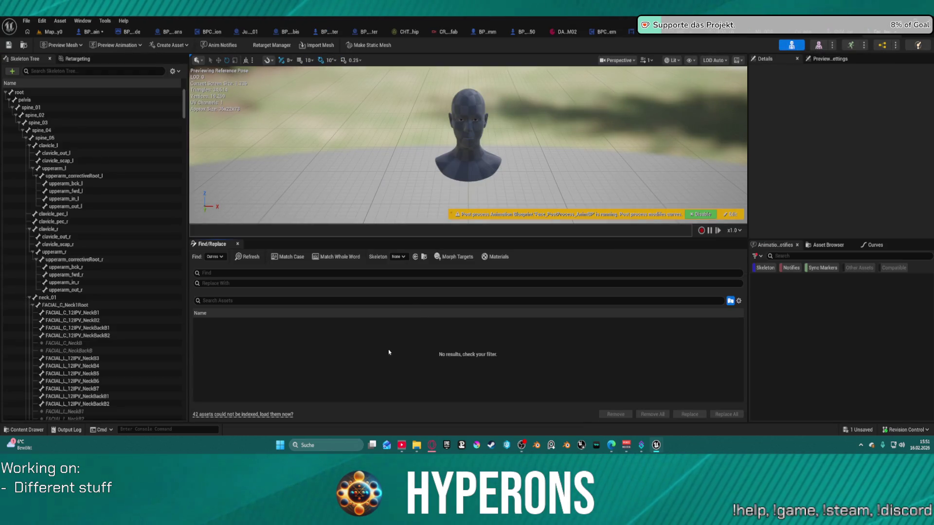
{"action": "key", "text": "ctrl+space"}
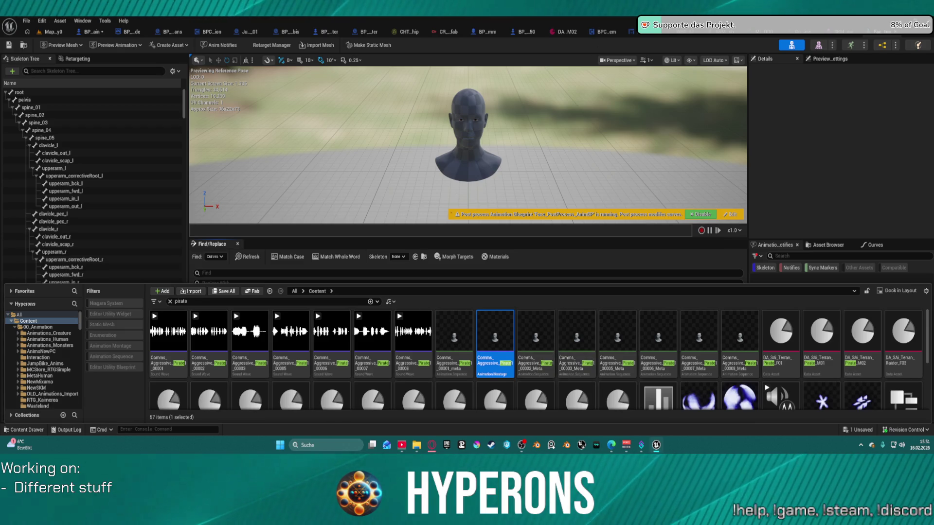
{"action": "left_click", "coordinate": [819, 45]}
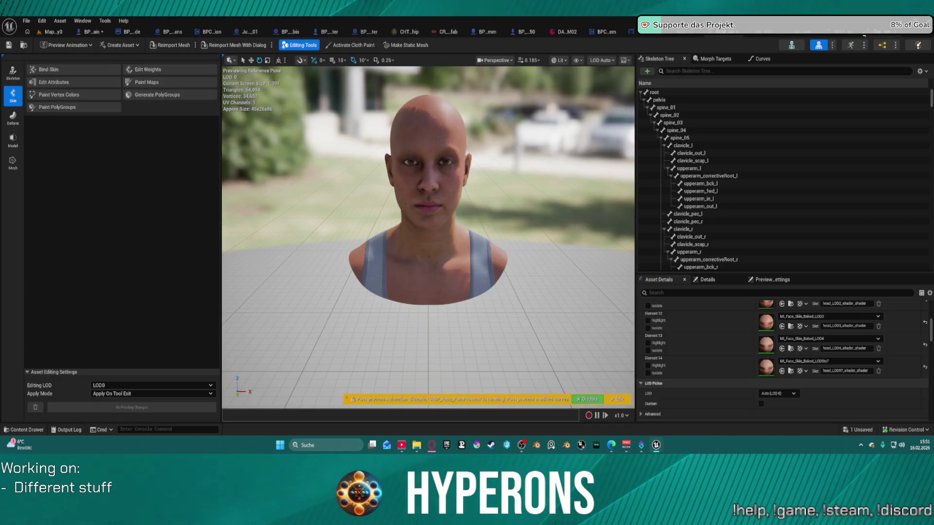
{"action": "left_click", "coordinate": [839, 33]}
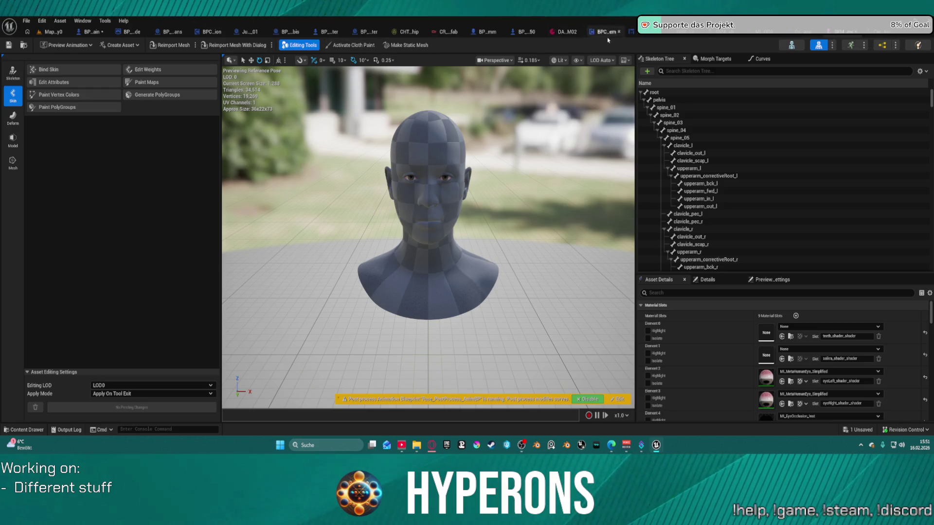
From the DA_M02 data asset, open its MH_CHR_M_02_Outfits body mesh and browse the skeleton tree.
{"action": "left_click", "coordinate": [564, 32]}
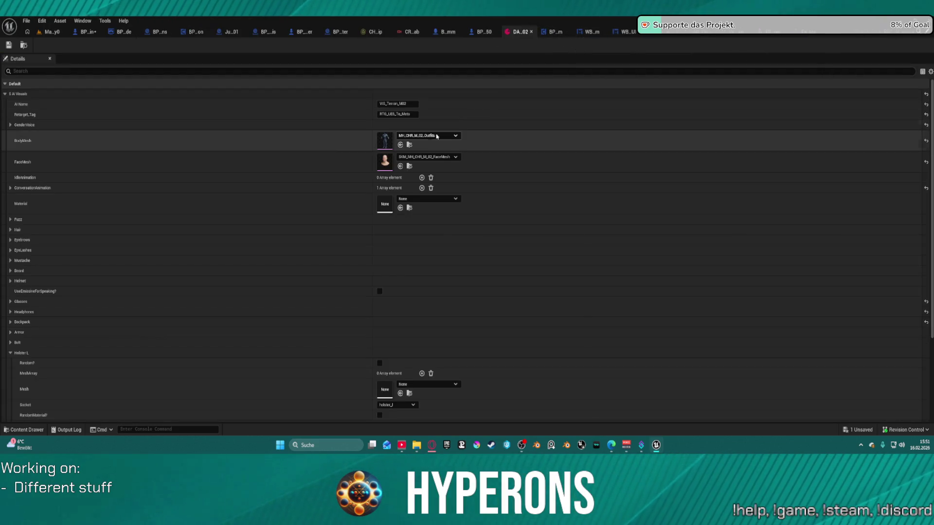
{"action": "left_click", "coordinate": [409, 145]}
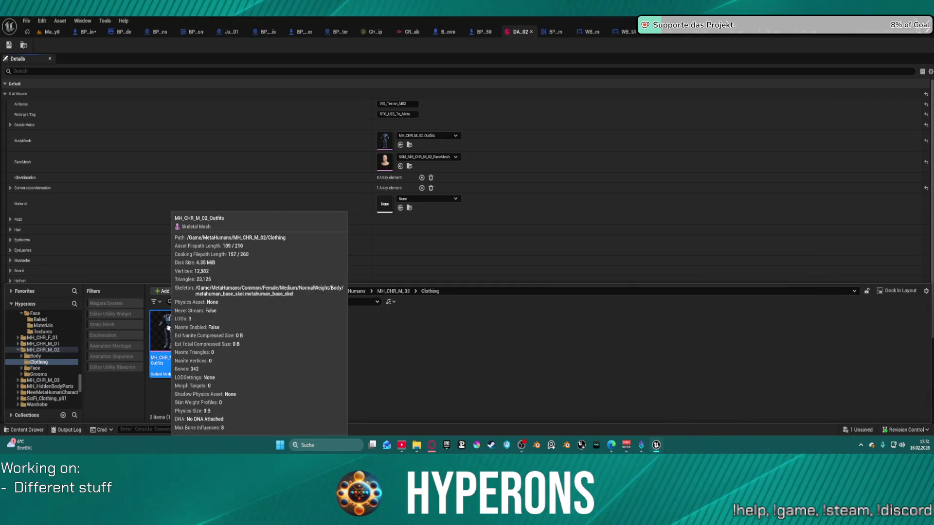
{"action": "mouse_move", "coordinate": [178, 320]}
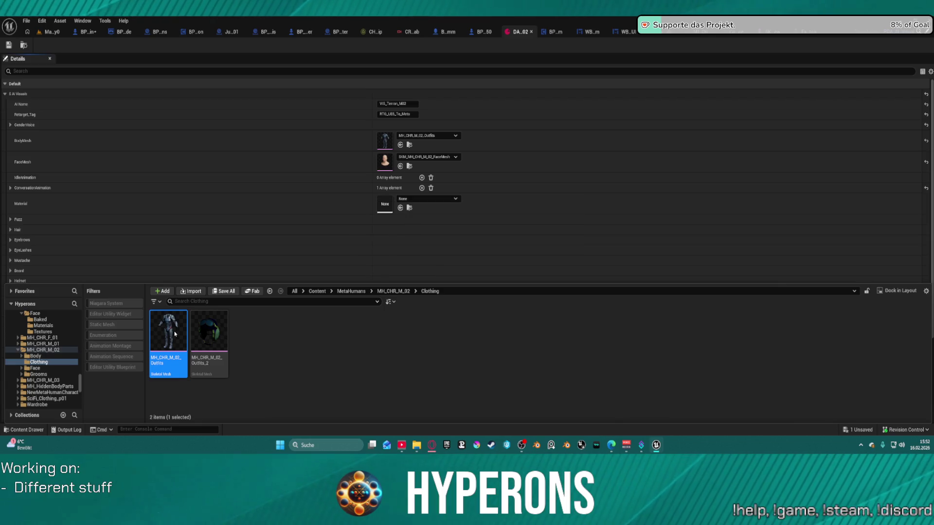
{"action": "double_click", "coordinate": [175, 333]}
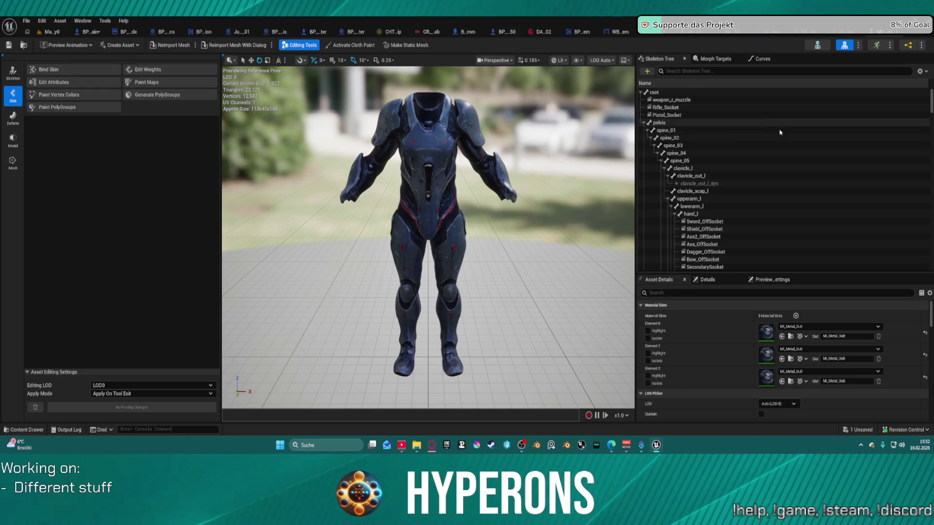
{"action": "scroll", "coordinate": [781, 153], "scroll_direction": "down", "scroll_amount": 3}
{"action": "scroll", "coordinate": [781, 154], "scroll_direction": "down", "scroll_amount": 12}
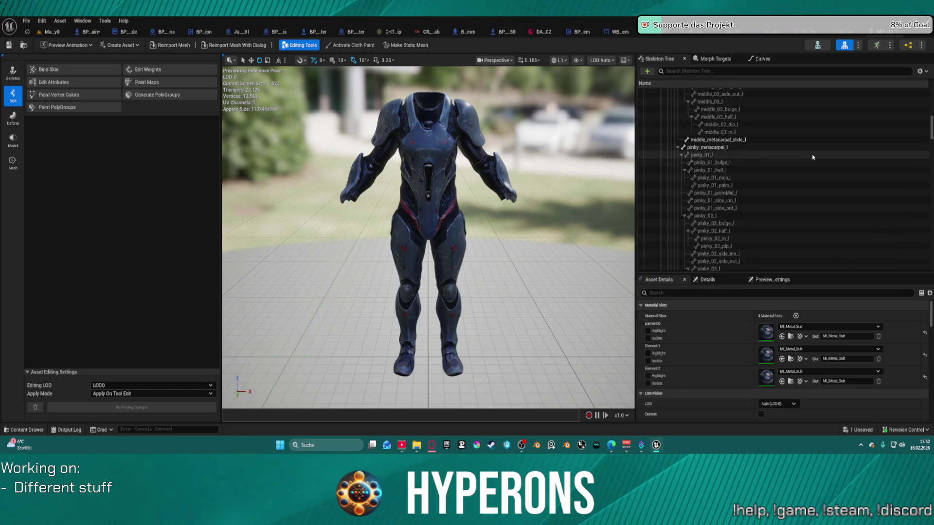
{"action": "mouse_move", "coordinate": [932, 129]}
{"action": "left_mouse_down"}
{"action": "mouse_move", "coordinate": [929, 272]}
{"action": "mouse_move", "coordinate": [922, 58]}
{"action": "left_mouse_up"}
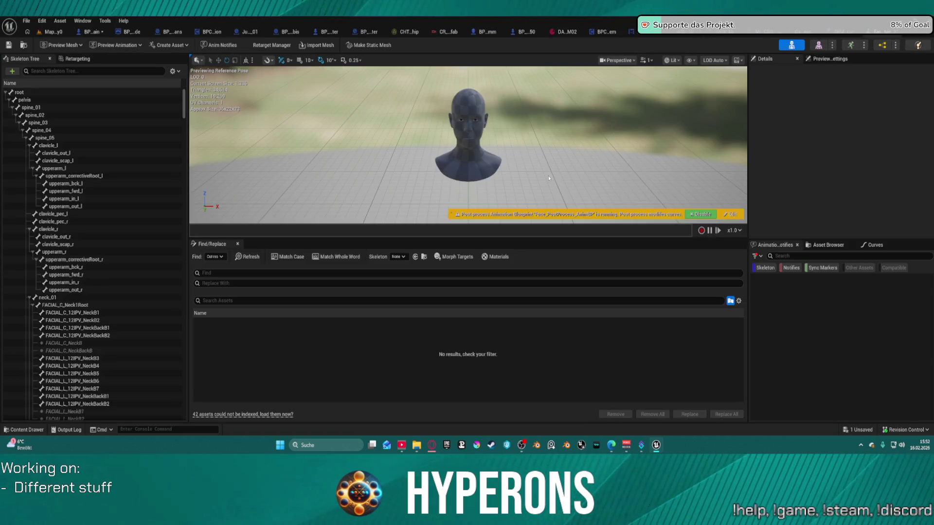
Select the Outfits_2 clothing mesh, then check the face mesh, material instance and data asset tabs.
{"action": "key", "text": "ctrl+space"}
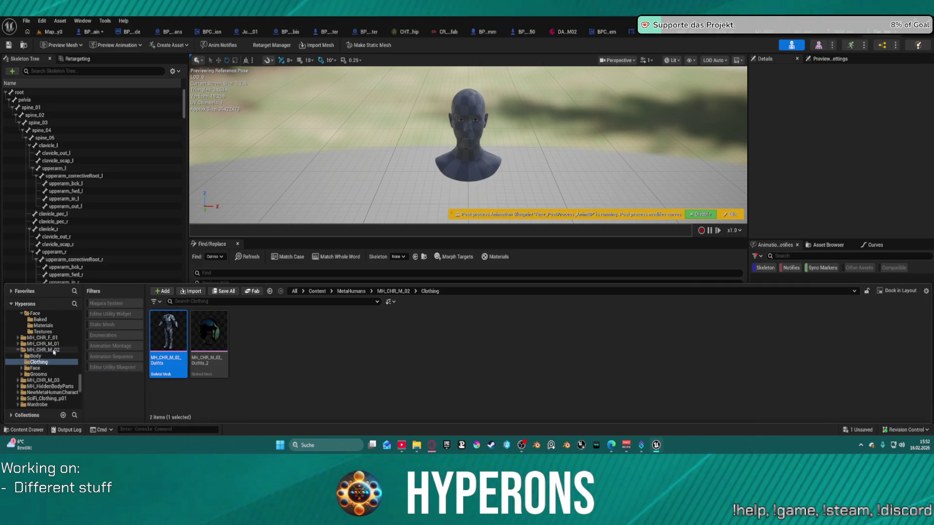
{"action": "left_click", "coordinate": [208, 344]}
{"action": "left_click", "coordinate": [725, 30]}
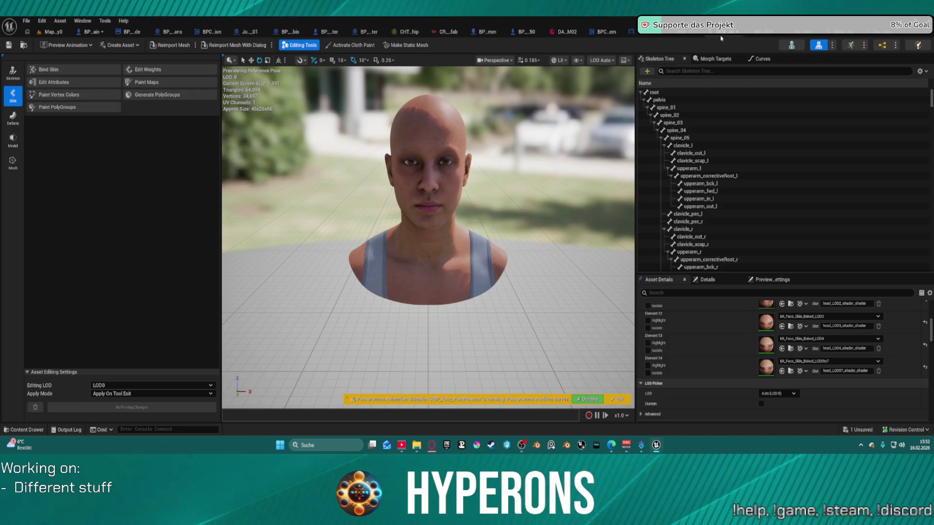
{"action": "left_click", "coordinate": [842, 36]}
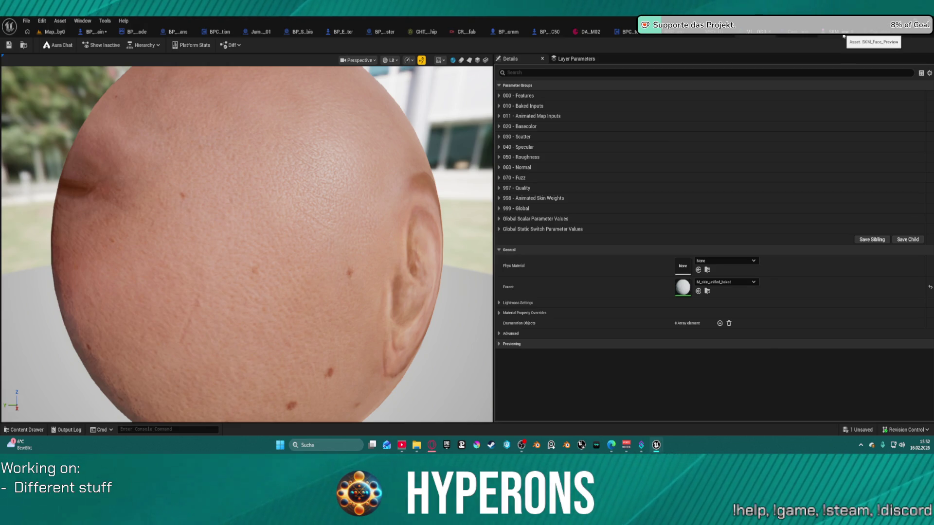
{"action": "left_click", "coordinate": [587, 32]}
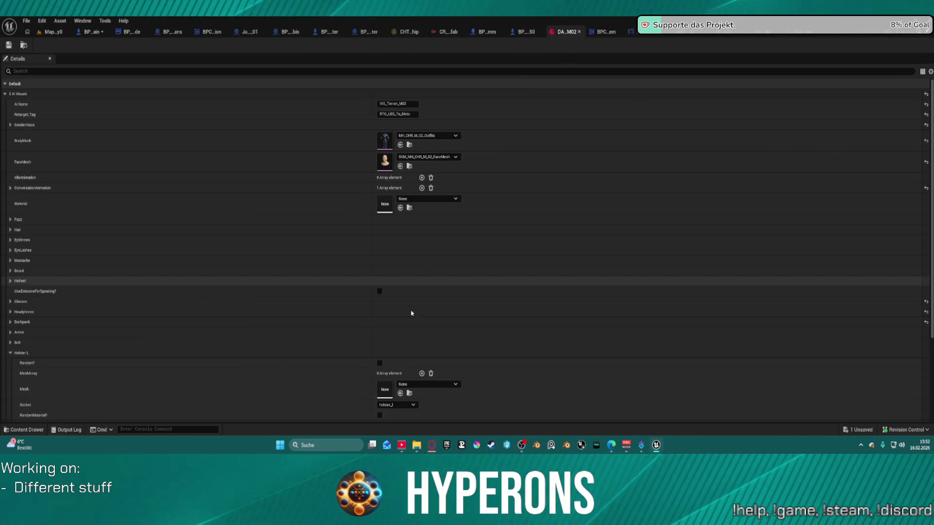
Set the data asset's BodyMesh to MH_CHR_M_01_Outfits_3 and return to Map_Lobby0.
{"action": "scroll", "coordinate": [413, 321], "scroll_direction": "down", "scroll_amount": 2}
{"action": "left_click", "coordinate": [421, 99]}
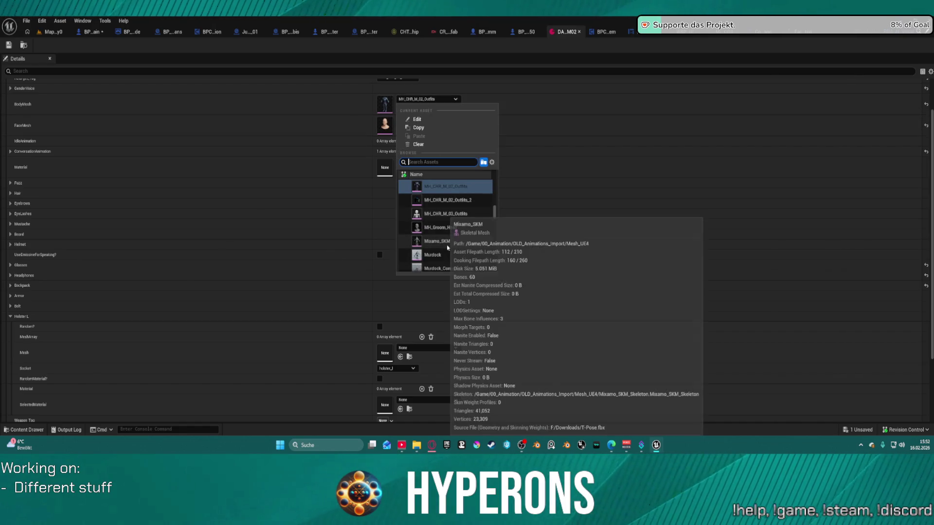
{"action": "scroll", "coordinate": [445, 248], "scroll_direction": "up", "scroll_amount": 2}
{"action": "scroll", "coordinate": [445, 248], "scroll_direction": "up", "scroll_amount": 1}
{"action": "mouse_move", "coordinate": [469, 241]}
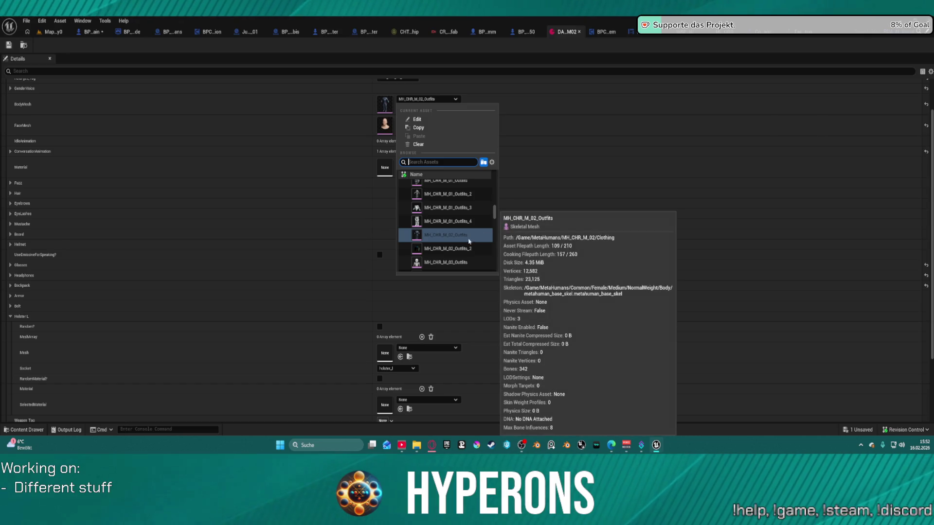
{"action": "scroll", "coordinate": [460, 245], "scroll_direction": "up", "scroll_amount": 1}
{"action": "scroll", "coordinate": [458, 247], "scroll_direction": "up", "scroll_amount": 1}
{"action": "scroll", "coordinate": [453, 249], "scroll_direction": "up", "scroll_amount": 1}
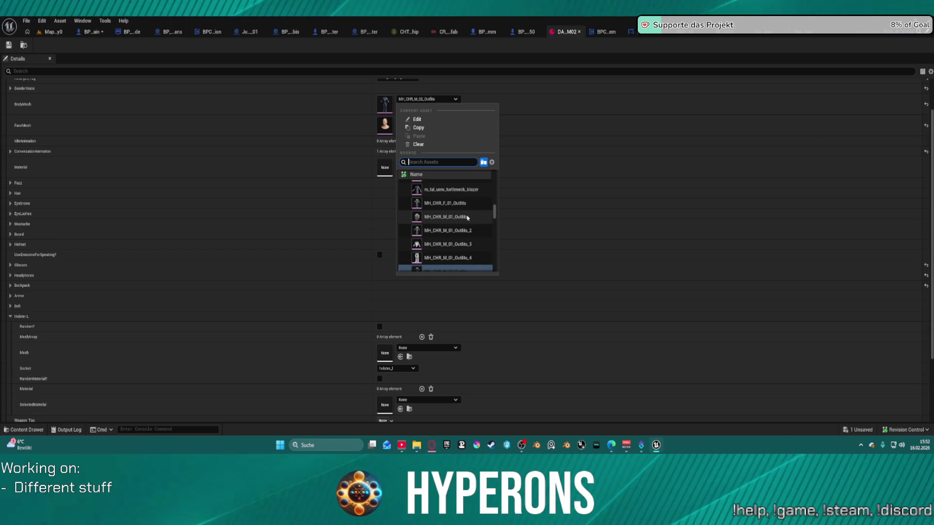
{"action": "left_click", "coordinate": [440, 245]}
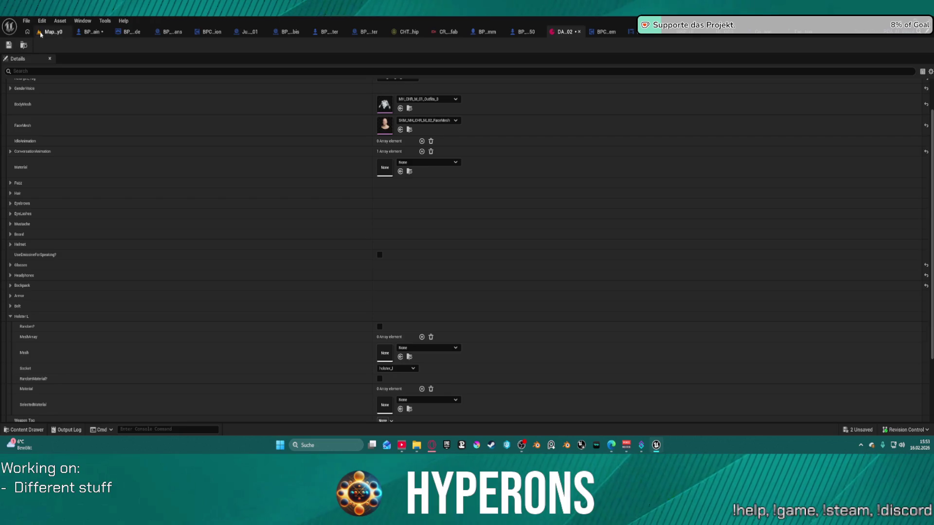
{"action": "left_click", "coordinate": [51, 31]}
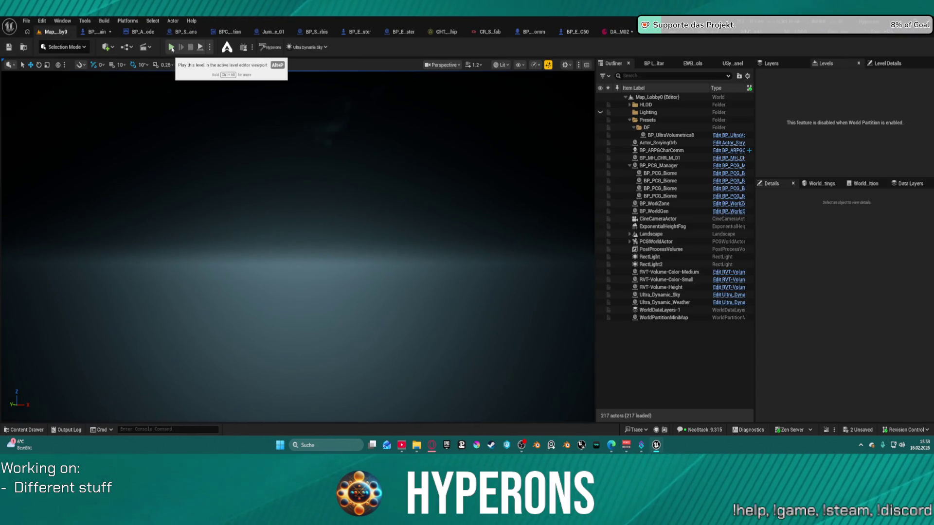
Start Play-In-Editor and enter the game offline with the TEST character.
{"action": "left_click", "coordinate": [171, 48]}
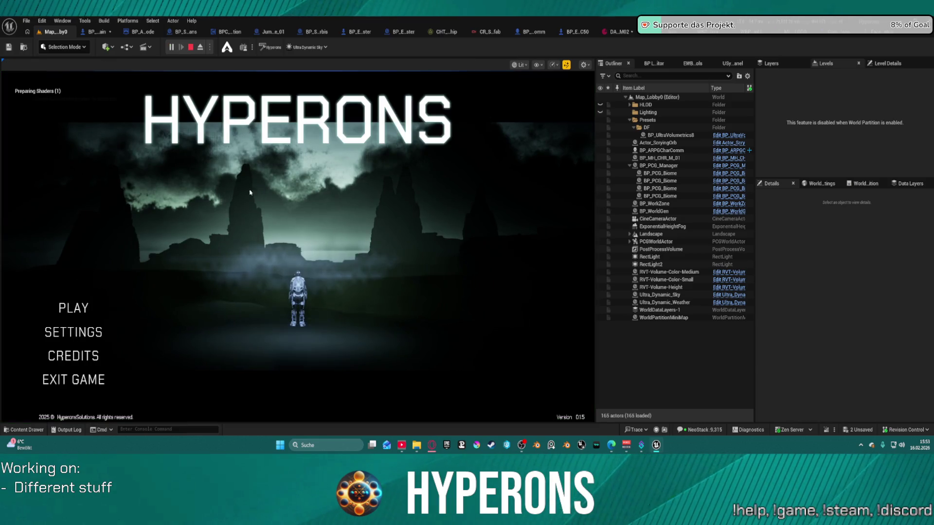
{"action": "left_click", "coordinate": [134, 304]}
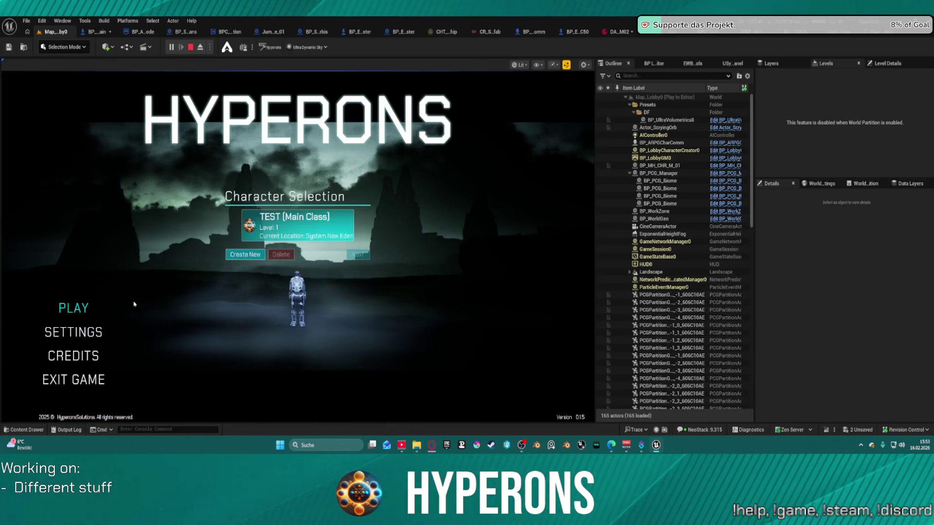
{"action": "left_click", "coordinate": [283, 222]}
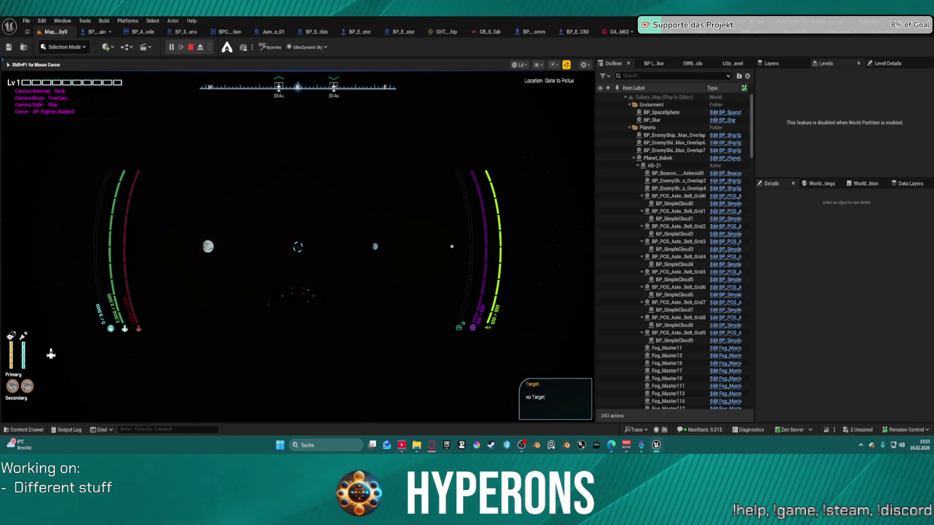
Fly the ship forward past the New Eden star, then release input back to the editor.
{"action": "key", "text": "w"}
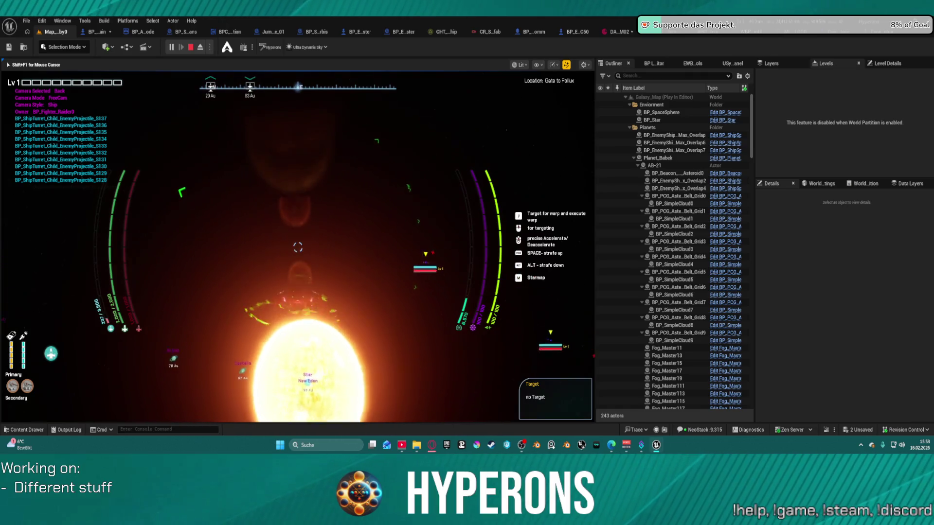
{"action": "key", "text": "super"}
{"action": "key", "text": "Escape"}
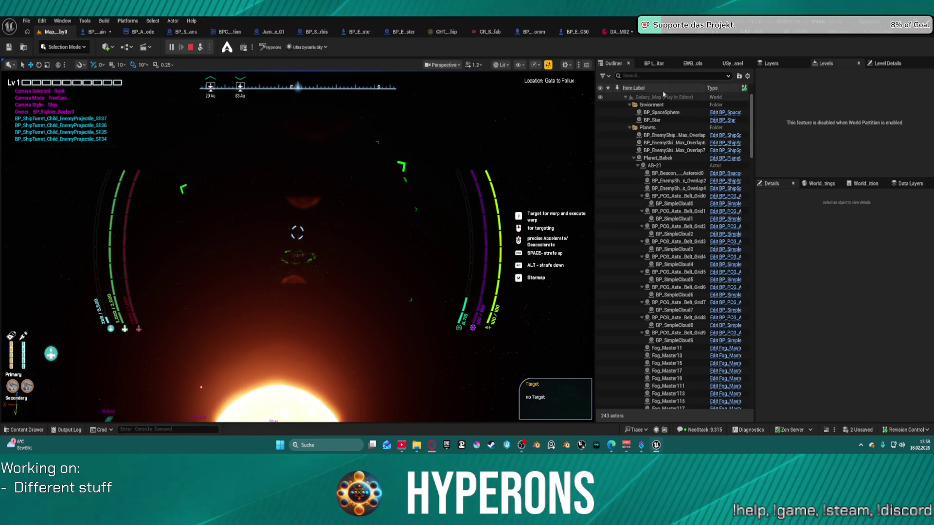
{"action": "left_click", "coordinate": [643, 79]}
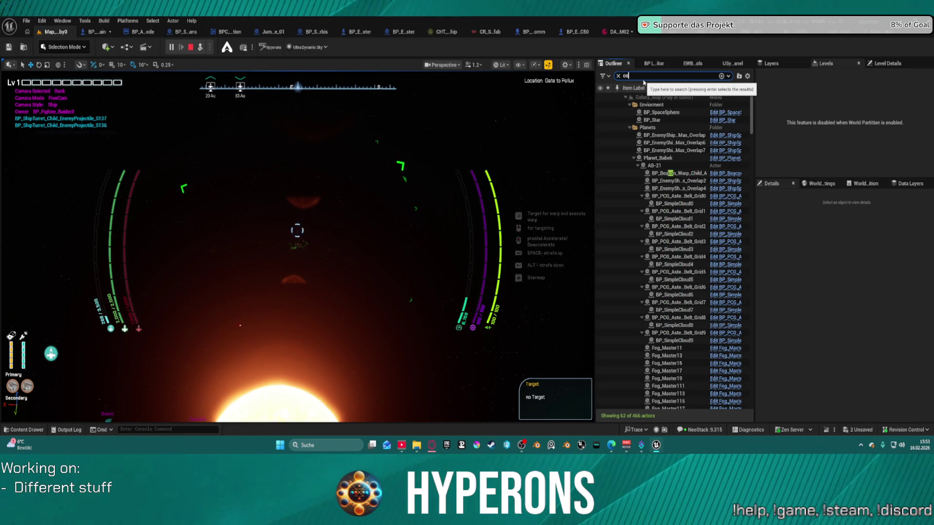
Filter the Outliner by 'comm' and focus the view on the BP_ARPGCharComm0 NPC.
{"action": "type", "text": "comm"}
{"action": "left_click", "coordinate": [326, 226]}
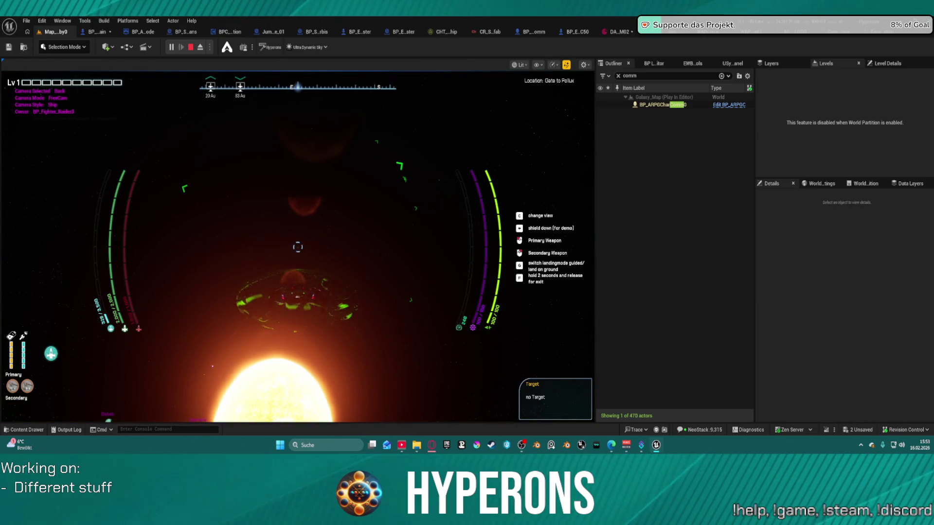
{"action": "key", "text": "shift+F1"}
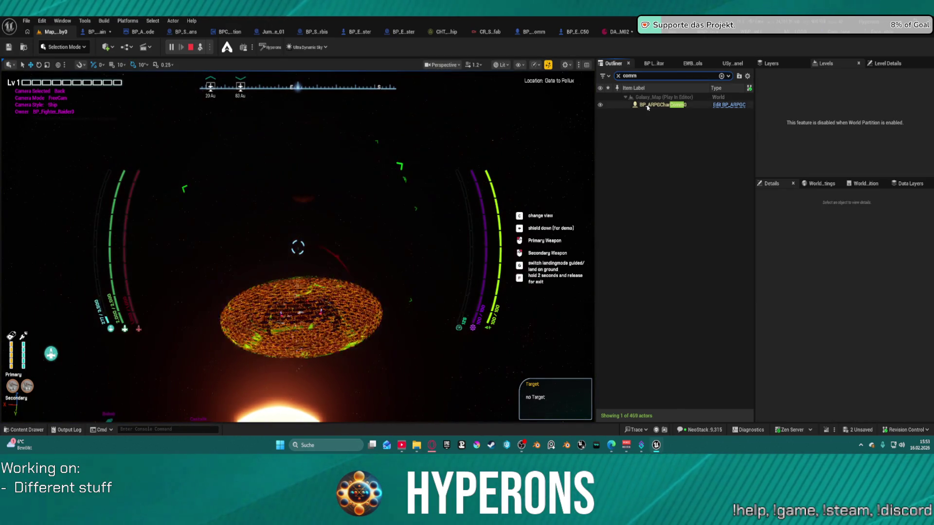
{"action": "double_click", "coordinate": [647, 105]}
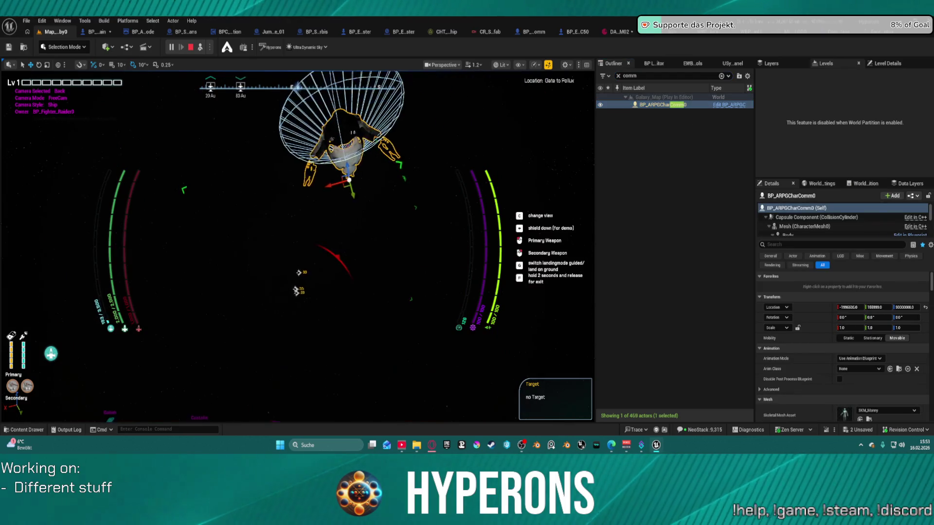
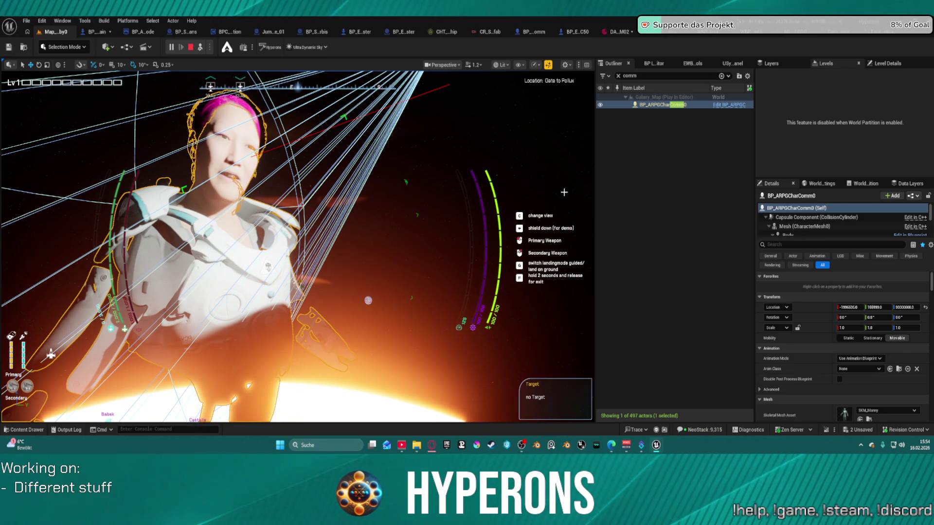
Stop the play session, then check out and save MI_Face_Skin_Baked_LOD0.
{"action": "key", "text": "Escape"}
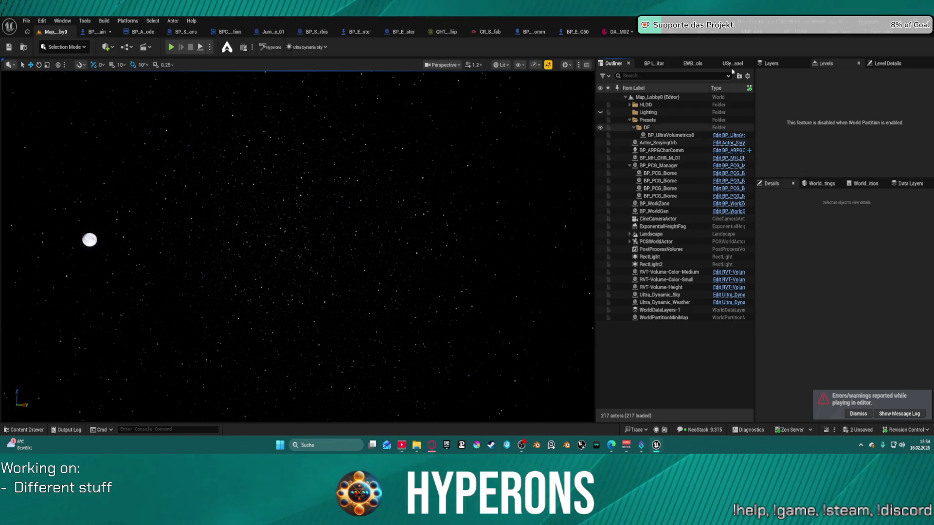
{"action": "left_click", "coordinate": [838, 38]}
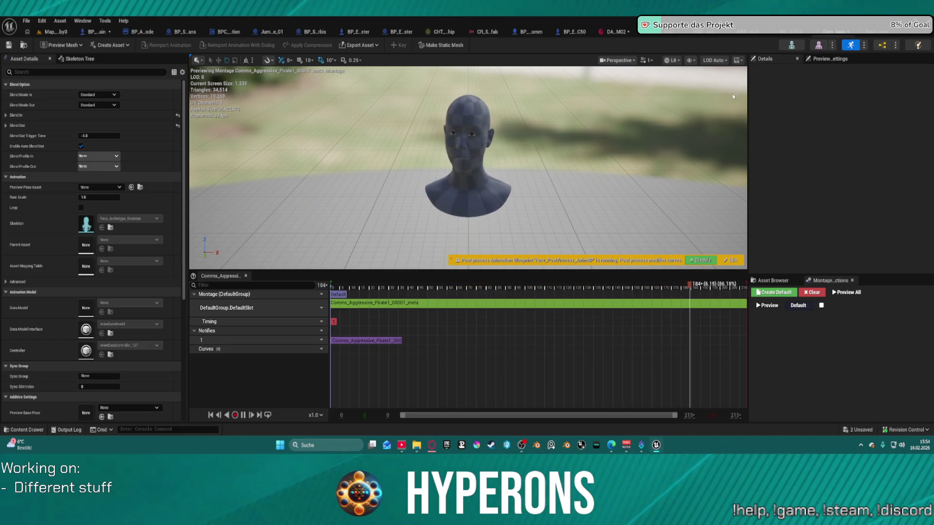
{"action": "left_click", "coordinate": [783, 38]}
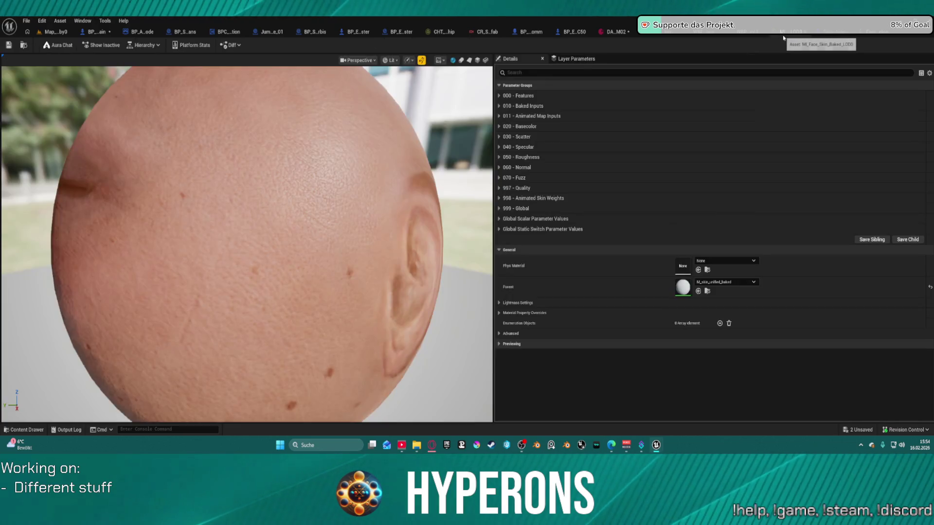
{"action": "left_click", "coordinate": [12, 45]}
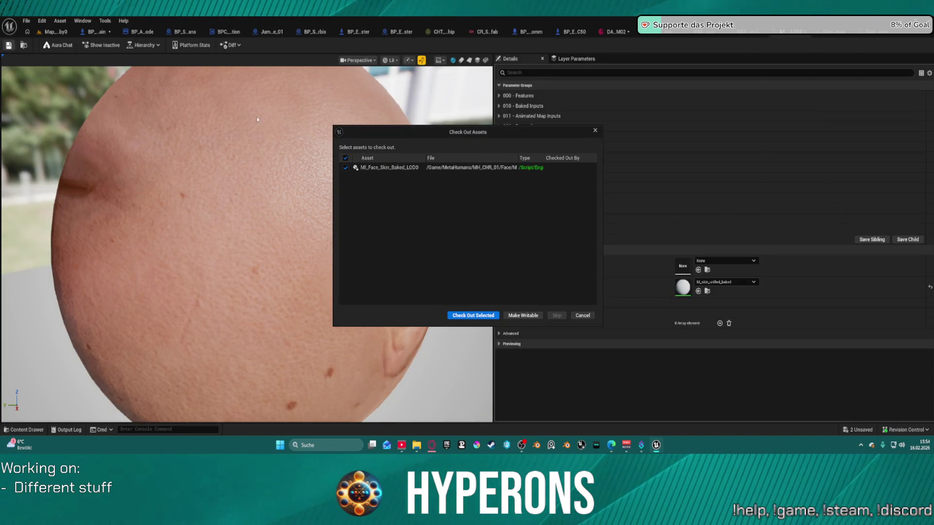
{"action": "left_click", "coordinate": [462, 314]}
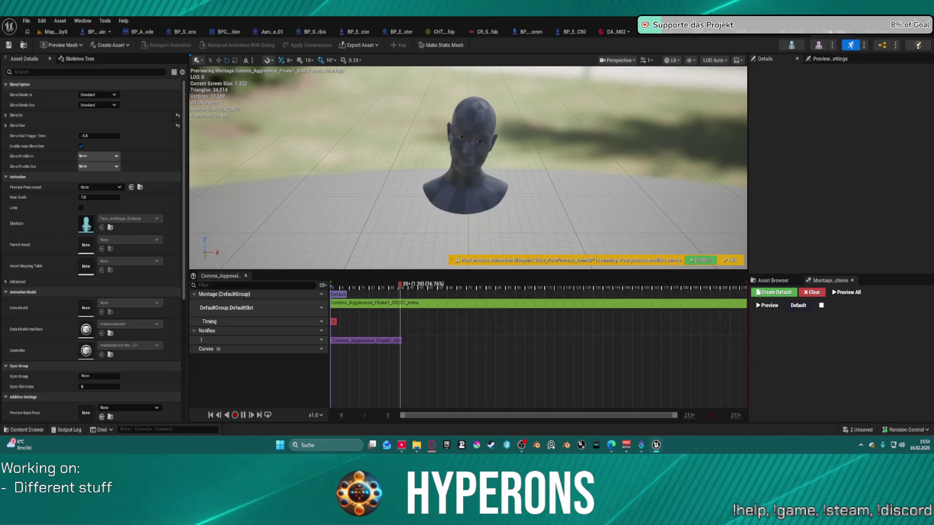
Look through the montage and face skeleton editors, ending on the WBP_CommSystemUI event graph.
{"action": "left_click", "coordinate": [724, 37]}
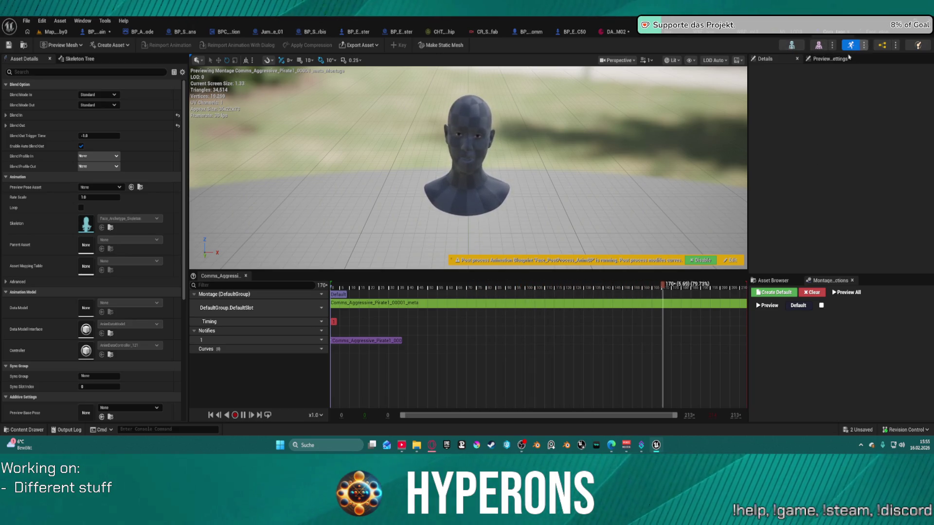
{"action": "left_click", "coordinate": [789, 282]}
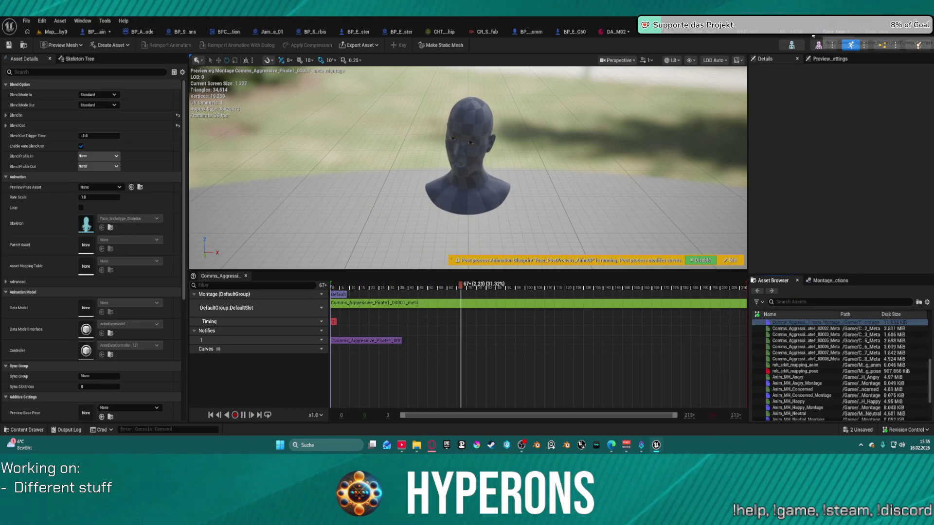
{"action": "left_click", "coordinate": [792, 44]}
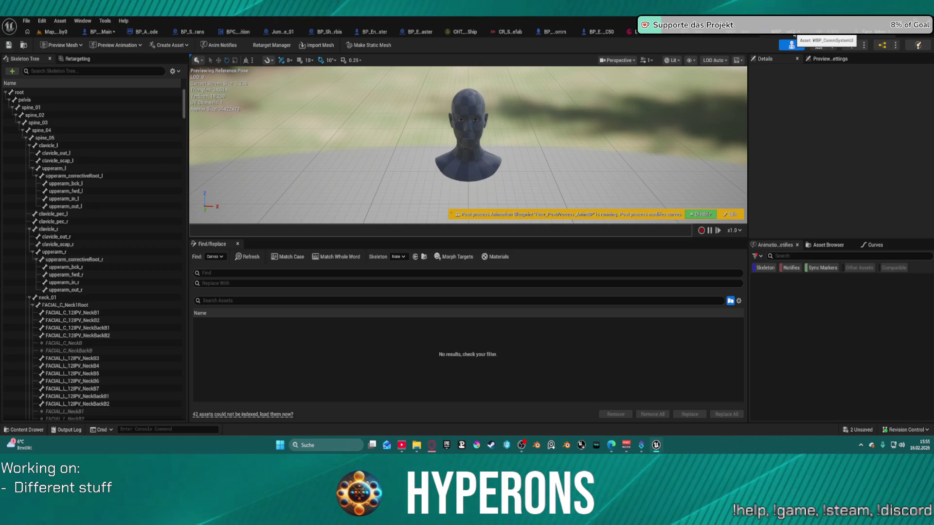
{"action": "left_click", "coordinate": [822, 36]}
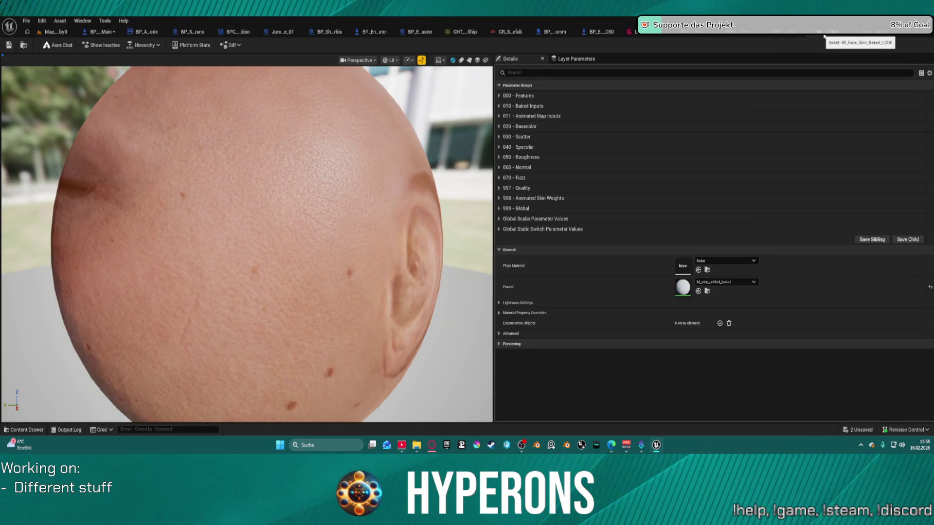
{"action": "left_click", "coordinate": [825, 36]}
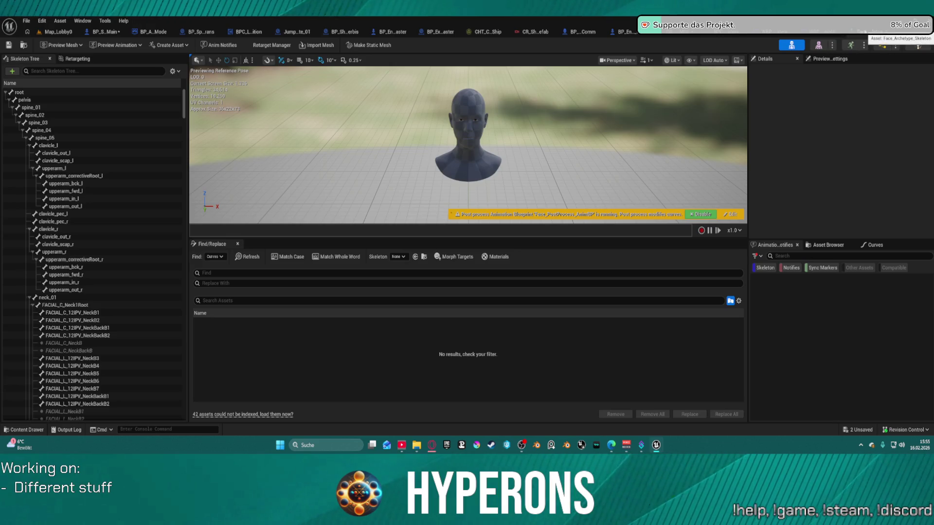
{"action": "left_click", "coordinate": [847, 33]}
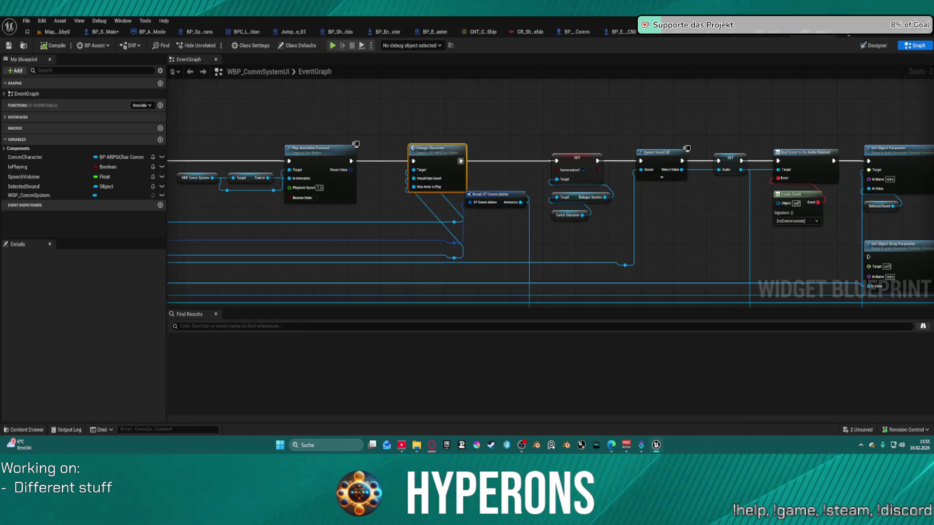
Close the ship, explosion, camera rig, BP_ARPGCharComm and WBP_CommSystemUI editors, returning to Map_Lobby0.
{"action": "middle_click", "coordinate": [157, 32]}
{"action": "middle_click", "coordinate": [156, 32]}
{"action": "middle_click", "coordinate": [156, 32]}
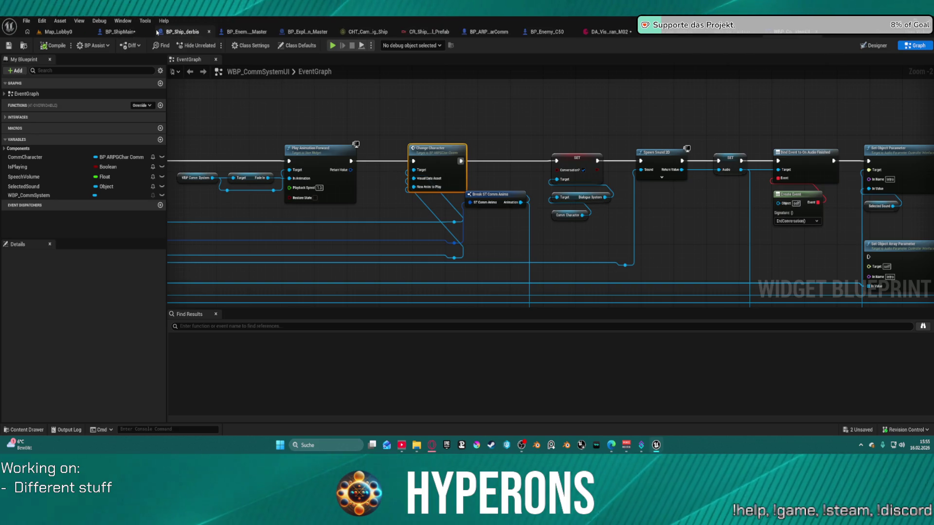
{"action": "middle_click", "coordinate": [156, 32]}
{"action": "left_click", "coordinate": [157, 32]}
{"action": "middle_click", "coordinate": [157, 32]}
{"action": "middle_click", "coordinate": [159, 33]}
{"action": "middle_click", "coordinate": [159, 32]}
{"action": "middle_click", "coordinate": [158, 33]}
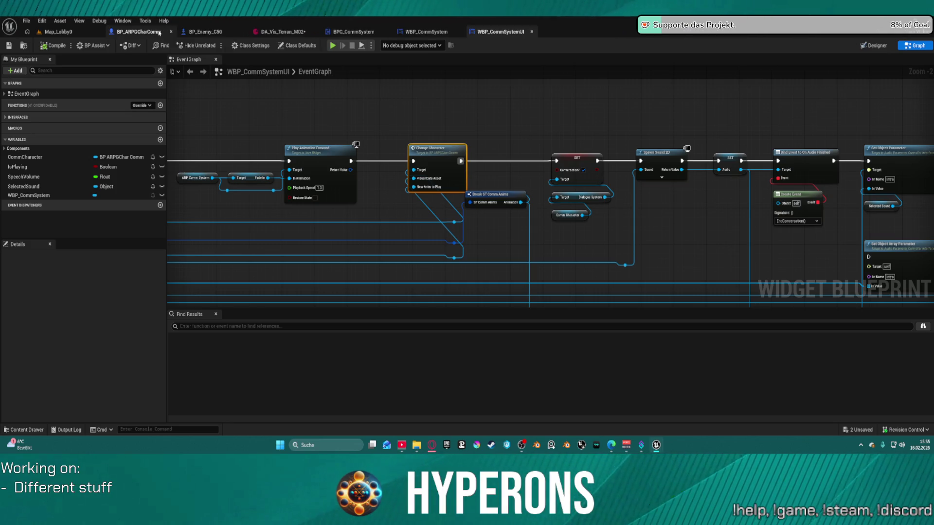
{"action": "middle_click", "coordinate": [159, 33]}
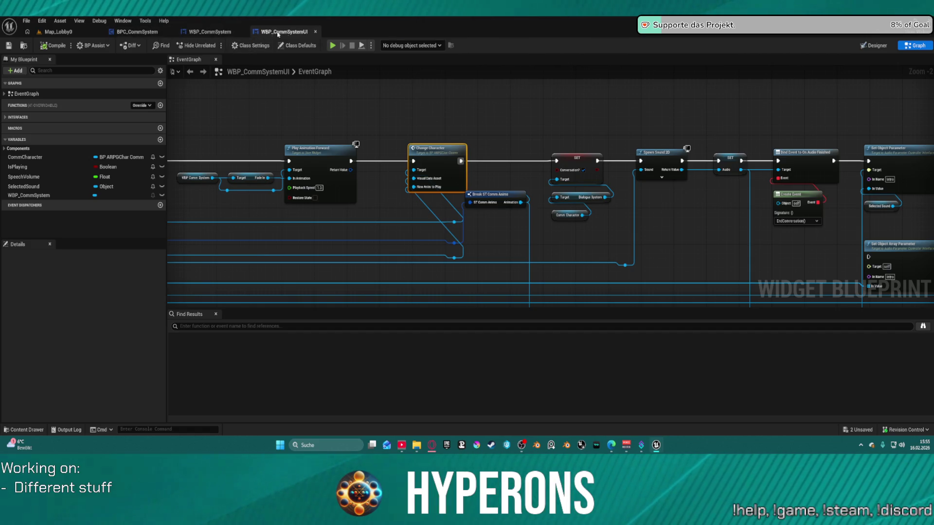
{"action": "middle_click", "coordinate": [290, 33]}
{"action": "left_click", "coordinate": [58, 32]}
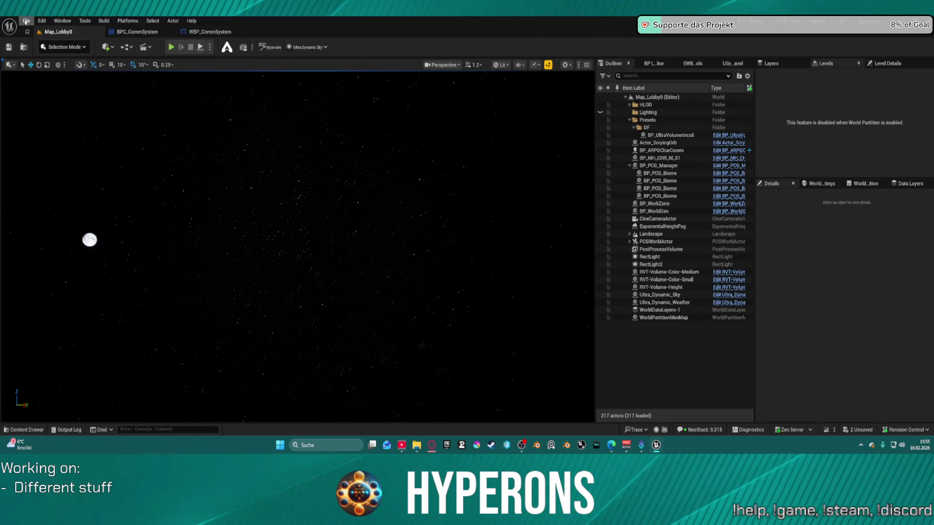
Load ML_Station_NewBerlin from File > Recent Levels.
{"action": "left_click", "coordinate": [27, 21]}
{"action": "mouse_move", "coordinate": [77, 76]}
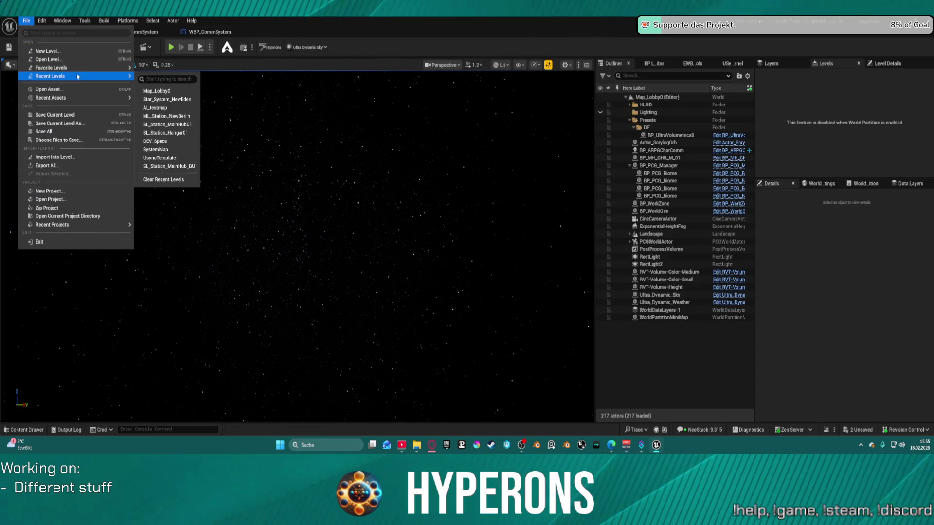
{"action": "left_click", "coordinate": [190, 116]}
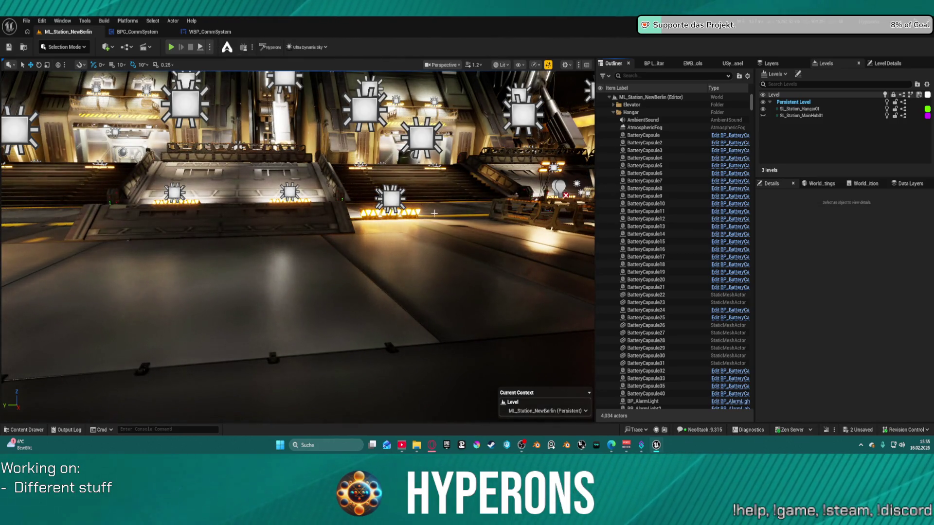
Fly above the station, show SL_Station_MainHub01 and hide SL_Station_Hangar01.
{"action": "scroll", "coordinate": [434, 213], "scroll_direction": "up", "scroll_amount": 5}
{"action": "key", "text": "e"}
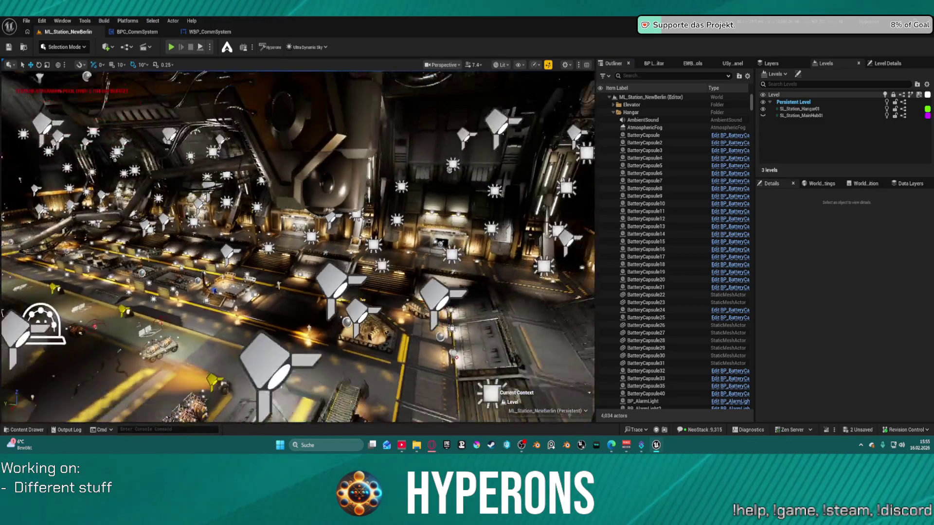
{"action": "scroll", "coordinate": [298, 247], "scroll_direction": "up", "scroll_amount": 5}
{"action": "key", "text": "e"}
{"action": "key", "text": "w"}
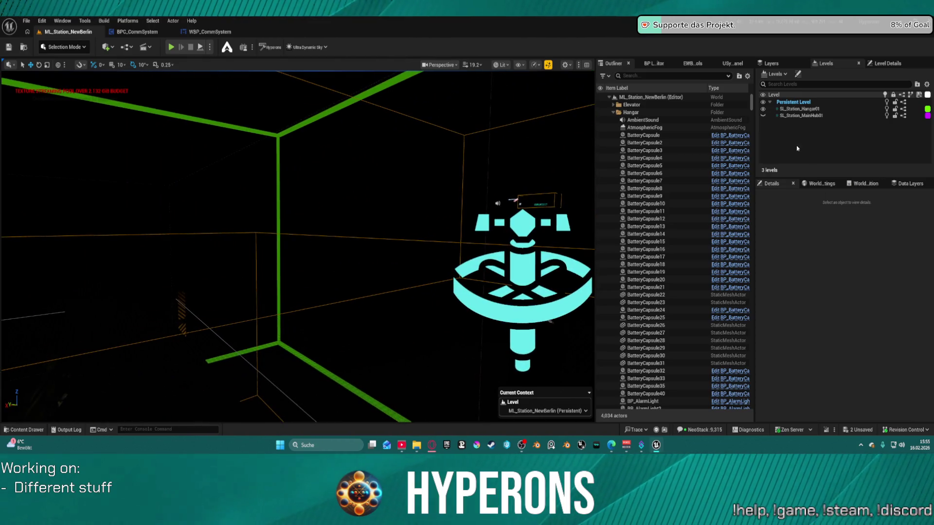
{"action": "left_click", "coordinate": [763, 115]}
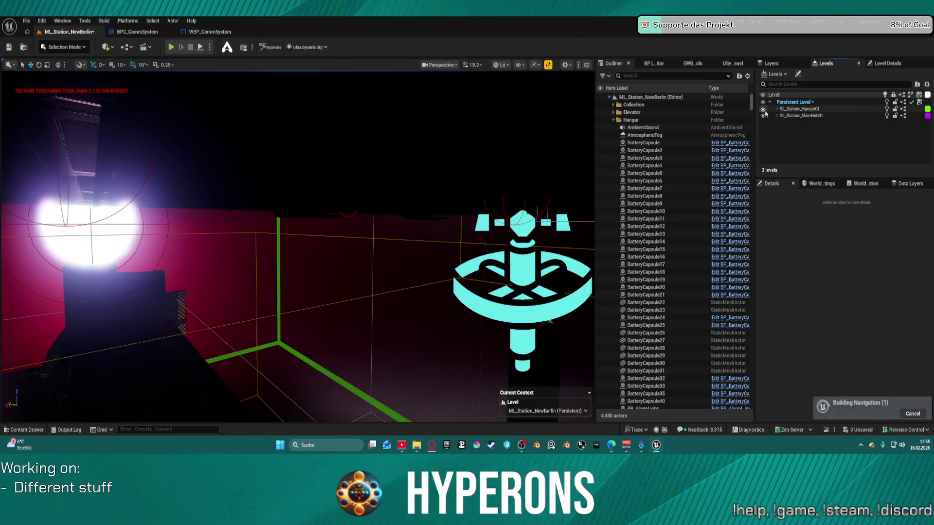
{"action": "left_click", "coordinate": [762, 109]}
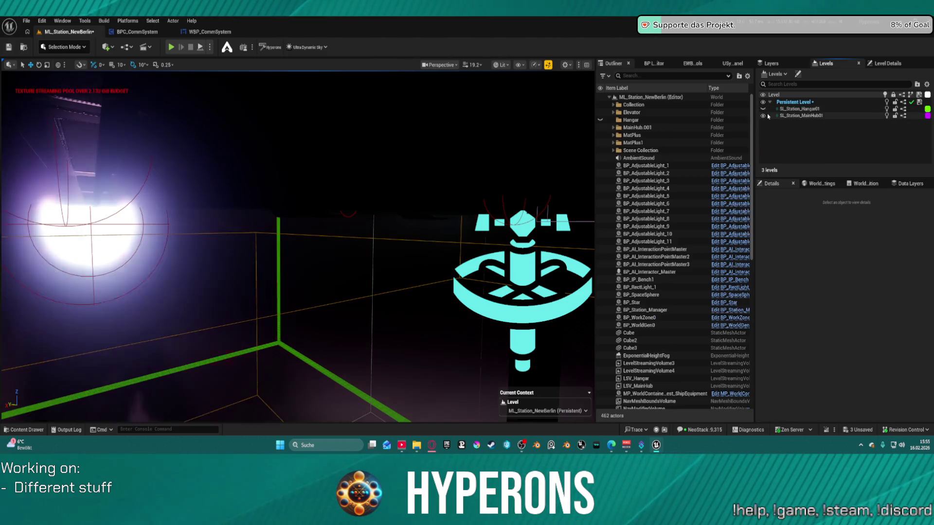
Fly back over the hangar and run a quick Alt+P test play, then stop it.
{"action": "key", "text": "w"}
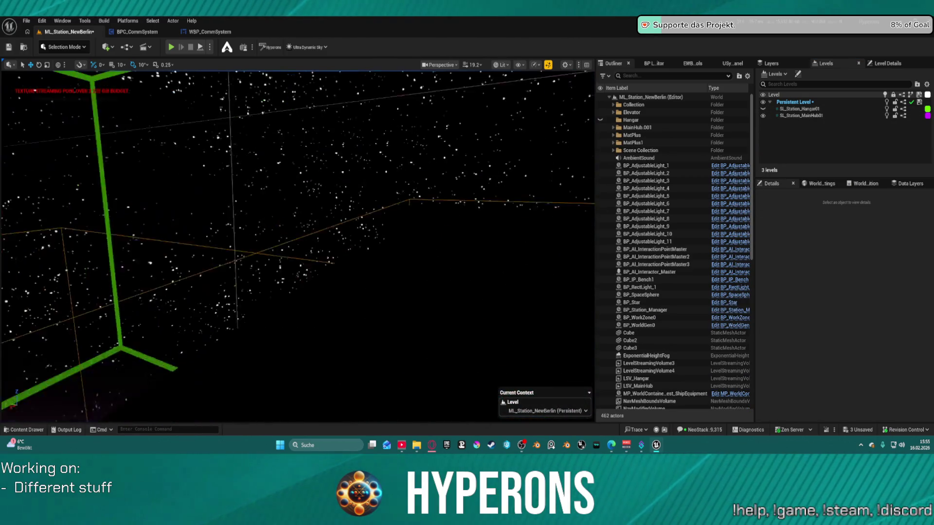
{"action": "scroll", "coordinate": [297, 246], "scroll_direction": "down", "scroll_amount": 2}
{"action": "scroll", "coordinate": [298, 246], "scroll_direction": "down", "scroll_amount": 2}
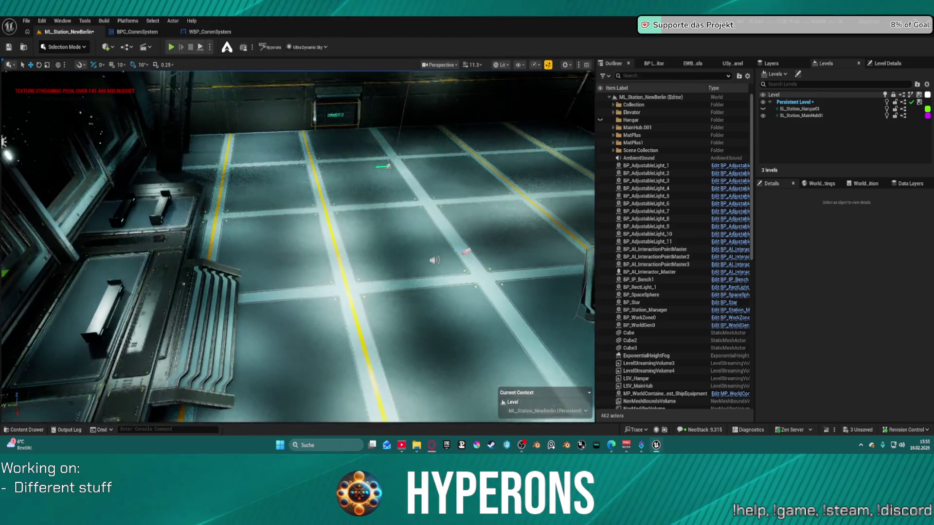
{"action": "key", "text": "w"}
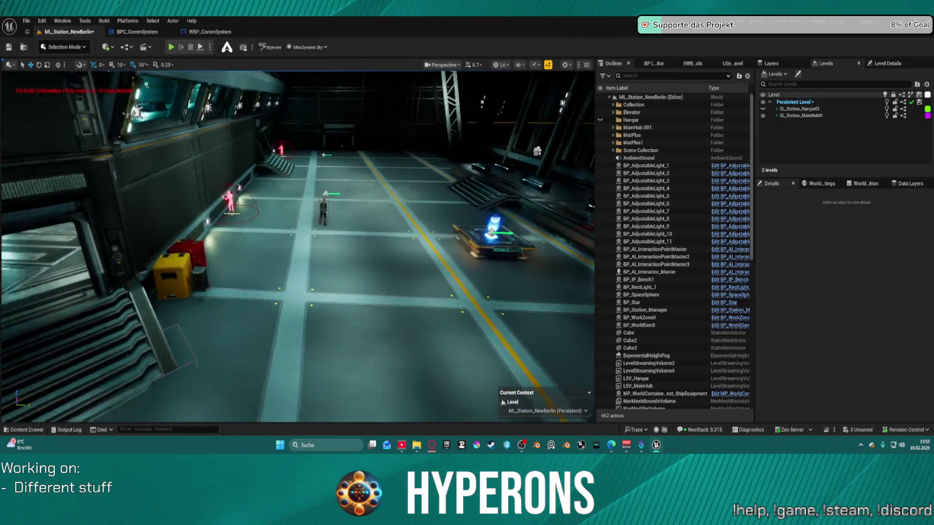
{"action": "key", "text": "w"}
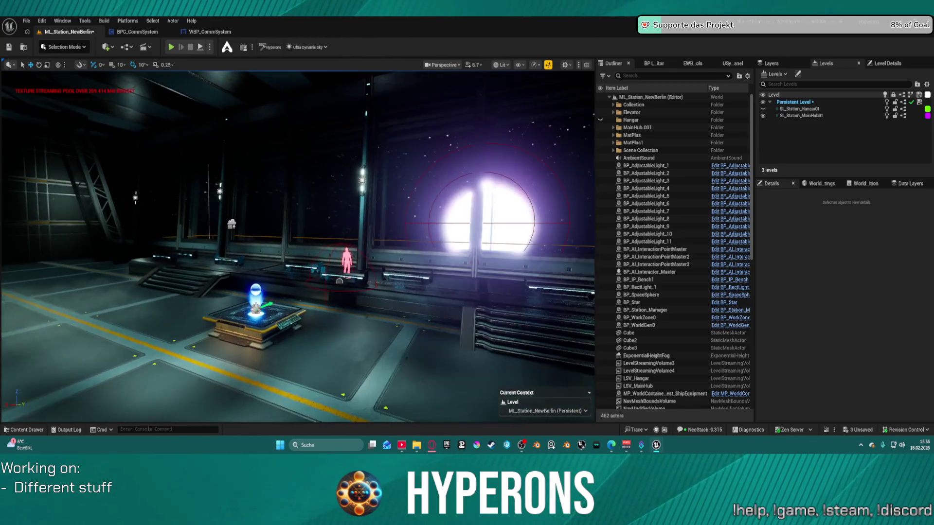
{"action": "key", "text": "w"}
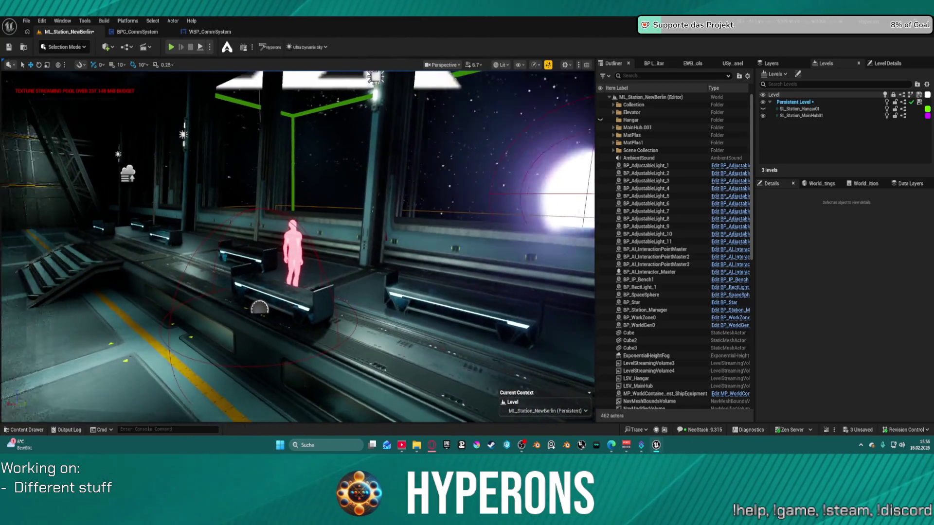
{"action": "key", "text": "w"}
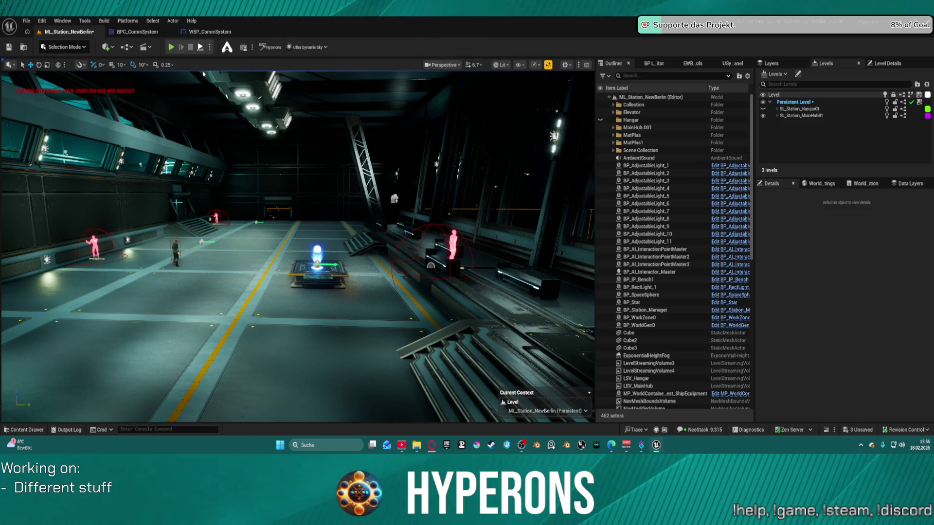
{"action": "key", "text": "alt+p"}
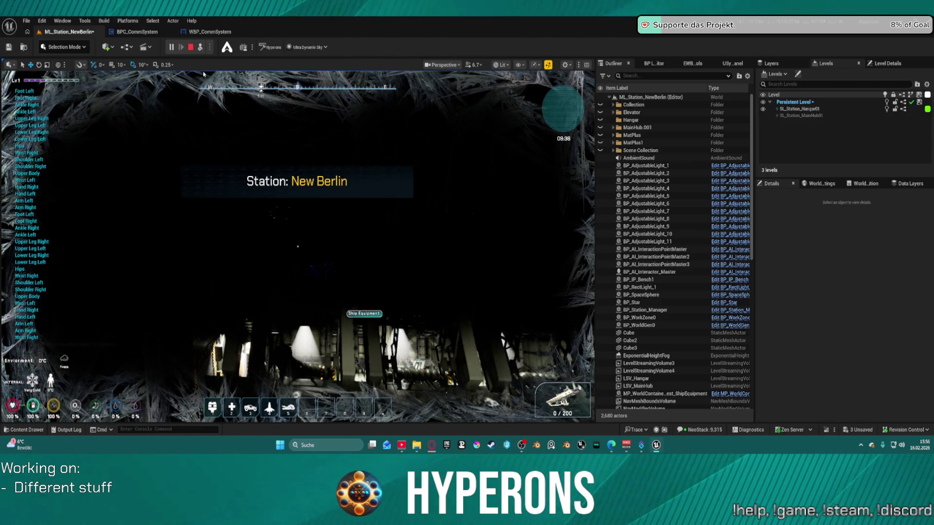
{"action": "key", "text": "Escape"}
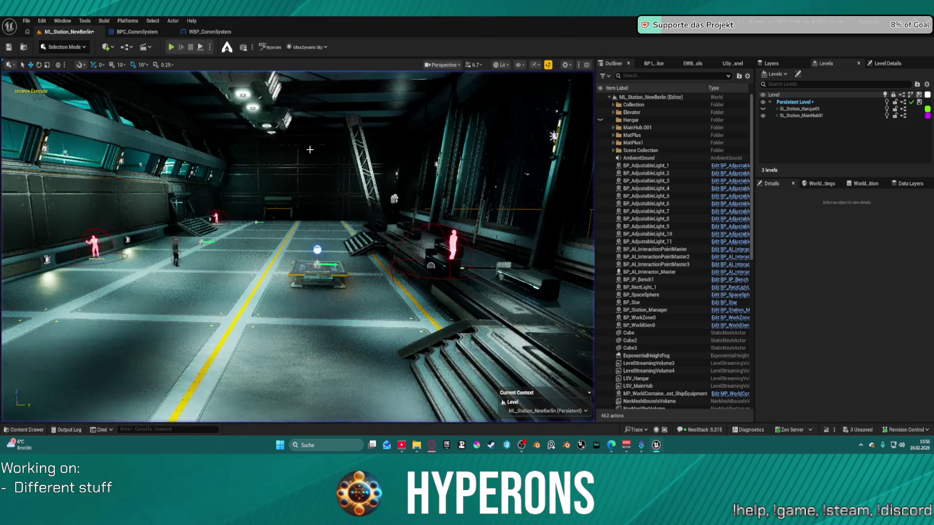
{"action": "key", "text": "w"}
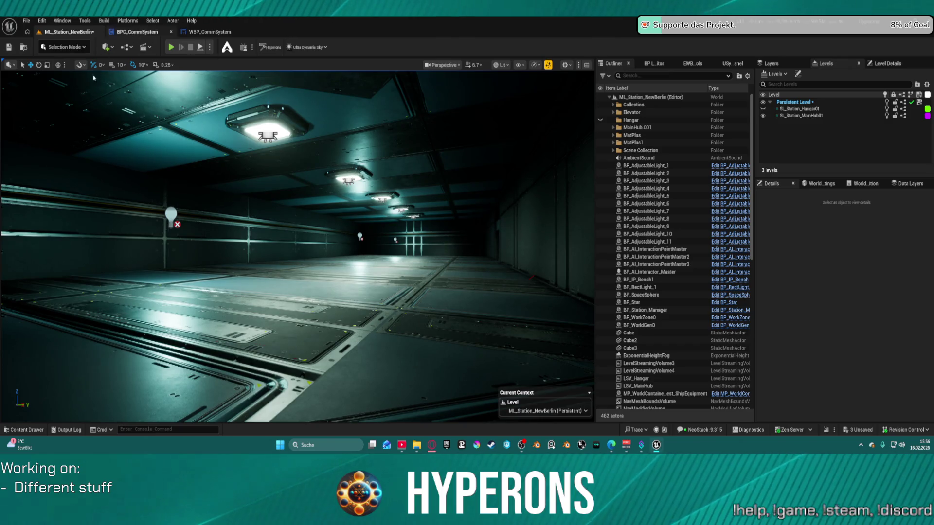
Filter the whole Content folder to static meshes matching 'table', listing 33 results.
{"action": "left_click", "coordinate": [27, 430]}
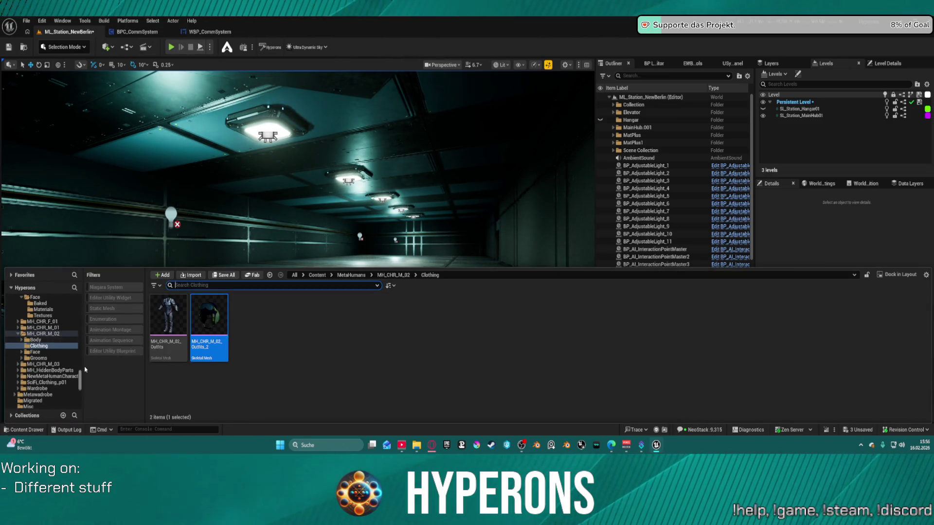
{"action": "left_click_drag", "start_coordinate": [81, 382], "coordinate": [99, 264]}
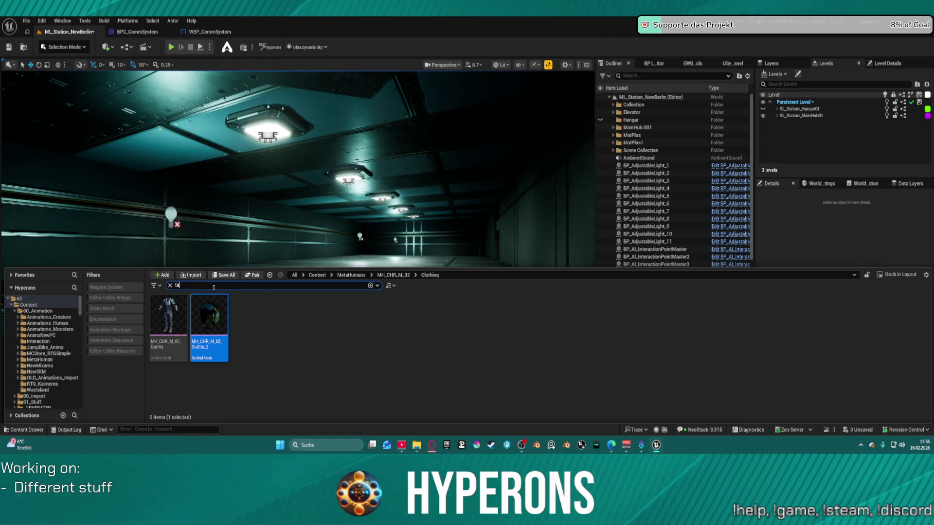
{"action": "type", "text": "ble"}
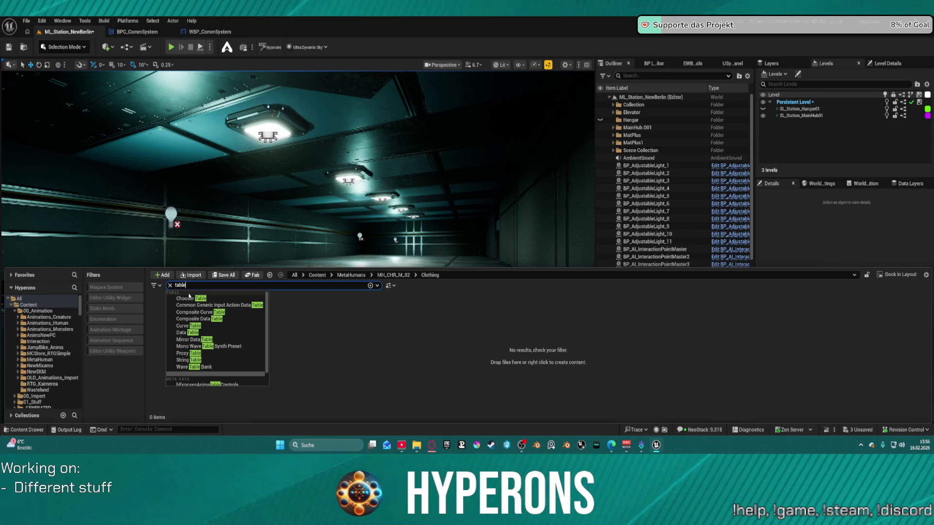
{"action": "left_click", "coordinate": [169, 285]}
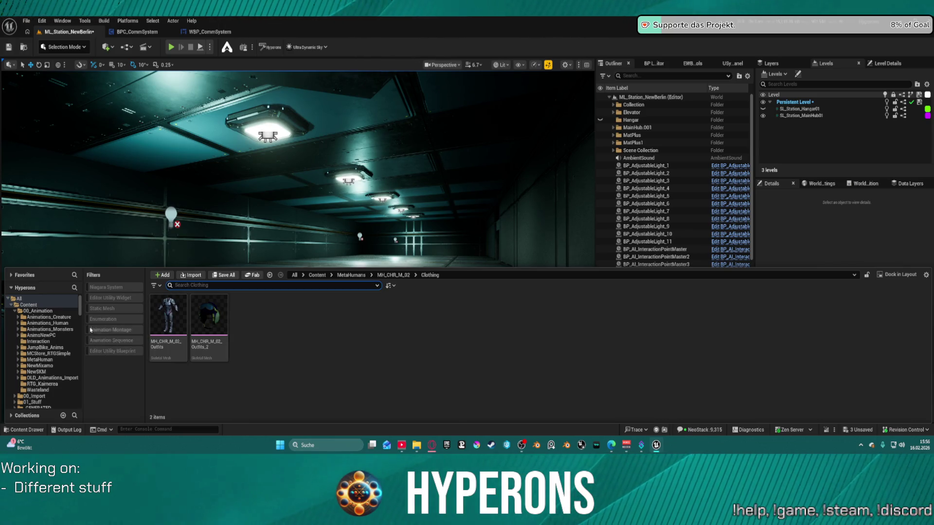
{"action": "left_click", "coordinate": [90, 309]}
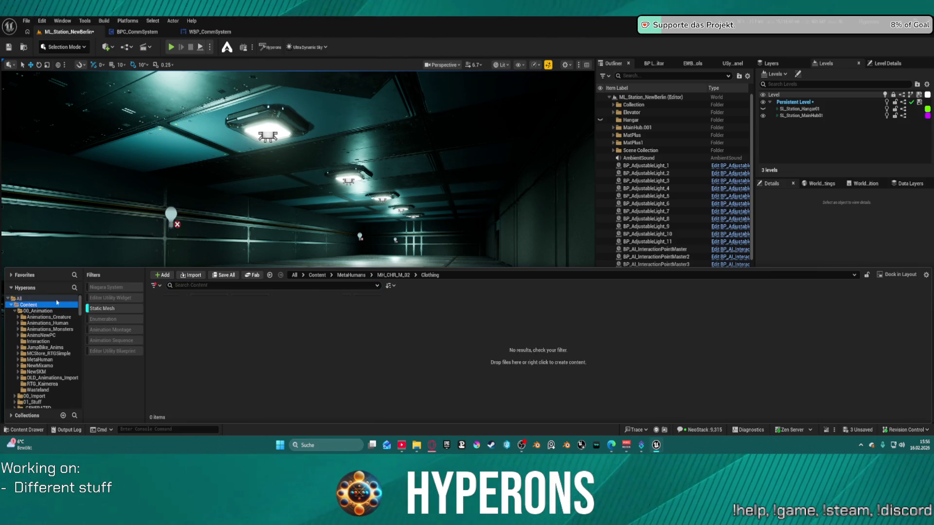
{"action": "left_click", "coordinate": [57, 302]}
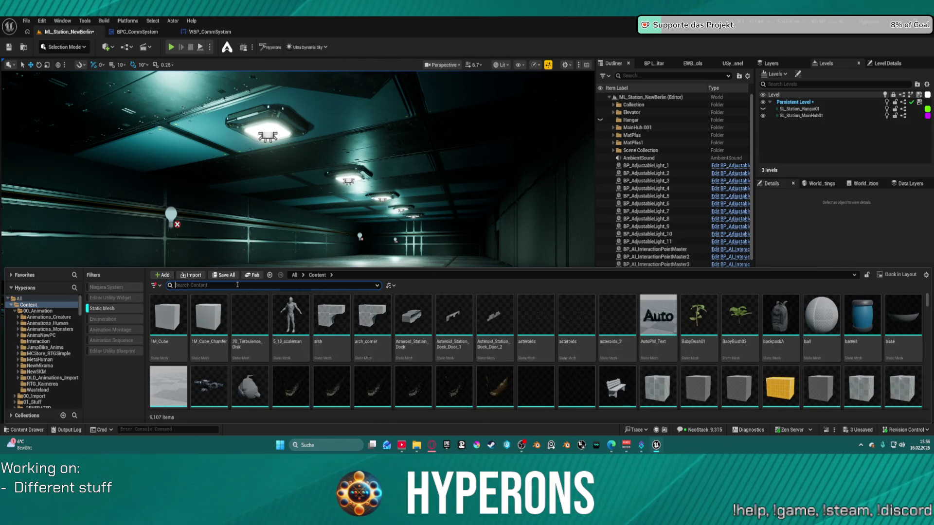
{"action": "type", "text": "table"}
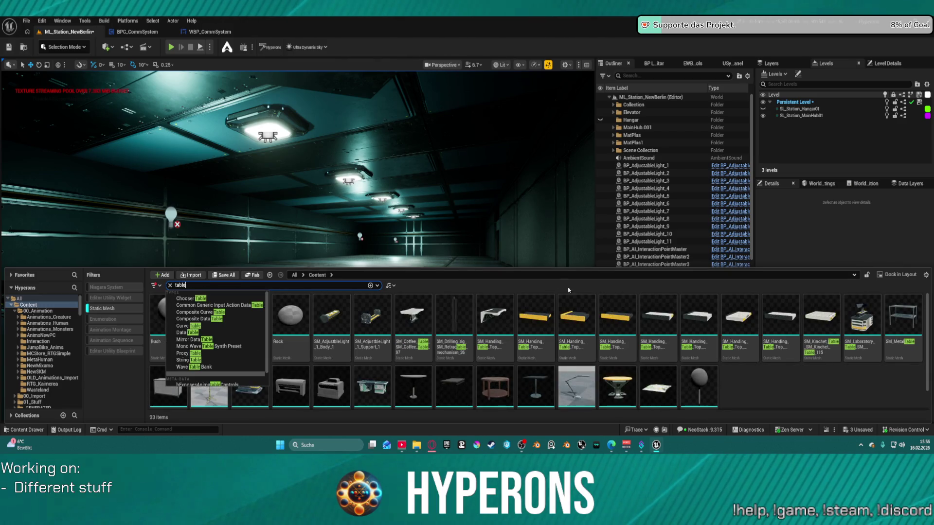
{"action": "key", "text": "Return"}
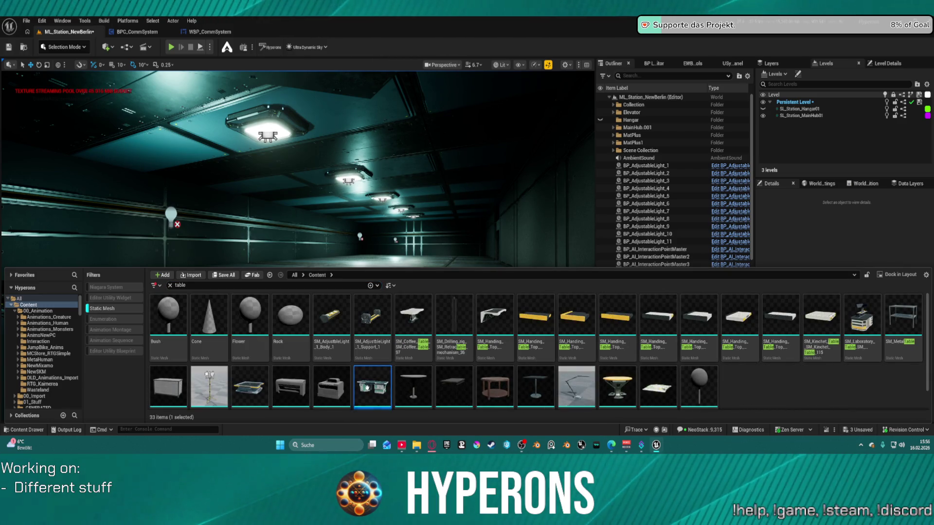
{"action": "right_click", "coordinate": [373, 384]}
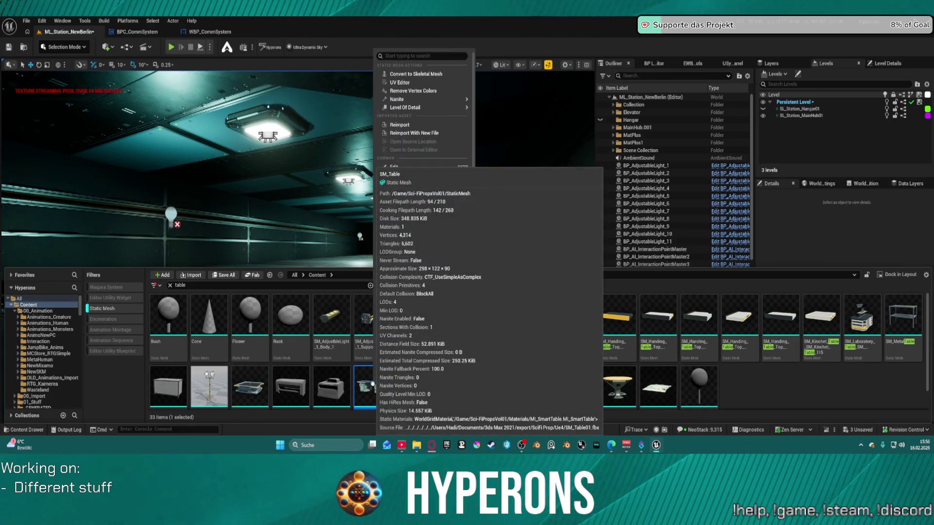
{"action": "mouse_move", "coordinate": [408, 351]}
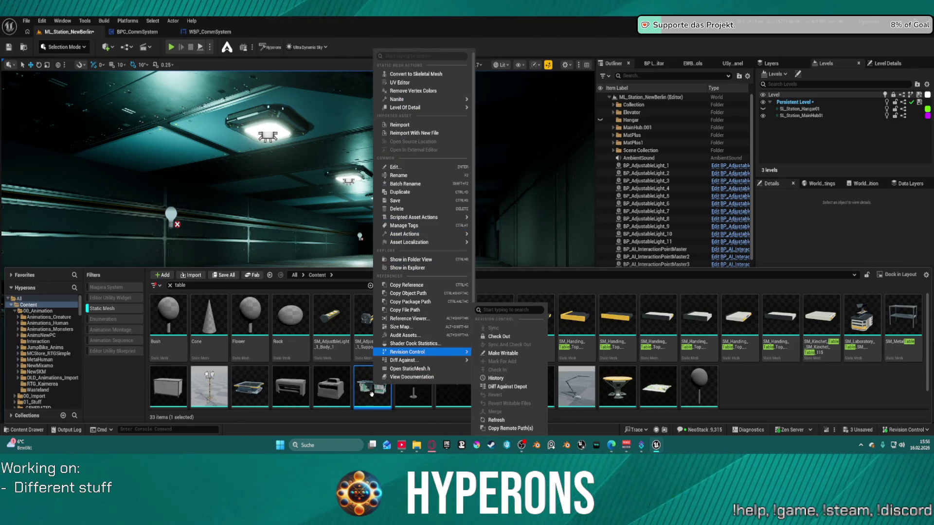
{"action": "left_click", "coordinate": [368, 396]}
Open SM_Table in the Static Mesh Editor, inspect it from several angles, then return to ML_Station_NewBerlin.
{"action": "double_click", "coordinate": [368, 396]}
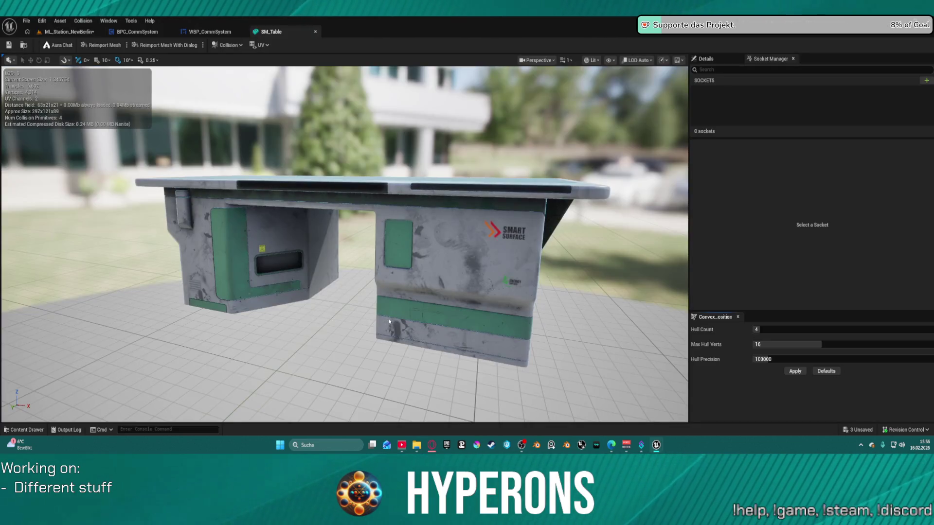
{"action": "mouse_move", "coordinate": [397, 134]}
{"action": "left_mouse_down"}
{"action": "mouse_move", "coordinate": [292, 144]}
{"action": "mouse_move", "coordinate": [292, 161]}
{"action": "left_mouse_up"}
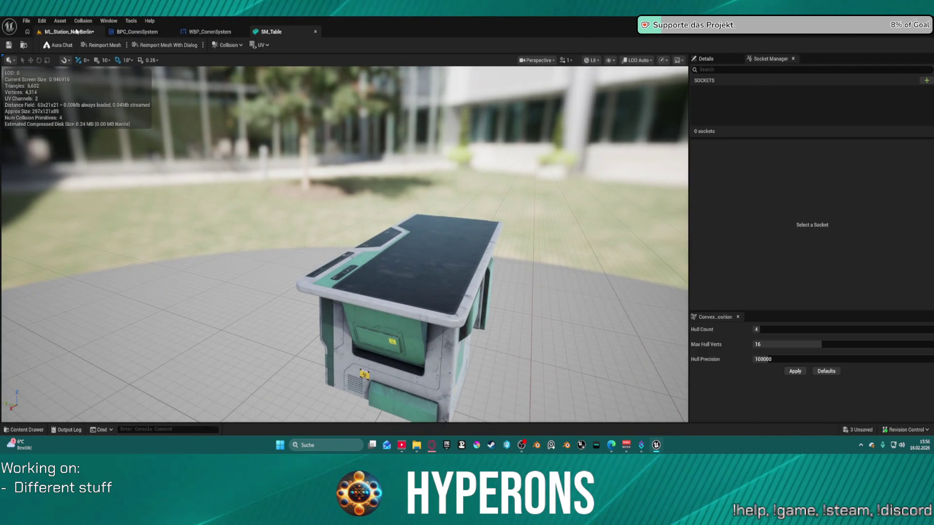
{"action": "left_click", "coordinate": [76, 32]}
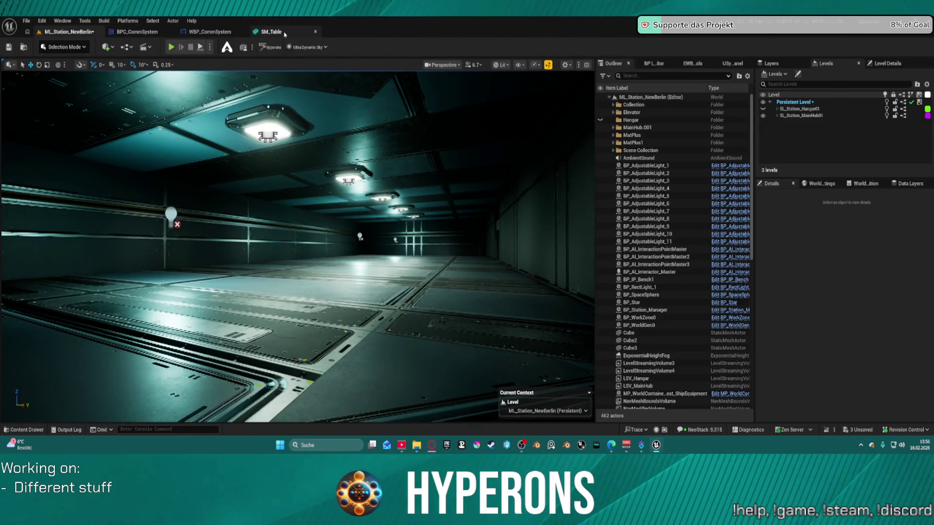
{"action": "left_click", "coordinate": [285, 33]}
{"action": "left_click", "coordinate": [23, 44]}
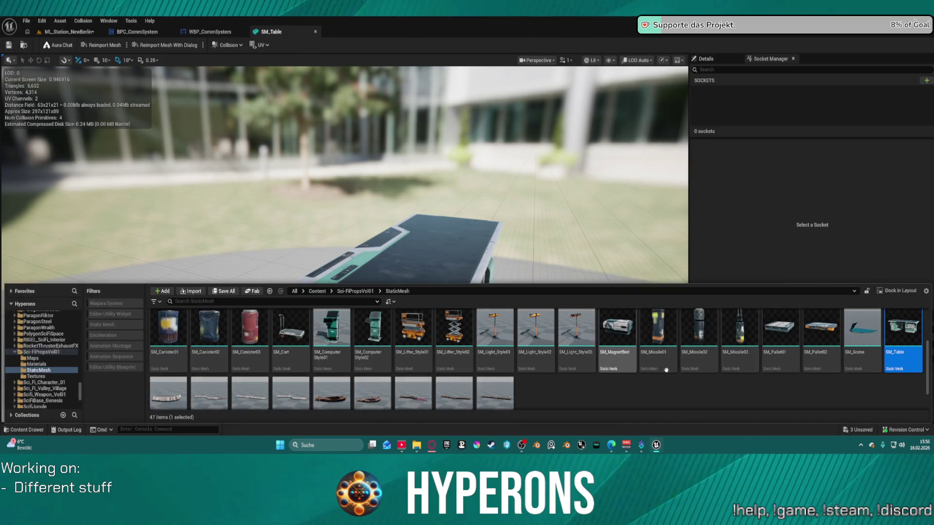
{"action": "left_click_drag", "start_coordinate": [292, 194], "coordinate": [291, 180]}
{"action": "mouse_move", "coordinate": [293, 74]}
{"action": "left_mouse_down"}
{"action": "mouse_move", "coordinate": [335, 74]}
{"action": "mouse_move", "coordinate": [294, 74]}
{"action": "left_mouse_up"}
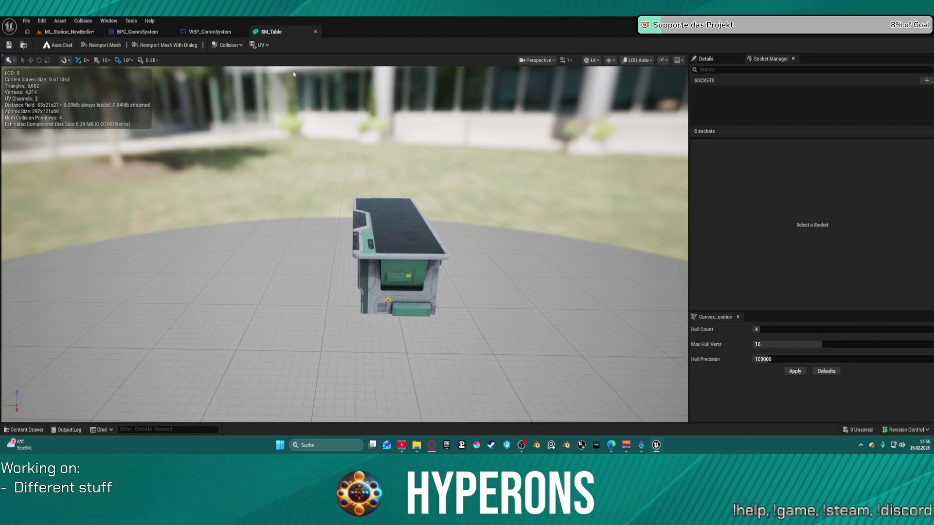
{"action": "left_click", "coordinate": [63, 32]}
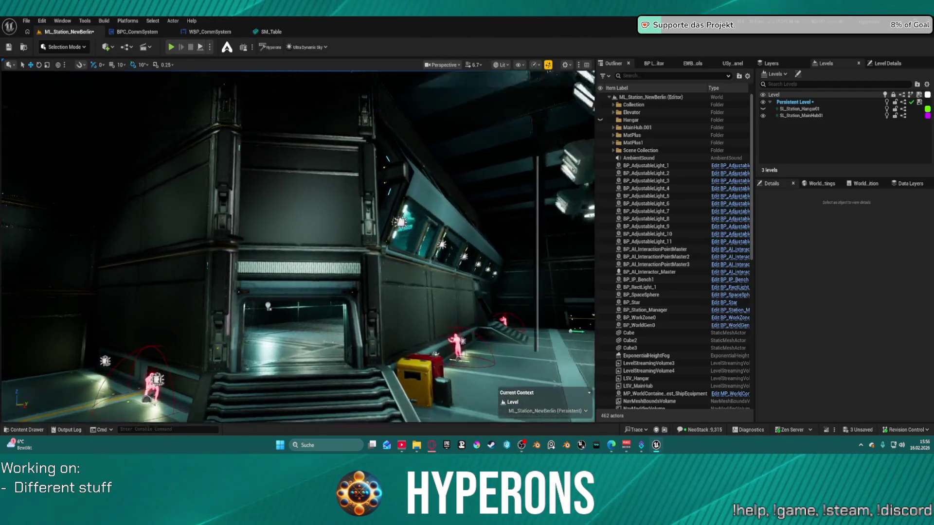
Fly the camera through the station corridors into the empty room.
{"action": "key", "text": "w"}
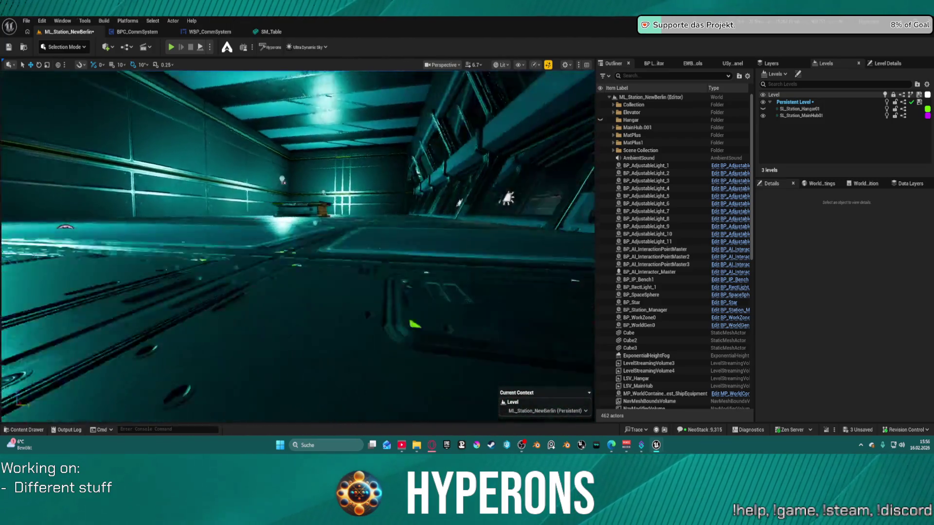
{"action": "key", "text": "w"}
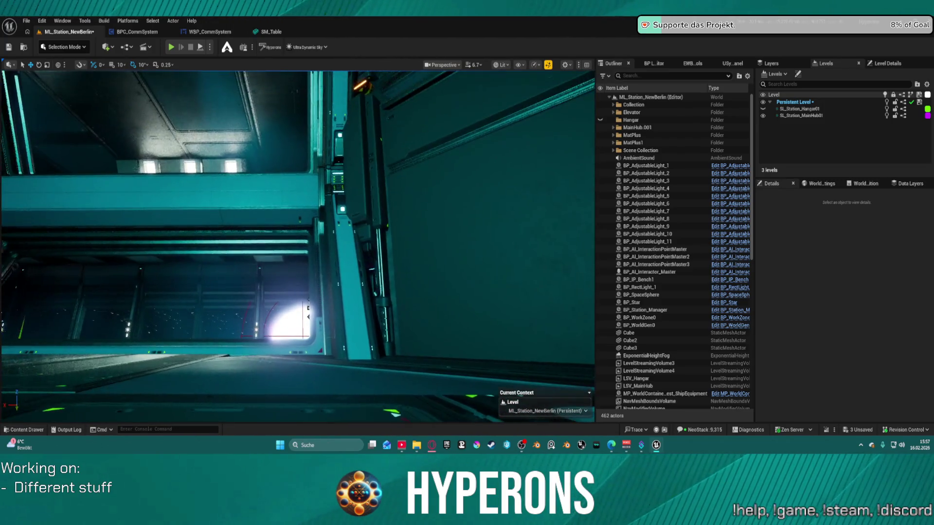
{"action": "key", "text": "w"}
{"action": "key", "text": "w"}
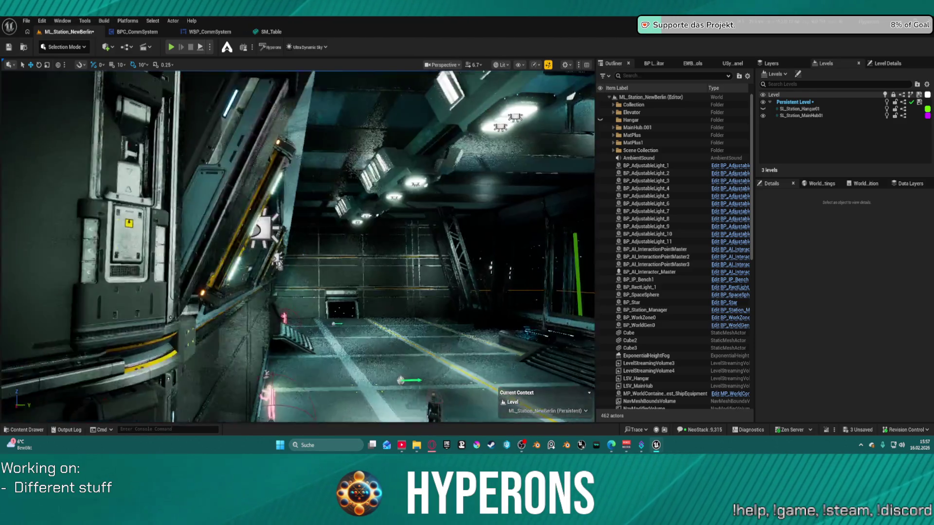
{"action": "key", "text": "w"}
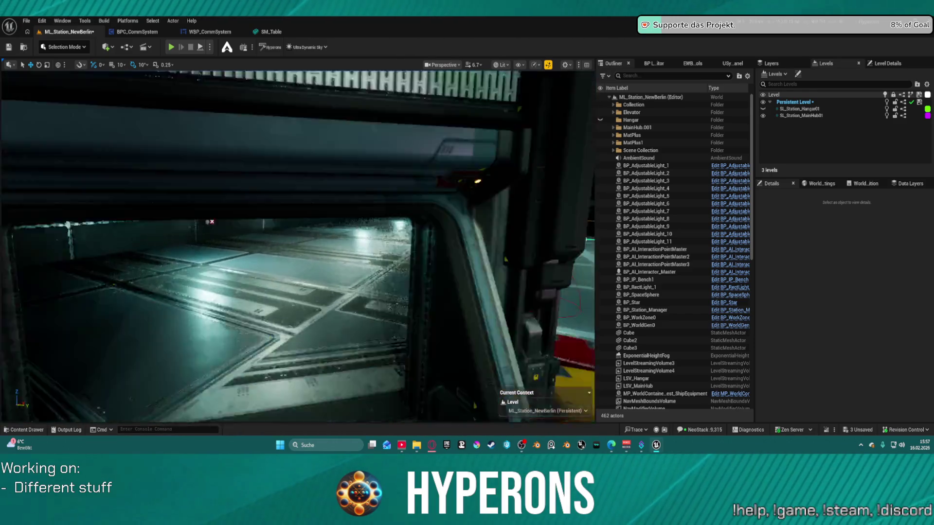
{"action": "key", "text": "w"}
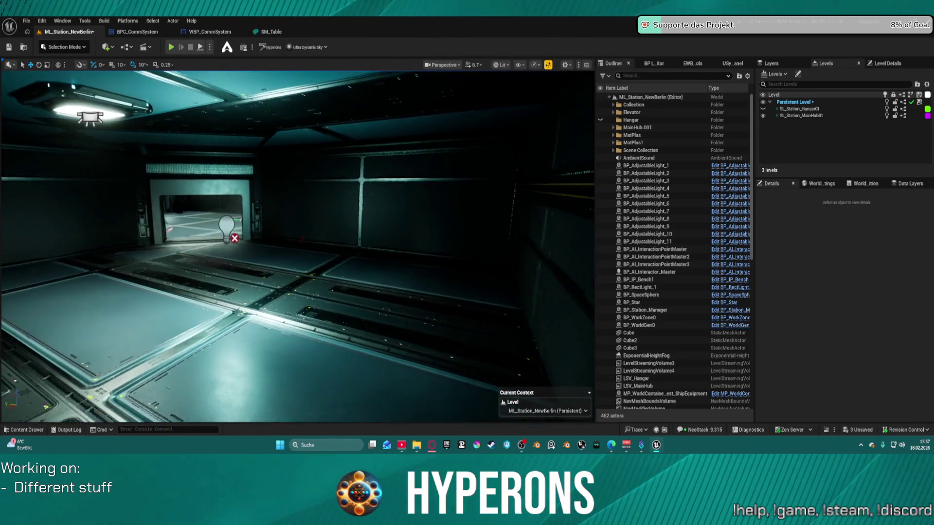
{"action": "key", "text": "a"}
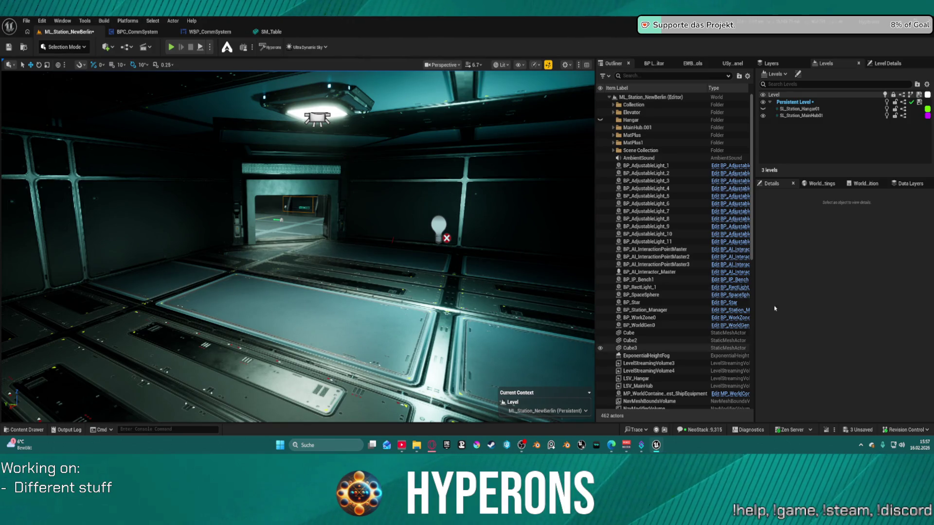
Place an SM_Table from the Sci-FiPropsVol01 props onto the room's floor.
{"action": "key", "text": "ctrl+space"}
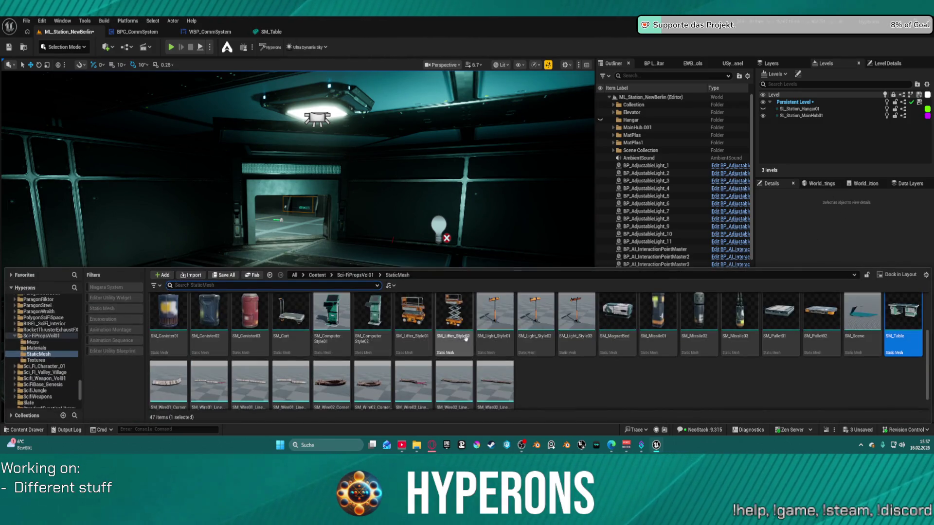
{"action": "scroll", "coordinate": [730, 333], "scroll_direction": "up", "scroll_amount": 1}
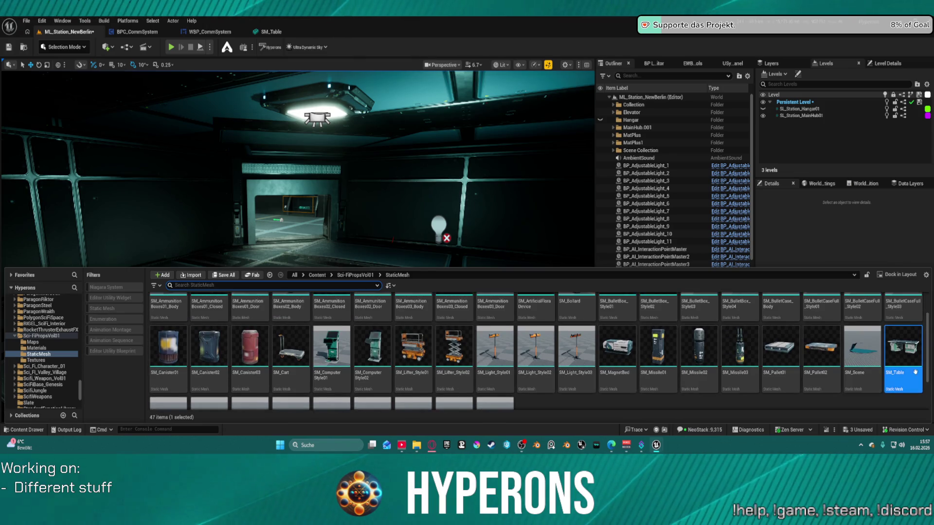
{"action": "mouse_move", "coordinate": [917, 375]}
{"action": "left_mouse_down"}
{"action": "mouse_move", "coordinate": [486, 292]}
{"action": "mouse_move", "coordinate": [341, 302]}
{"action": "left_mouse_up"}
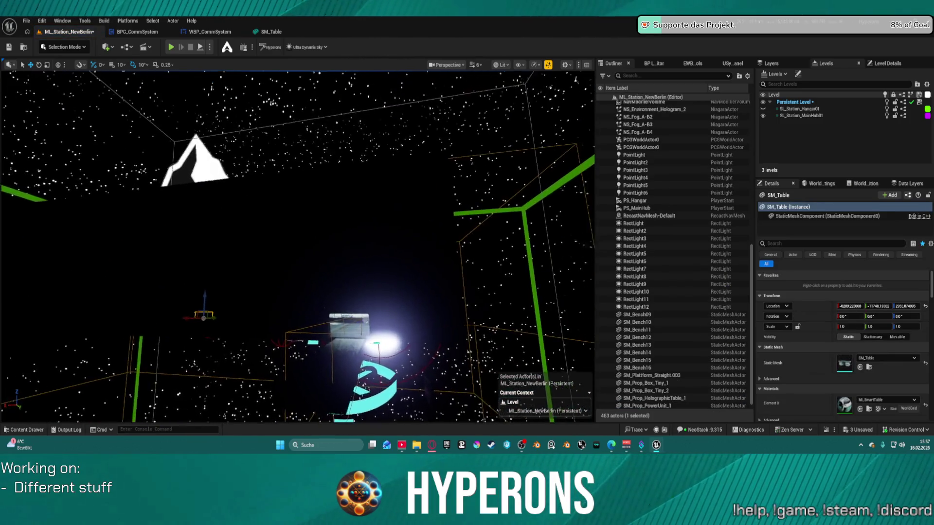
Frame the new SM_Table in view with F and bring the Content Drawer back up.
{"action": "scroll", "coordinate": [298, 246], "scroll_direction": "down", "scroll_amount": 2}
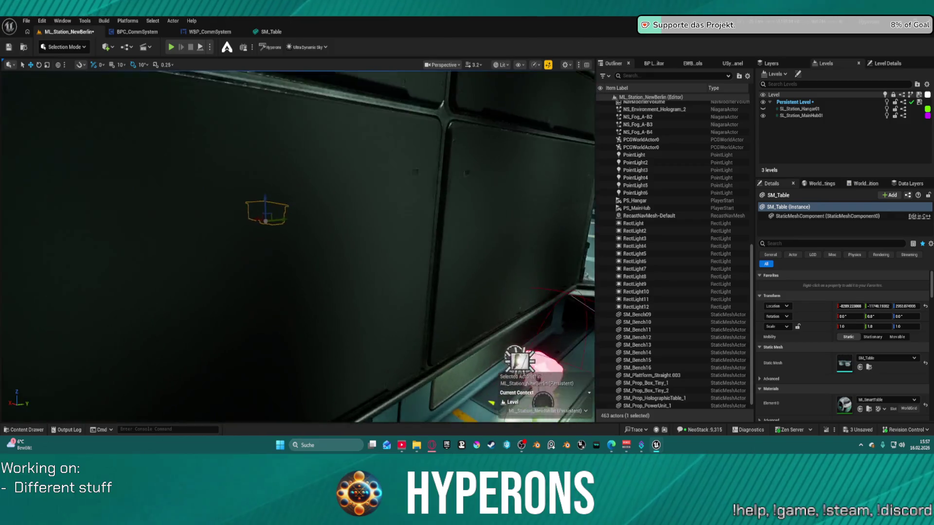
{"action": "key", "text": "f"}
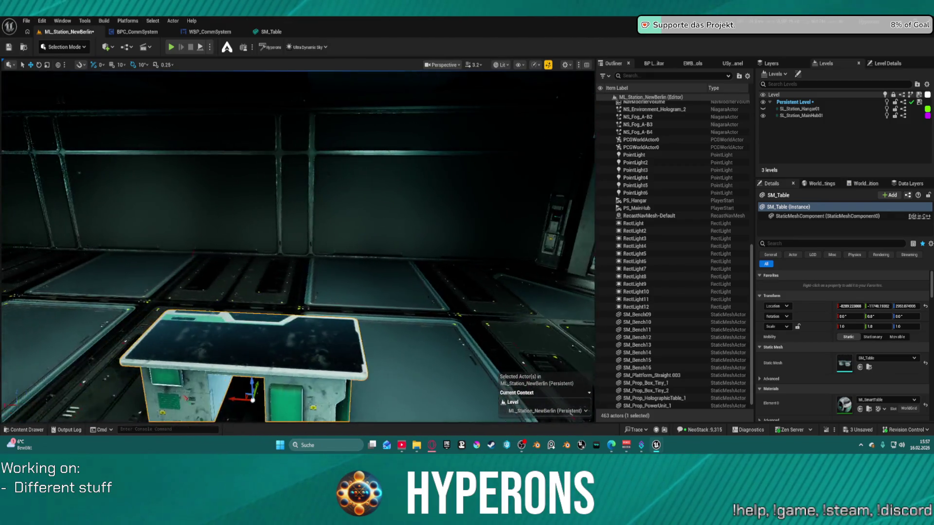
{"action": "scroll", "coordinate": [304, 365], "scroll_direction": "down", "scroll_amount": 2}
{"action": "key", "text": "ctrl+space"}
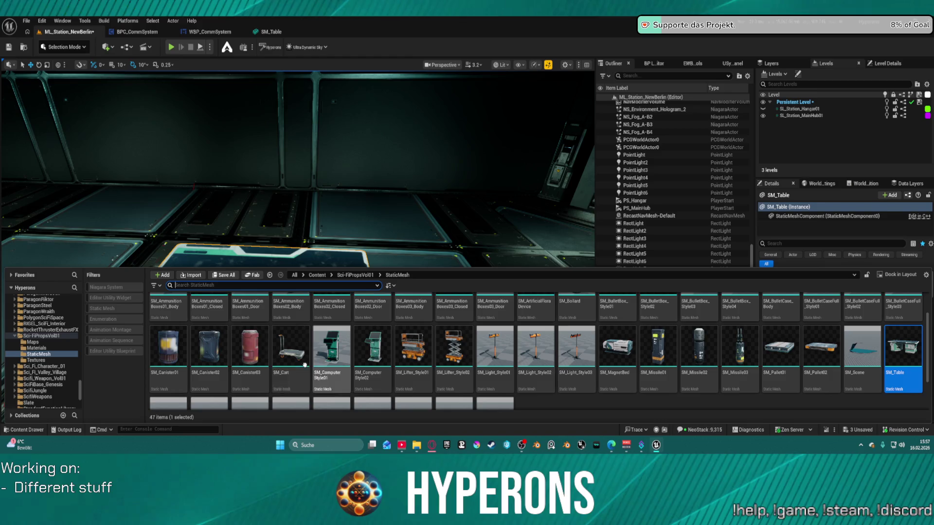
{"action": "key", "text": "ctrl+space"}
{"action": "scroll", "coordinate": [361, 287], "scroll_direction": "down", "scroll_amount": 5}
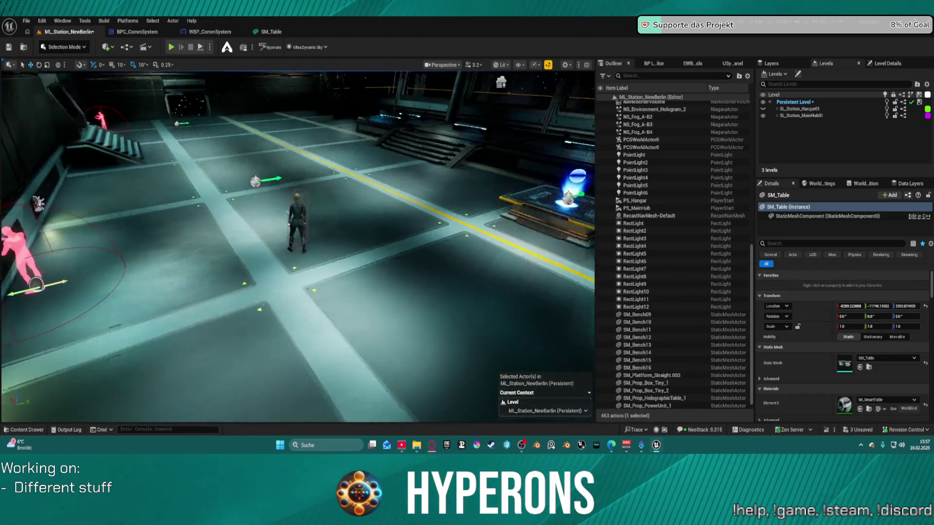
{"action": "key", "text": "ctrl+space"}
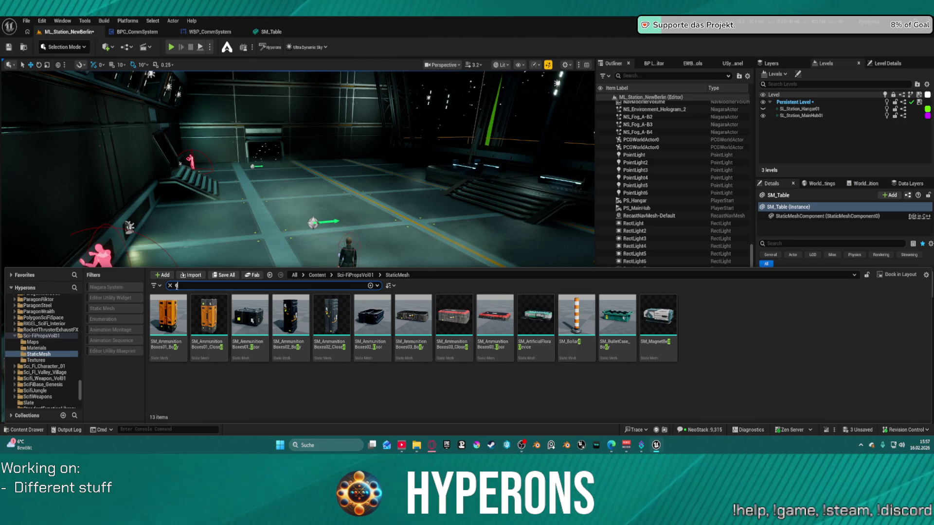
Place SM_AmmunitionBoxes03_Closed, SM_AmmunitionBoxes02_Body and the closed orange ammo box in the hangar.
{"action": "left_click", "coordinate": [170, 285]}
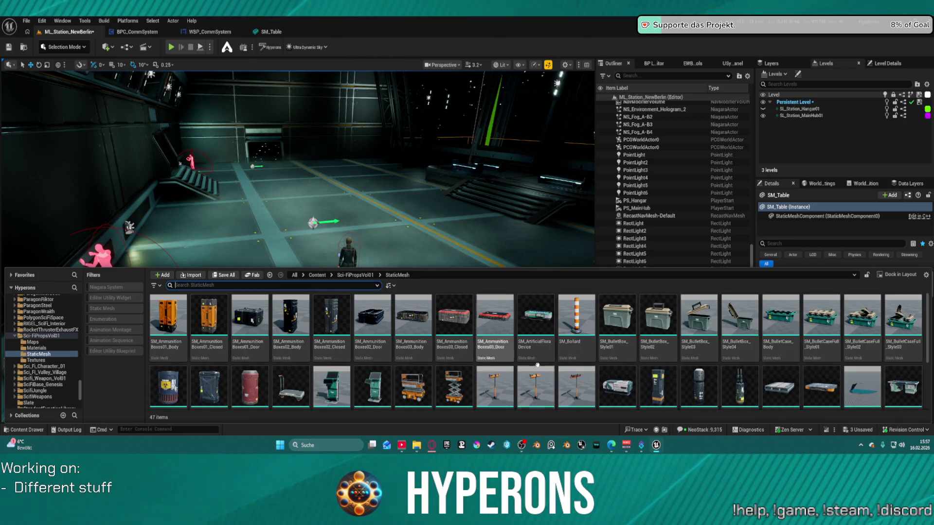
{"action": "left_click_drag", "start_coordinate": [464, 350], "coordinate": [301, 253]}
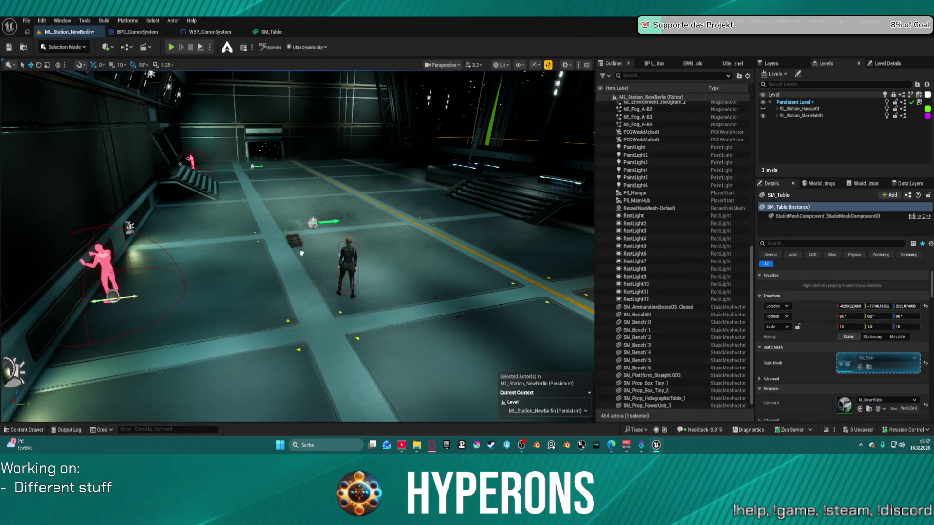
{"action": "key", "text": "ctrl+space"}
{"action": "left_click", "coordinate": [299, 311]}
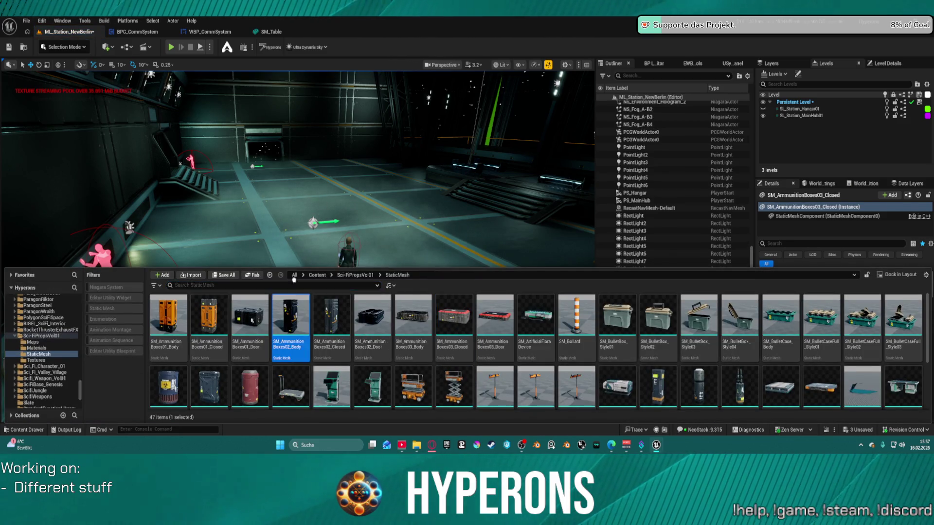
{"action": "left_click_drag", "start_coordinate": [353, 233], "coordinate": [313, 299]}
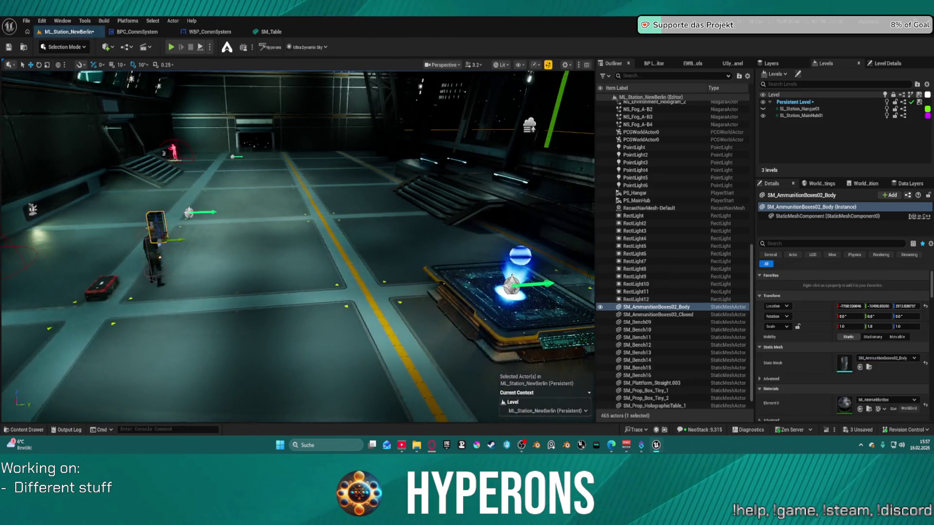
{"action": "key", "text": "ctrl+space"}
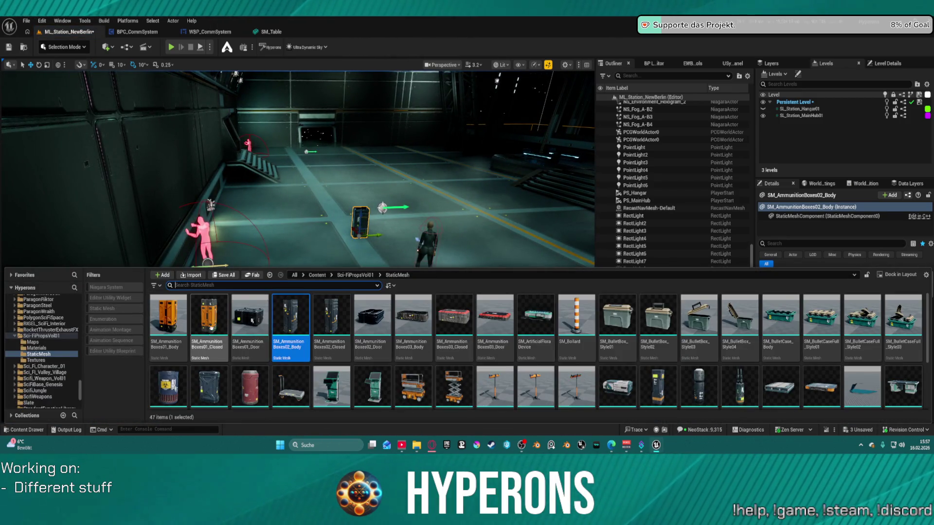
{"action": "left_click_drag", "start_coordinate": [210, 341], "coordinate": [304, 229]}
{"action": "key", "text": "ctrl+space"}
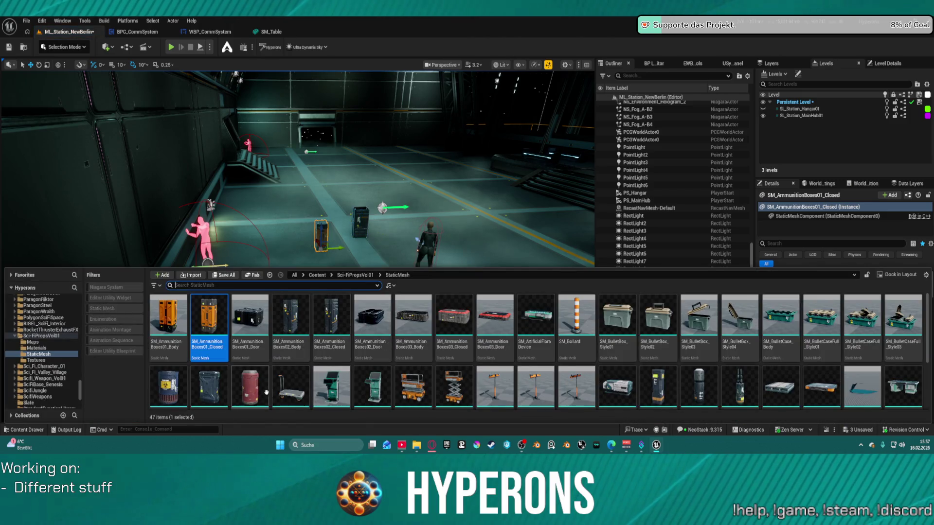
Place SM_Cart, the SM_ComputerStyle terminals and the SM_Lifter_Style02 scissor lift in the hangar.
{"action": "left_click_drag", "start_coordinate": [290, 386], "coordinate": [364, 287]}
{"action": "left_click_drag", "start_coordinate": [296, 243], "coordinate": [350, 243]}
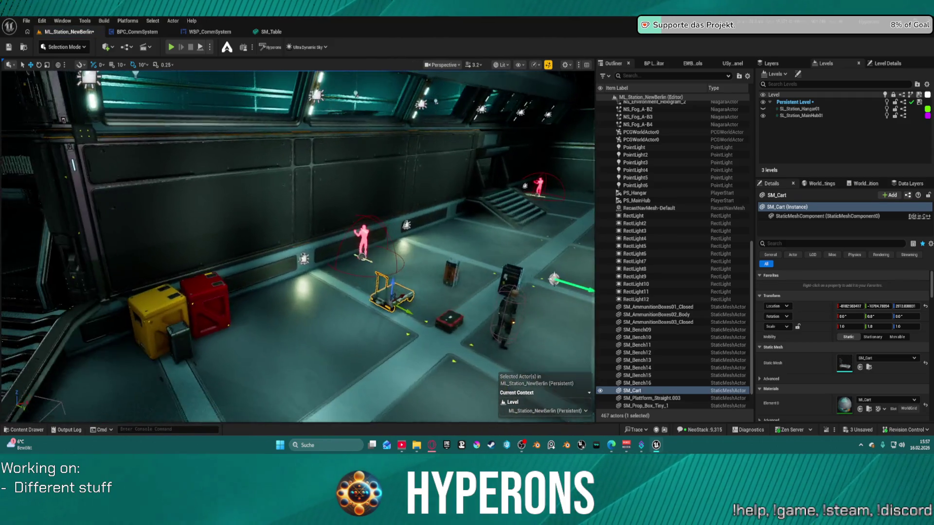
{"action": "key", "text": "ctrl+space"}
{"action": "mouse_move", "coordinate": [338, 316]}
{"action": "left_mouse_down"}
{"action": "mouse_move", "coordinate": [294, 302]}
{"action": "mouse_move", "coordinate": [322, 274]}
{"action": "left_mouse_up"}
{"action": "key", "text": "ctrl+space"}
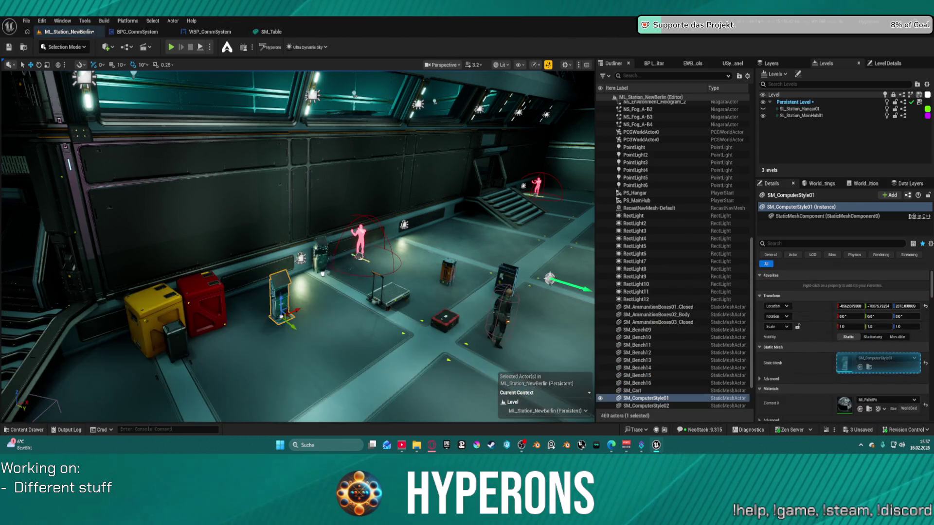
{"action": "key", "text": "ctrl+space"}
{"action": "left_click_drag", "start_coordinate": [466, 363], "coordinate": [460, 241]}
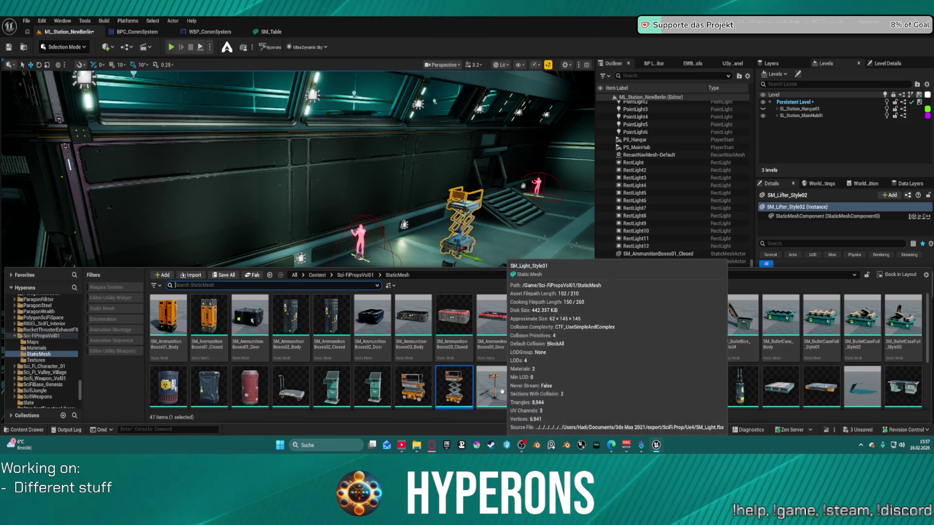
{"action": "left_click", "coordinate": [511, 251]}
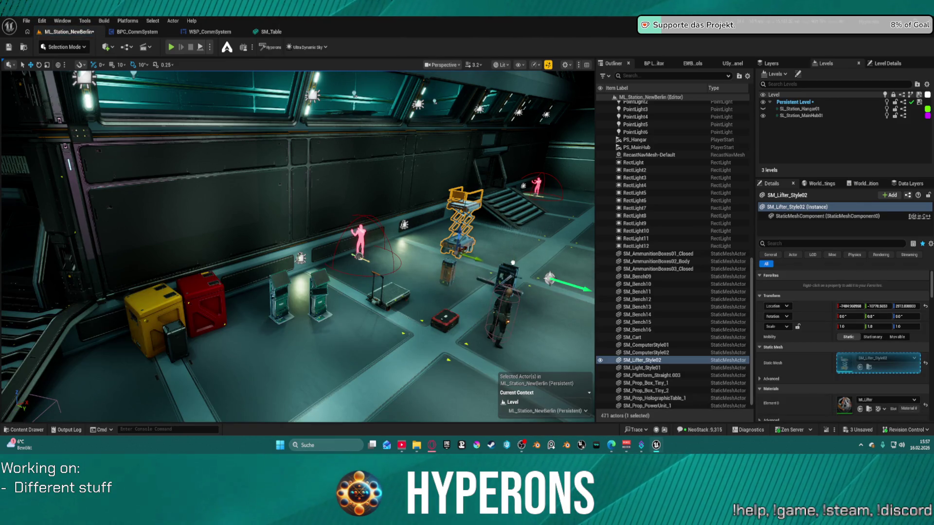
Place SM_Missile01 on the hangar floor.
{"action": "left_click", "coordinate": [511, 263]}
{"action": "key", "text": "Escape"}
{"action": "key", "text": "ctrl+space"}
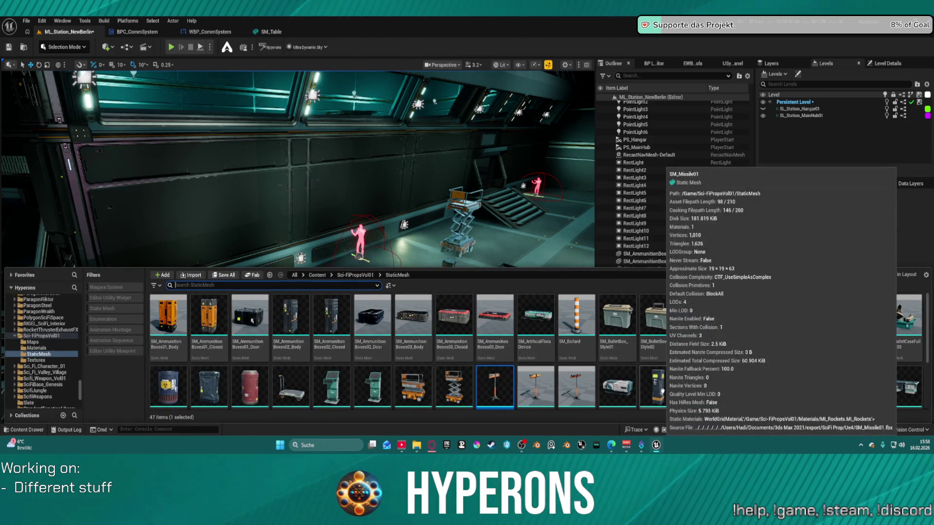
{"action": "left_click_drag", "start_coordinate": [662, 391], "coordinate": [310, 358]}
Place SM_Pallet01 and Alt-drag a copy of it toward the lower left.
{"action": "key", "text": "ctrl+space"}
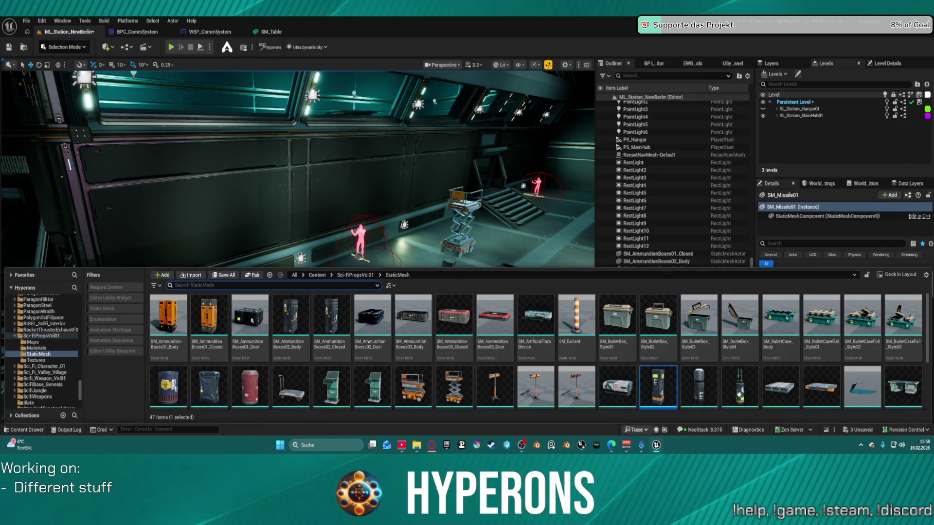
{"action": "scroll", "coordinate": [749, 370], "scroll_direction": "down", "scroll_amount": 2}
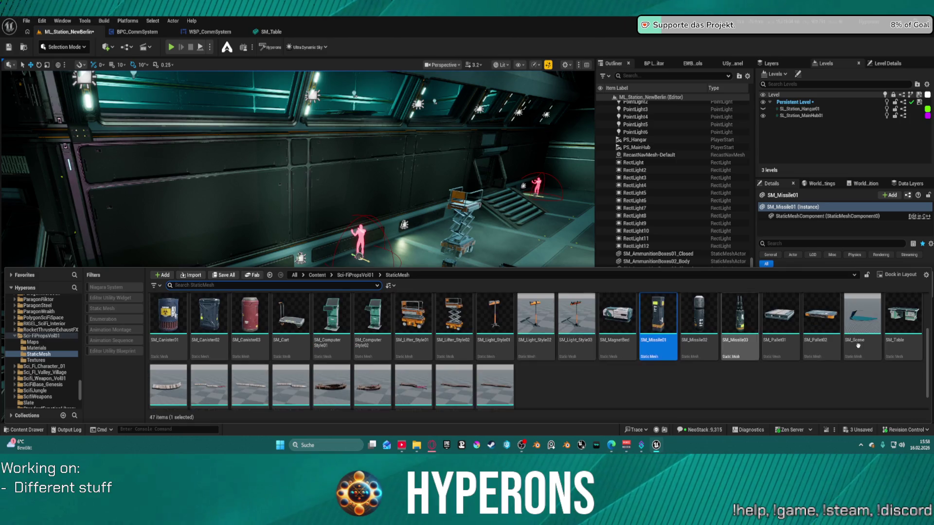
{"action": "mouse_move", "coordinate": [788, 329]}
{"action": "left_mouse_down"}
{"action": "mouse_move", "coordinate": [365, 313]}
{"action": "mouse_move", "coordinate": [372, 344]}
{"action": "left_mouse_up"}
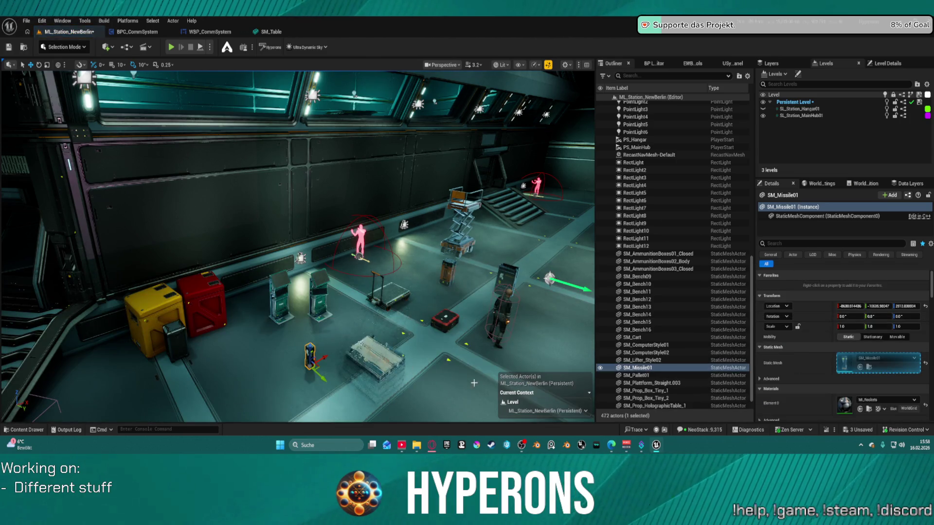
{"action": "key", "text": "ctrl+space"}
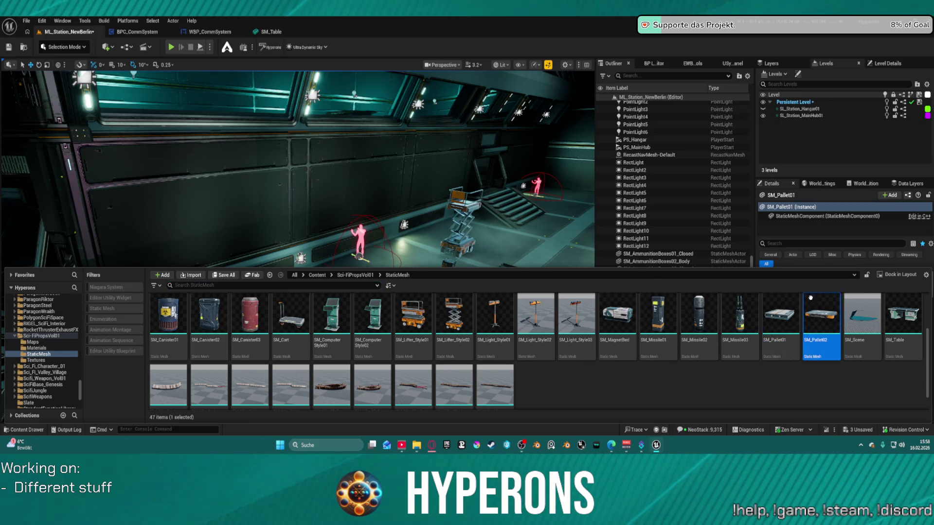
{"action": "key", "text": "ctrl+space"}
{"action": "left_click_drag", "start_coordinate": [374, 353], "coordinate": [238, 363]}
Place an SM_Bollard post in the hangar and select it.
{"action": "key", "text": "ctrl+space"}
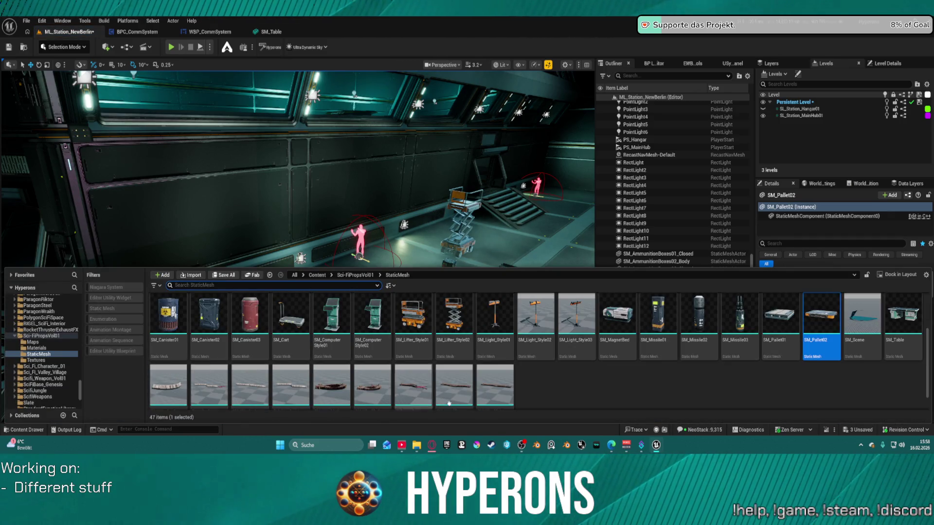
{"action": "scroll", "coordinate": [543, 339], "scroll_direction": "up", "scroll_amount": 3}
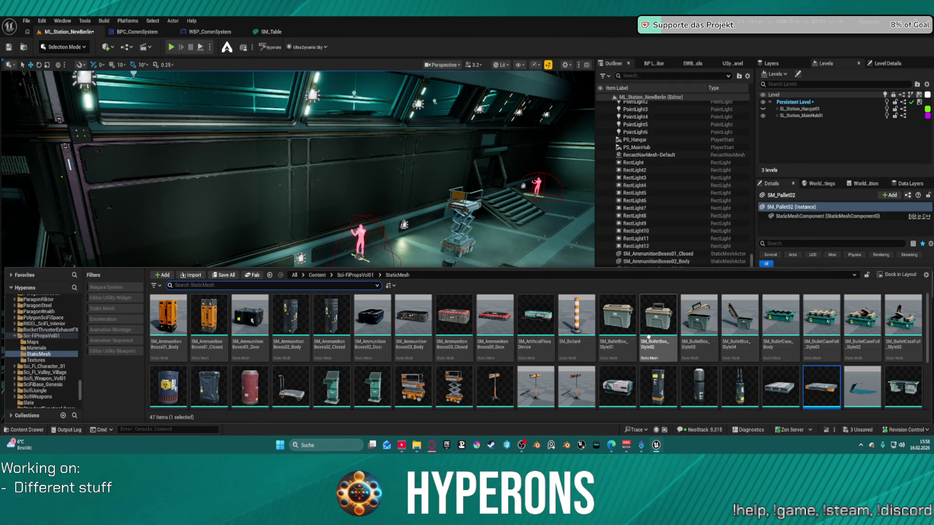
{"action": "mouse_move", "coordinate": [425, 310]}
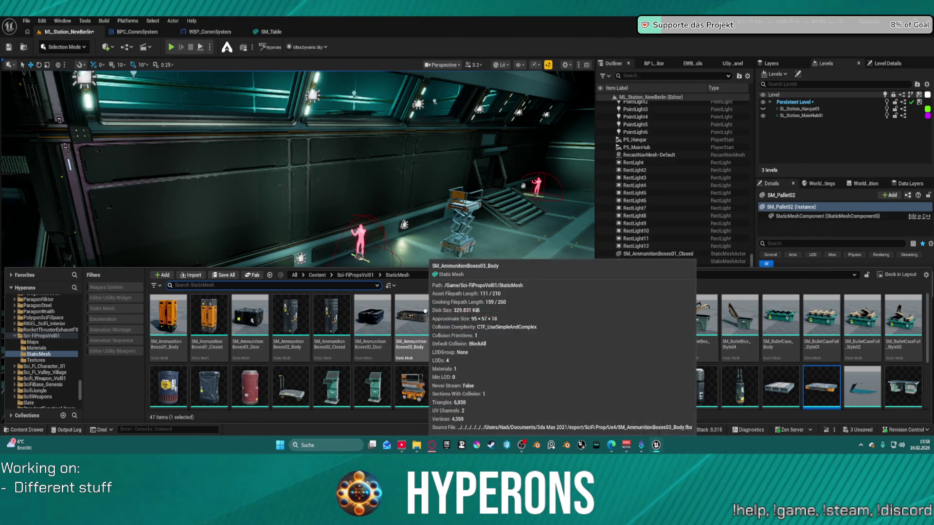
{"action": "mouse_move", "coordinate": [578, 332]}
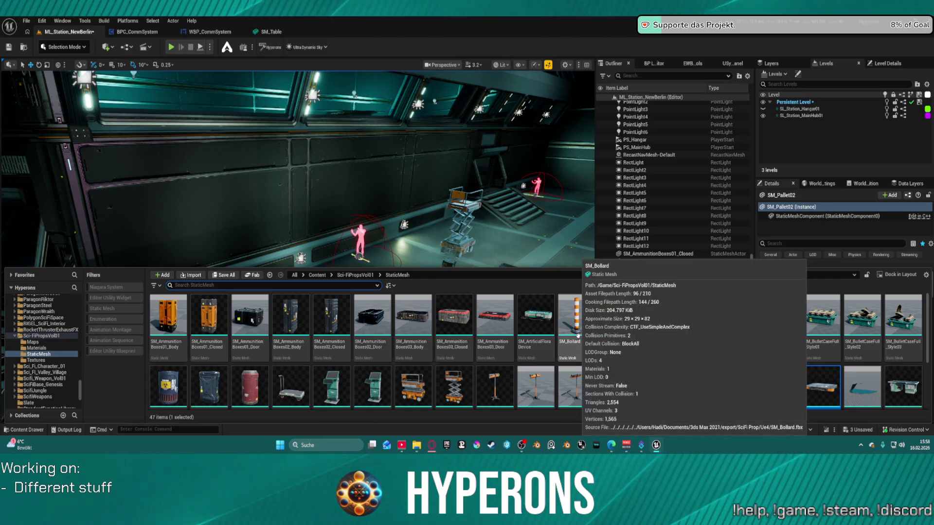
{"action": "left_click", "coordinate": [520, 237]}
{"action": "left_click", "coordinate": [521, 257]}
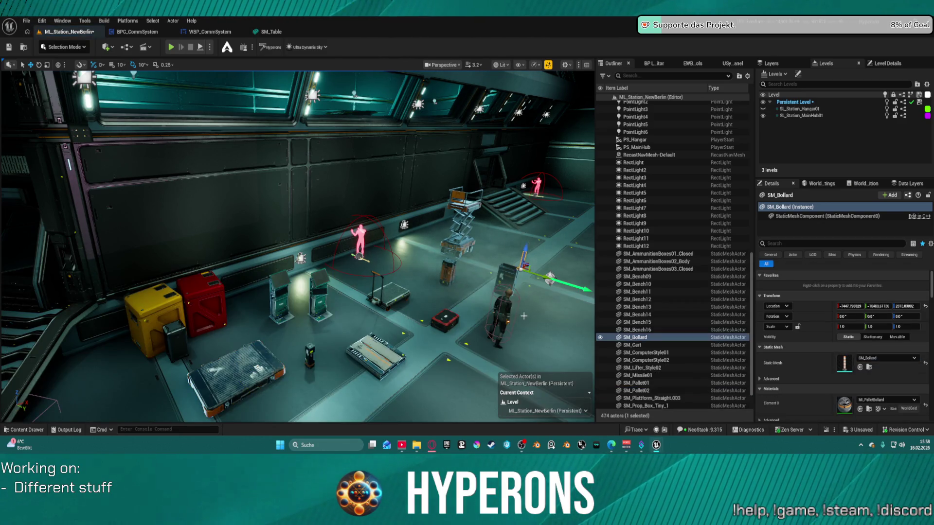
{"action": "key", "text": "ctrl+space"}
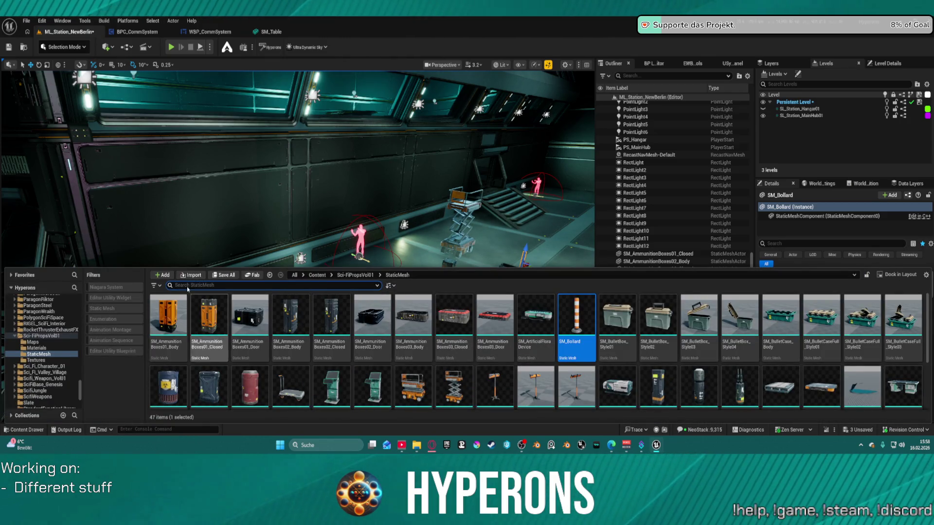
{"action": "scroll", "coordinate": [58, 326], "scroll_direction": "up", "scroll_amount": 15}
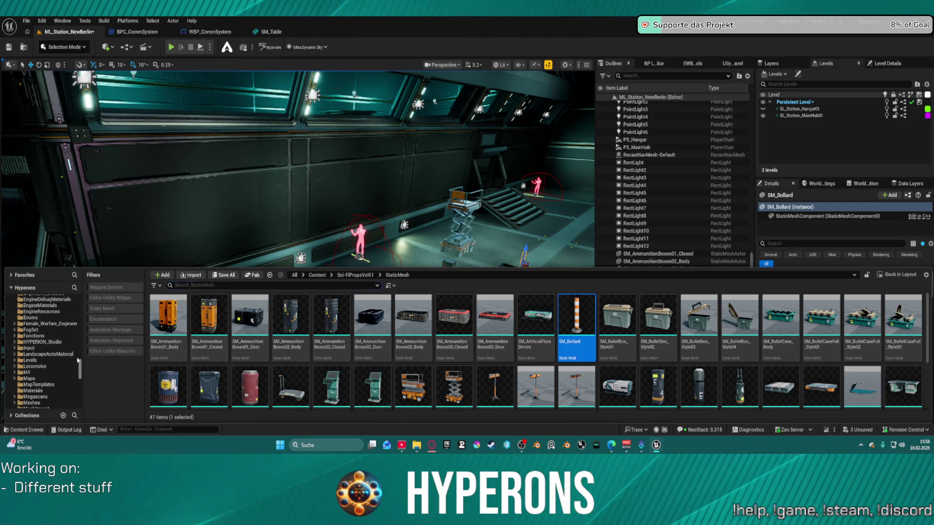
{"action": "left_click_drag", "start_coordinate": [78, 361], "coordinate": [79, 287]}
Search the Content folder for 'table' static meshes, then bring up the File menu's level options.
{"action": "left_click", "coordinate": [35, 305]}
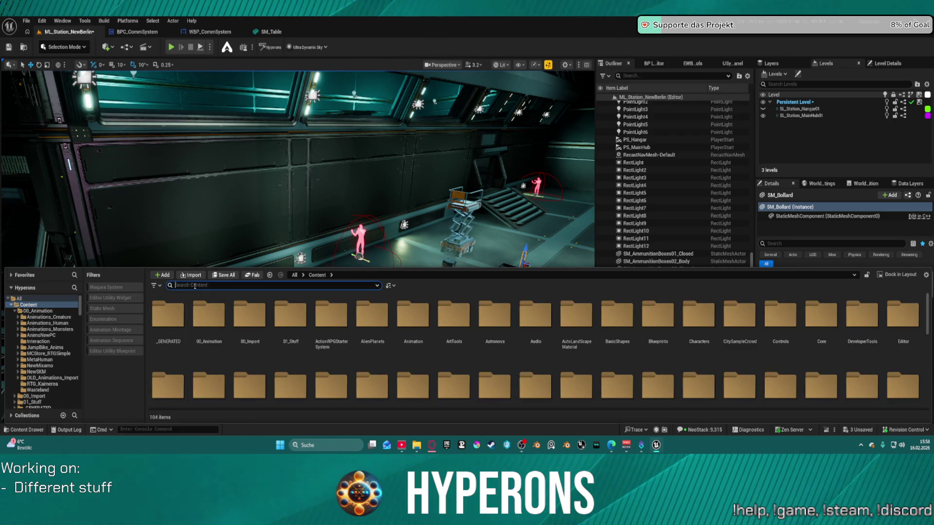
{"action": "type", "text": "table"}
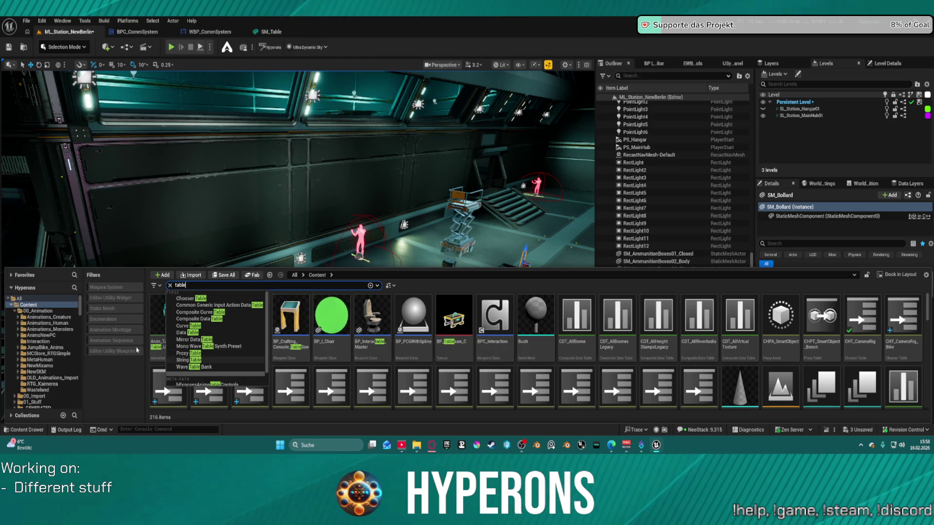
{"action": "left_click", "coordinate": [102, 308]}
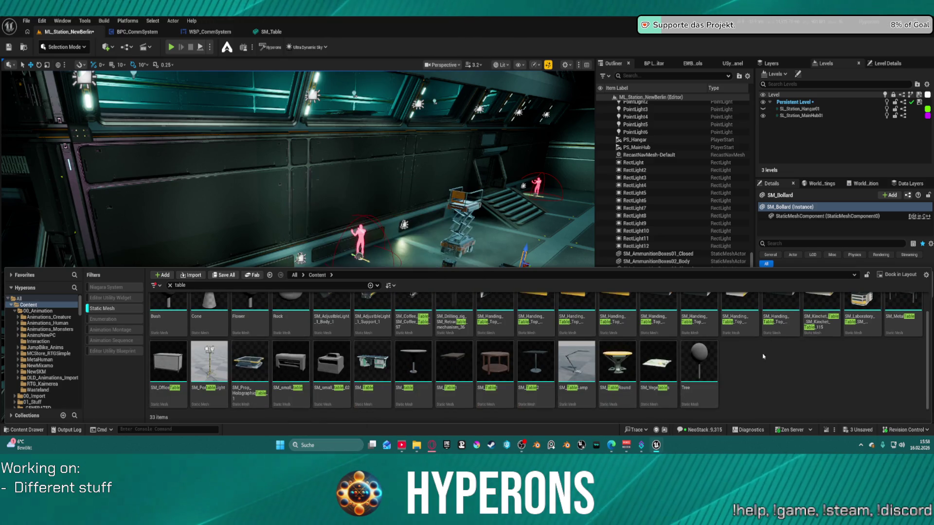
{"action": "mouse_move", "coordinate": [762, 354]}
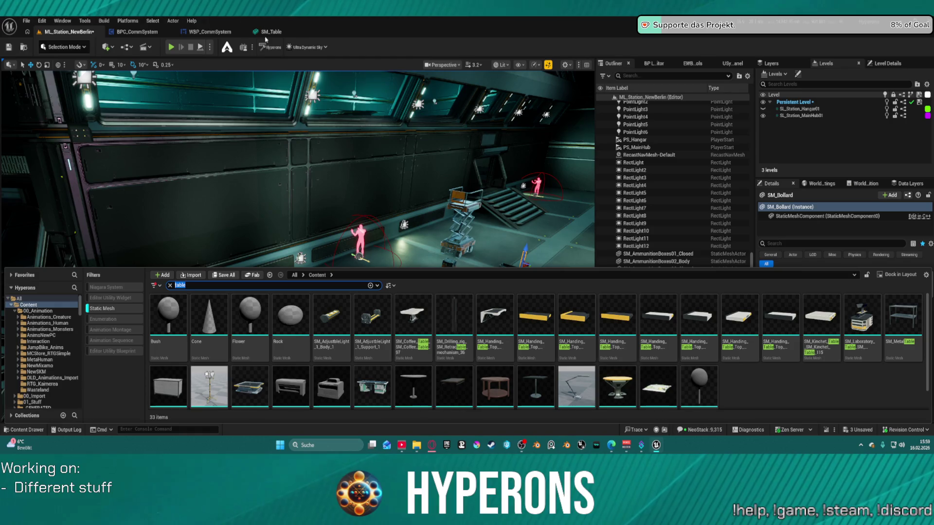
{"action": "left_click", "coordinate": [25, 20]}
{"action": "mouse_move", "coordinate": [98, 76]}
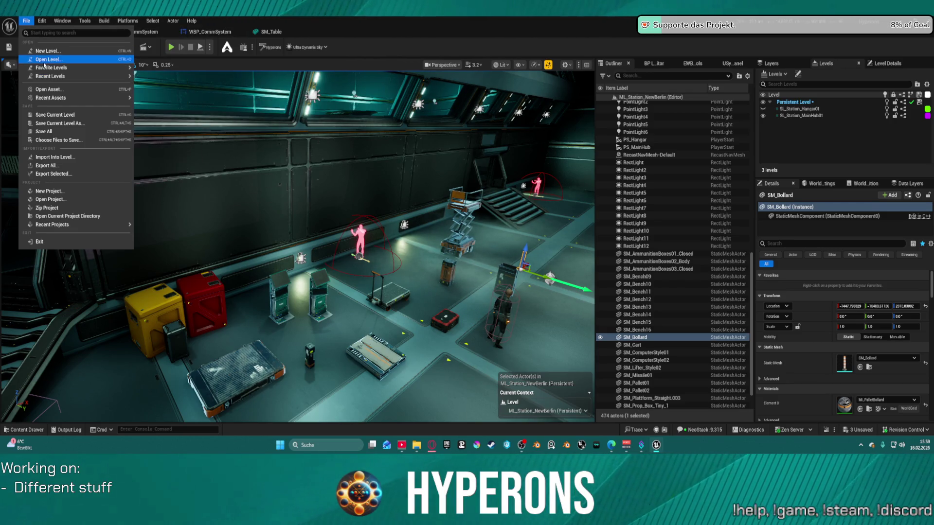
Open the LoadMap level from Maps, saving the ML_Station_NewBerlin changes first.
{"action": "key", "text": "Escape"}
{"action": "key", "text": "ctrl+o"}
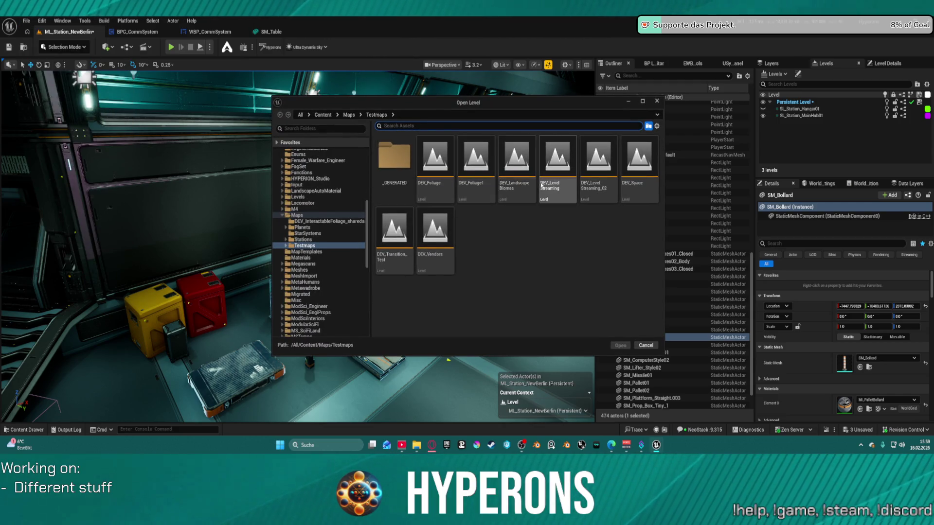
{"action": "left_click", "coordinate": [294, 214]}
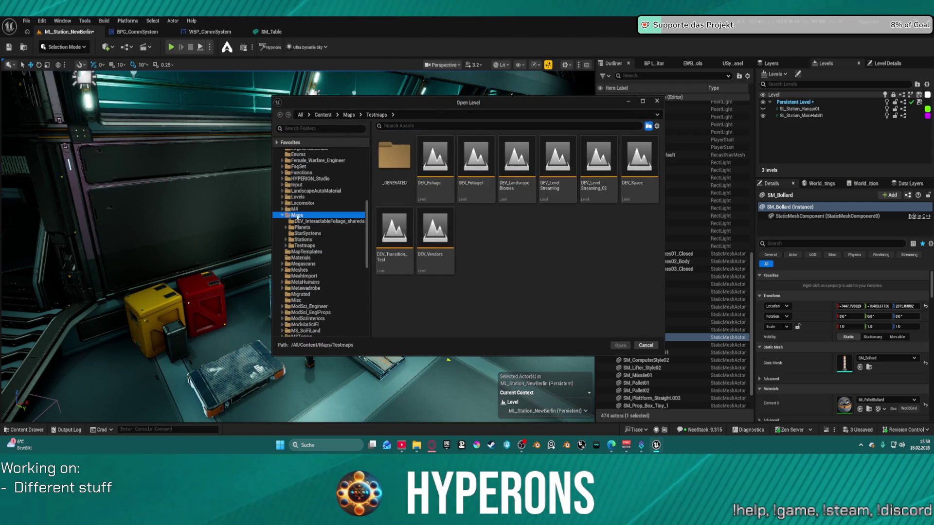
{"action": "left_click", "coordinate": [563, 237]}
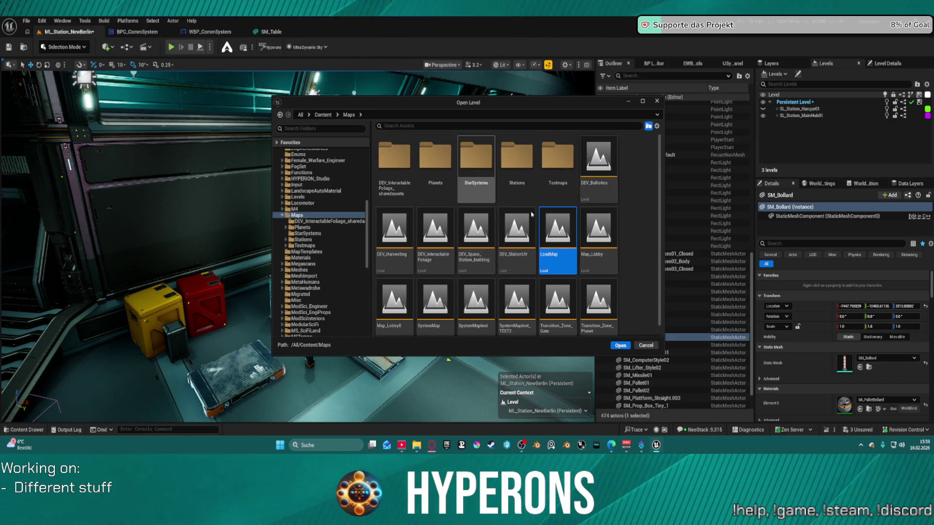
{"action": "double_click", "coordinate": [570, 227]}
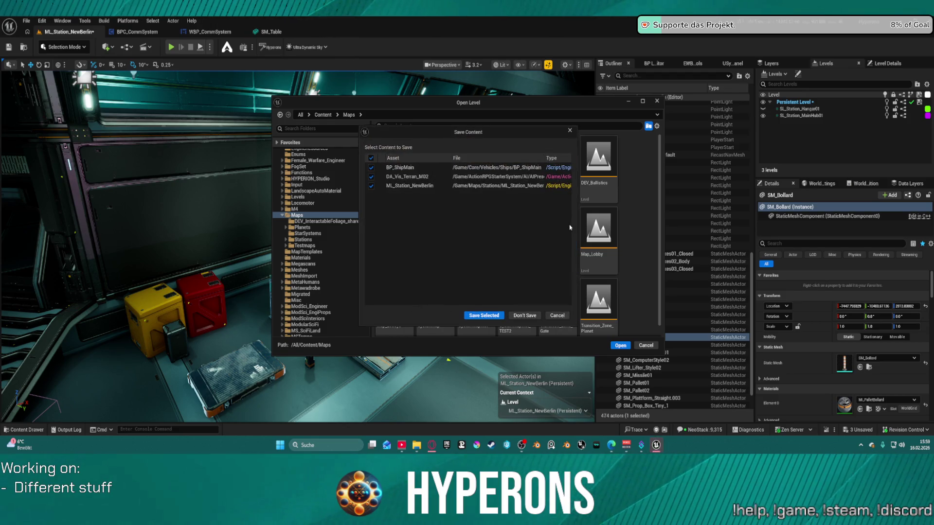
{"action": "left_click", "coordinate": [488, 316]}
{"action": "left_click", "coordinate": [488, 316]}
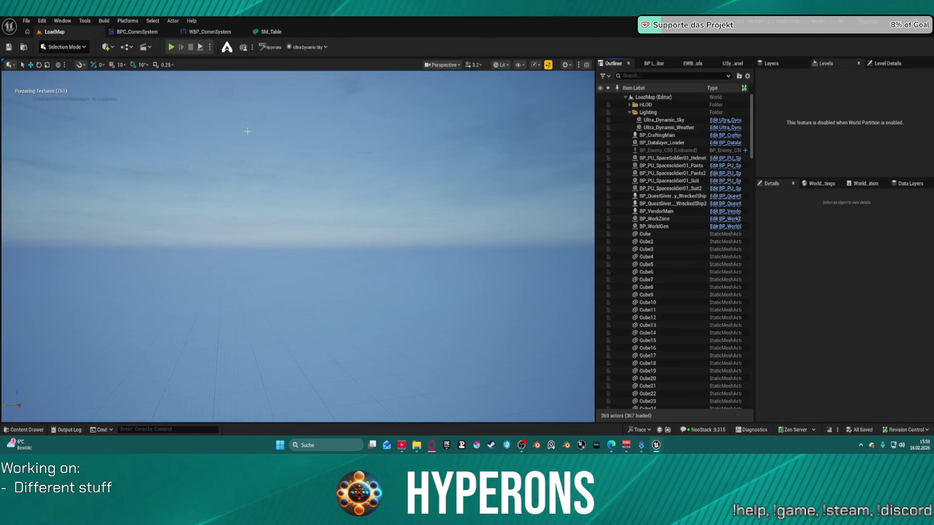
Survey the props area, flying the view to the soldier pants blueprint.
{"action": "left_click_drag", "start_coordinate": [248, 132], "coordinate": [248, 165]}
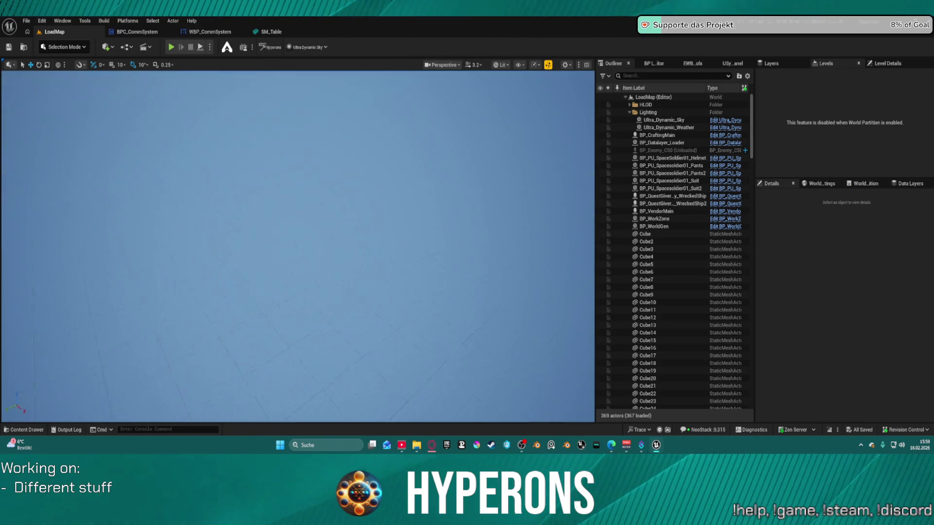
{"action": "left_click_drag", "start_coordinate": [319, 273], "coordinate": [319, 238]}
{"action": "double_click", "coordinate": [630, 164]}
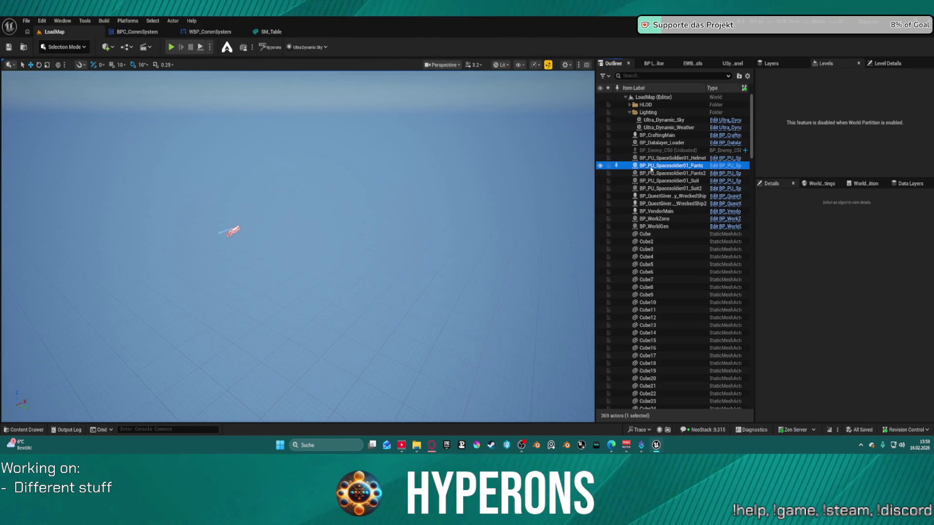
{"action": "left_click_drag", "start_coordinate": [318, 239], "coordinate": [319, 239]}
Locate SM_Cabinet_B's mesh in the asset browser and reopen ML_Station_NewBerlin from Recent Levels.
{"action": "left_click", "coordinate": [450, 243]}
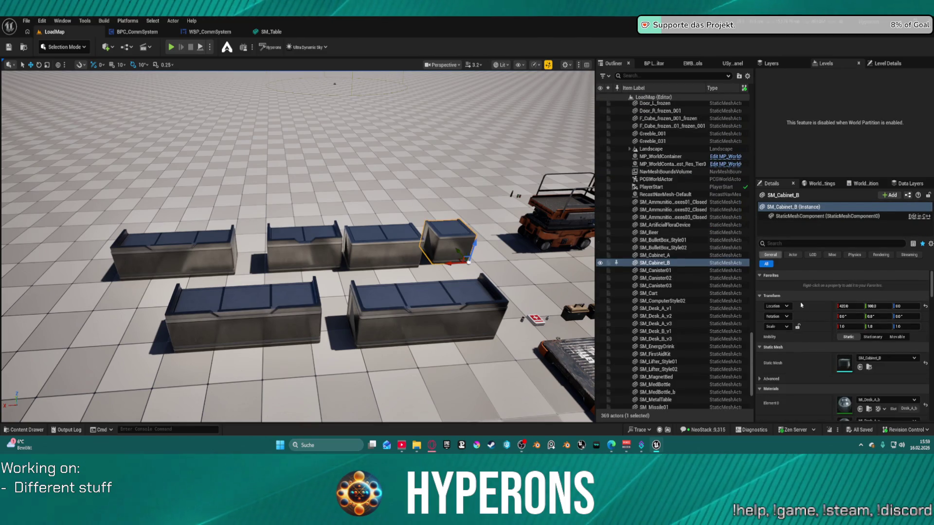
{"action": "left_click", "coordinate": [869, 368]}
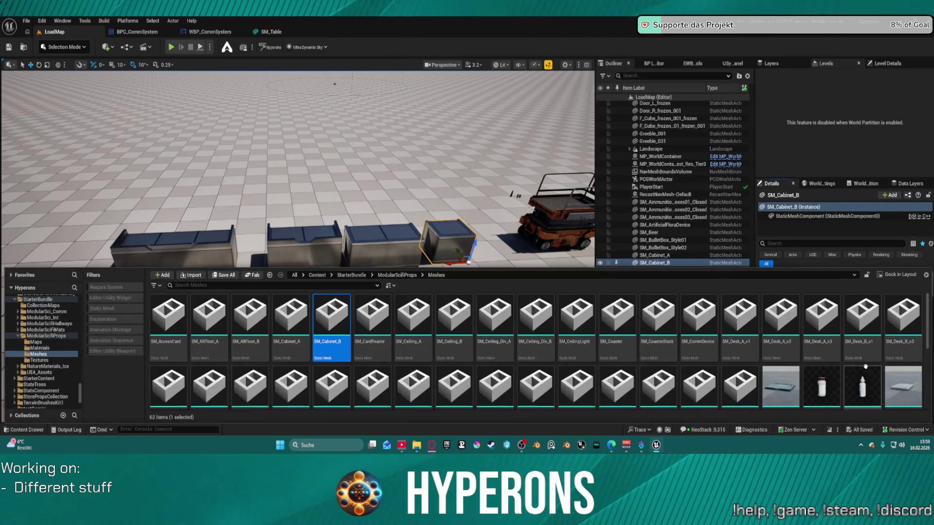
{"action": "left_click", "coordinate": [27, 21]}
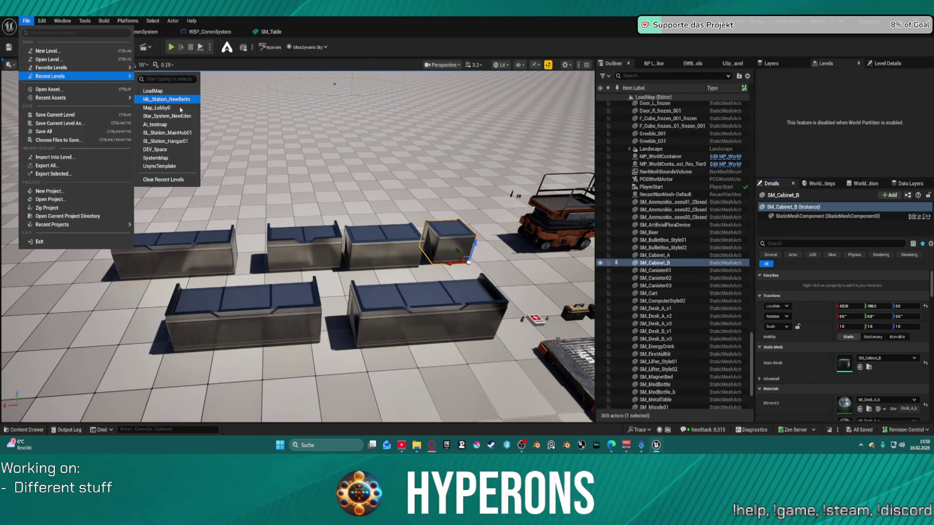
{"action": "left_click", "coordinate": [469, 295]}
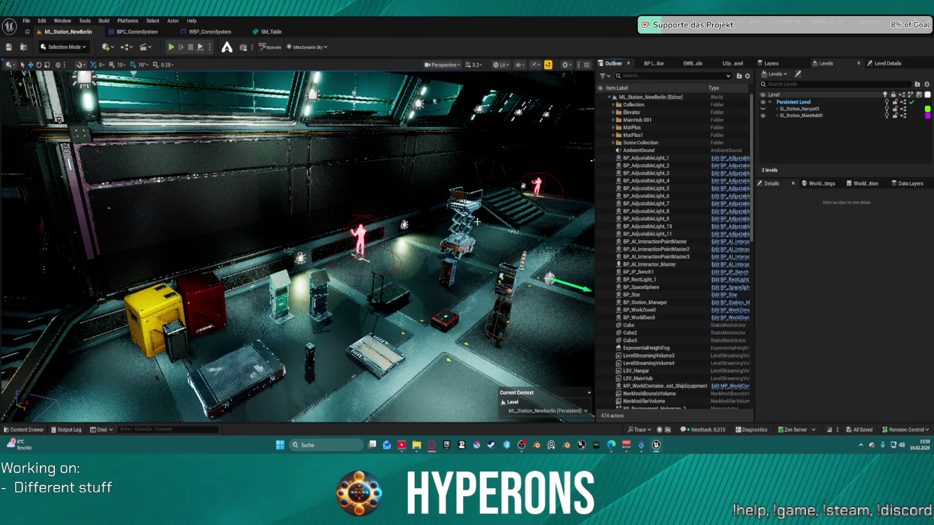
Place SM_Cabinet_B and SM_Cabinet_A side by side on the hangar floor.
{"action": "left_click_drag", "start_coordinate": [477, 222], "coordinate": [477, 260]}
{"action": "key", "text": "ctrl+space"}
{"action": "left_click", "coordinate": [326, 343]}
{"action": "mouse_move", "coordinate": [326, 344]}
{"action": "left_mouse_down"}
{"action": "mouse_move", "coordinate": [341, 319]}
{"action": "mouse_move", "coordinate": [340, 221]}
{"action": "mouse_move", "coordinate": [339, 228]}
{"action": "left_mouse_up"}
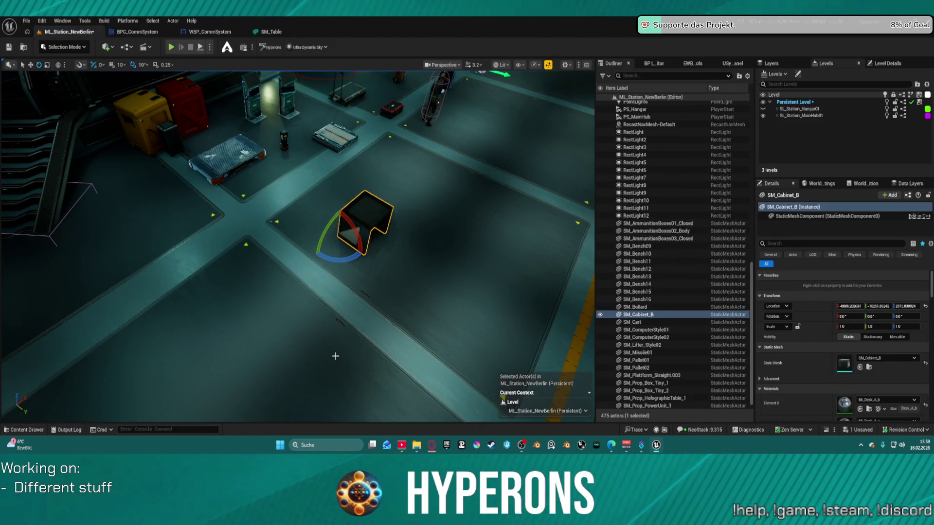
{"action": "key", "text": "ctrl+space"}
{"action": "mouse_move", "coordinate": [291, 316]}
{"action": "left_mouse_down"}
{"action": "mouse_move", "coordinate": [332, 322]}
{"action": "mouse_move", "coordinate": [343, 214]}
{"action": "mouse_move", "coordinate": [280, 239]}
{"action": "left_mouse_up"}
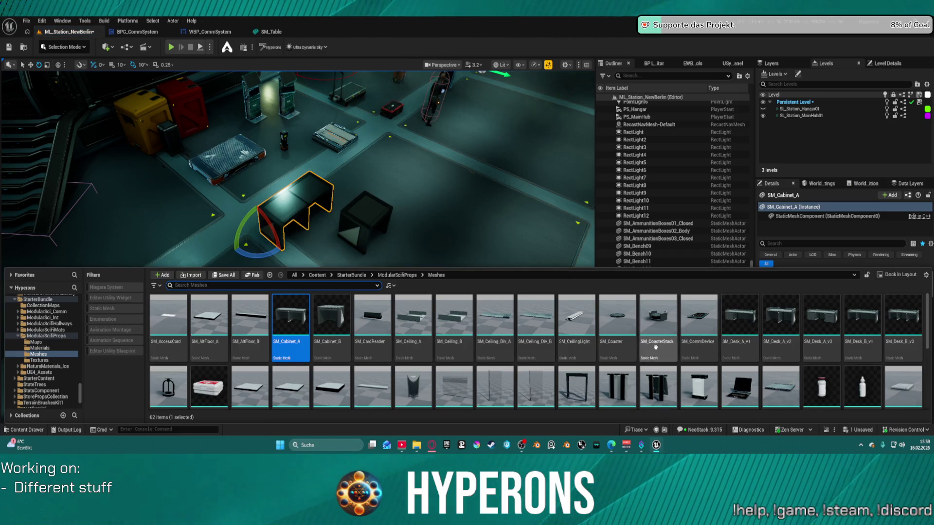
Place desks SM_Desk_A_v1, SM_Desk_A_v2, two SM_Desk_A_v3 and SM_Desk_B_v3 around the hangar.
{"action": "mouse_move", "coordinate": [737, 329]}
{"action": "left_mouse_down"}
{"action": "mouse_move", "coordinate": [681, 292]}
{"action": "mouse_move", "coordinate": [456, 183]}
{"action": "left_mouse_up"}
{"action": "mouse_move", "coordinate": [780, 316]}
{"action": "left_mouse_down"}
{"action": "mouse_move", "coordinate": [769, 301]}
{"action": "mouse_move", "coordinate": [535, 195]}
{"action": "left_mouse_up"}
{"action": "mouse_move", "coordinate": [821, 316]}
{"action": "left_mouse_down"}
{"action": "mouse_move", "coordinate": [808, 292]}
{"action": "mouse_move", "coordinate": [540, 112]}
{"action": "mouse_move", "coordinate": [580, 141]}
{"action": "left_mouse_up"}
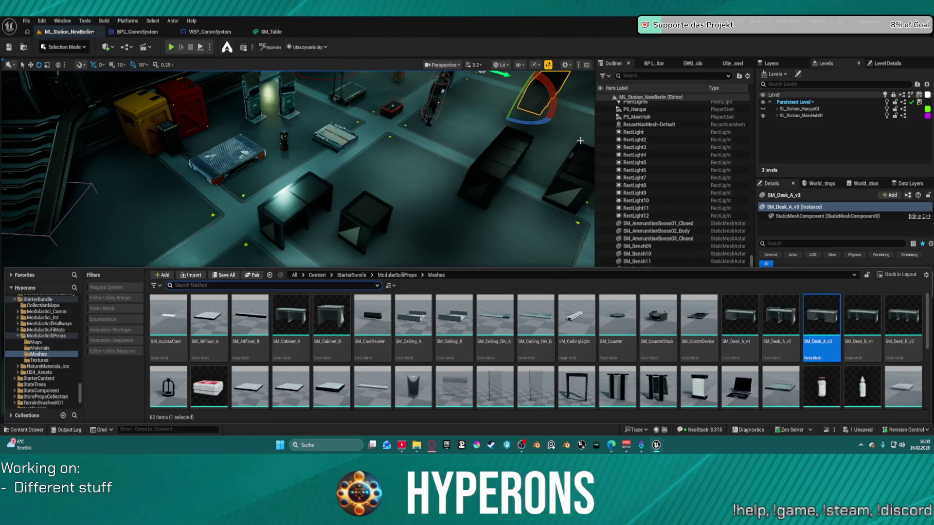
{"action": "mouse_move", "coordinate": [822, 316]}
{"action": "left_mouse_down"}
{"action": "mouse_move", "coordinate": [807, 292]}
{"action": "mouse_move", "coordinate": [392, 300]}
{"action": "left_mouse_up"}
{"action": "key", "text": "ctrl+space"}
{"action": "mouse_move", "coordinate": [904, 321]}
{"action": "left_mouse_down"}
{"action": "mouse_move", "coordinate": [836, 265]}
{"action": "mouse_move", "coordinate": [425, 314]}
{"action": "left_mouse_up"}
Set an SM_Laptop on top of the small cabinet.
{"action": "key", "text": "ctrl+space"}
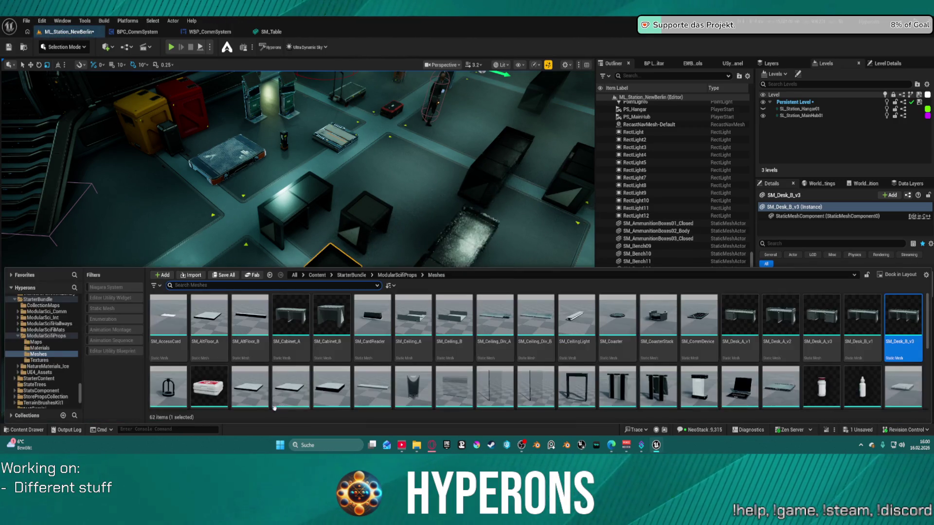
{"action": "scroll", "coordinate": [321, 386], "scroll_direction": "down", "scroll_amount": 1}
{"action": "scroll", "coordinate": [321, 386], "scroll_direction": "down", "scroll_amount": 1}
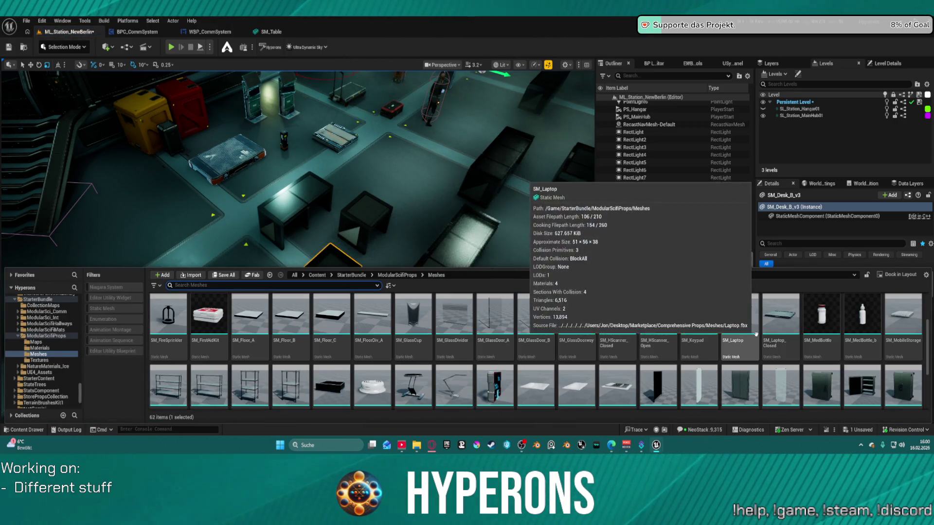
{"action": "left_click", "coordinate": [749, 350]}
{"action": "key", "text": "ctrl+space"}
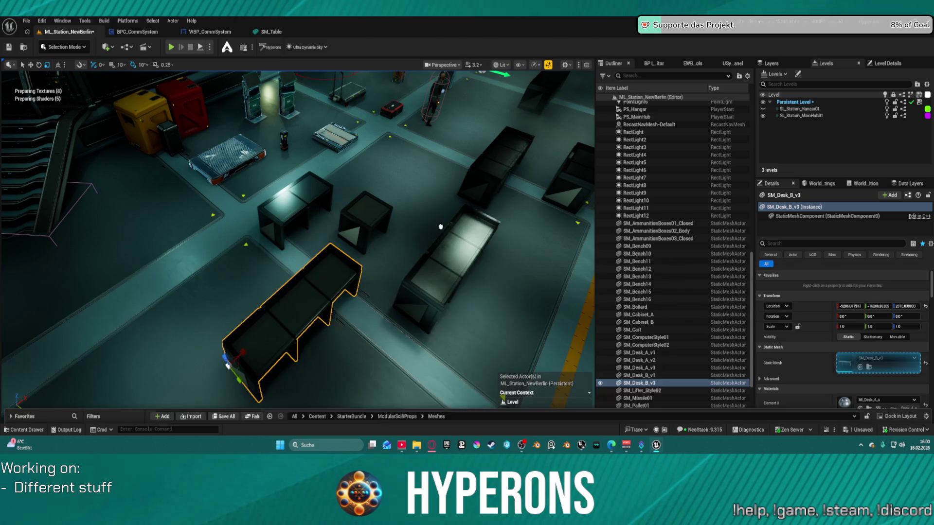
{"action": "left_click_drag", "start_coordinate": [453, 223], "coordinate": [356, 197]}
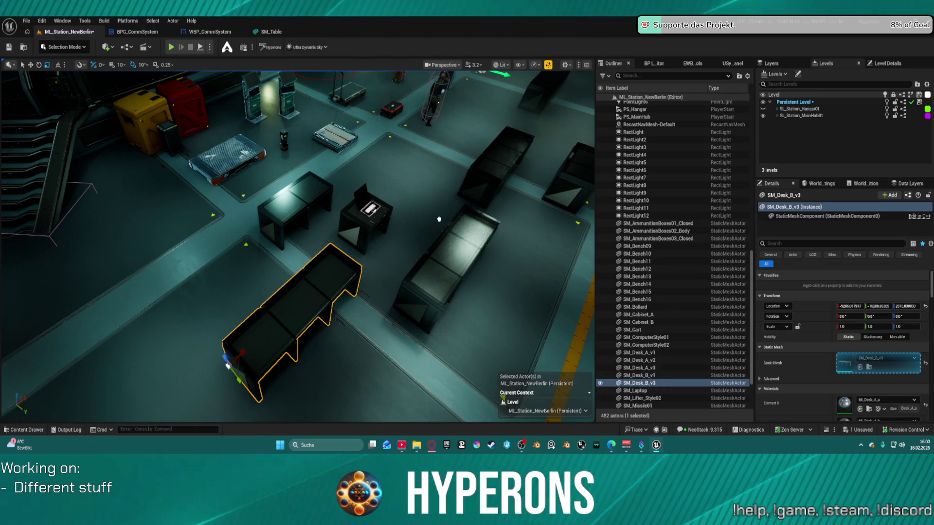
Select the newly placed SM_WallCab_2D wall cabinet, then bring up SM_Laptop_Closed's context actions.
{"action": "key", "text": "ctrl+space"}
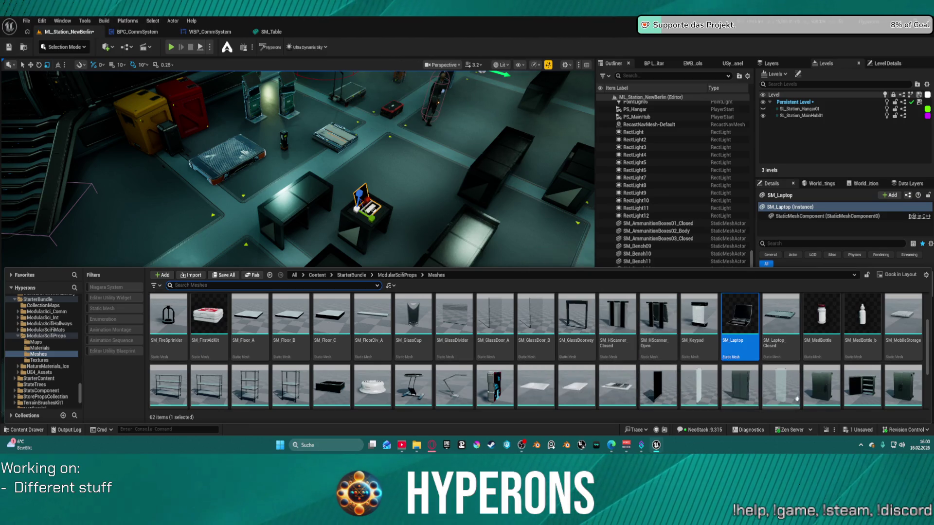
{"action": "key", "text": "ctrl+space"}
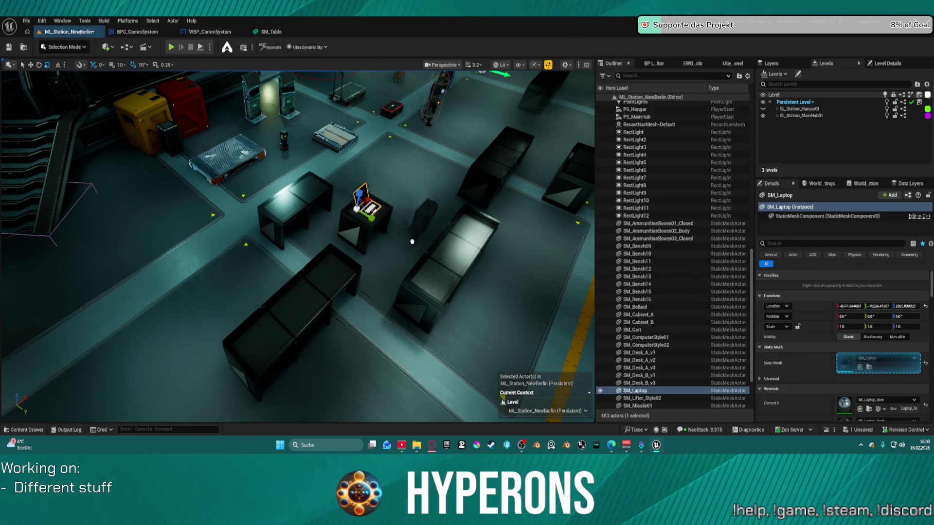
{"action": "left_click", "coordinate": [405, 225]}
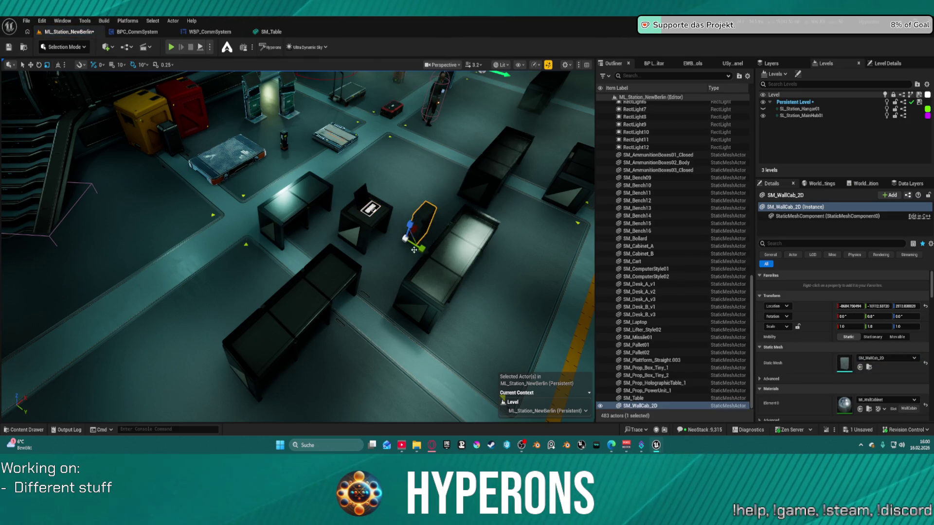
{"action": "key", "text": "ctrl+space"}
{"action": "right_click", "coordinate": [788, 315]}
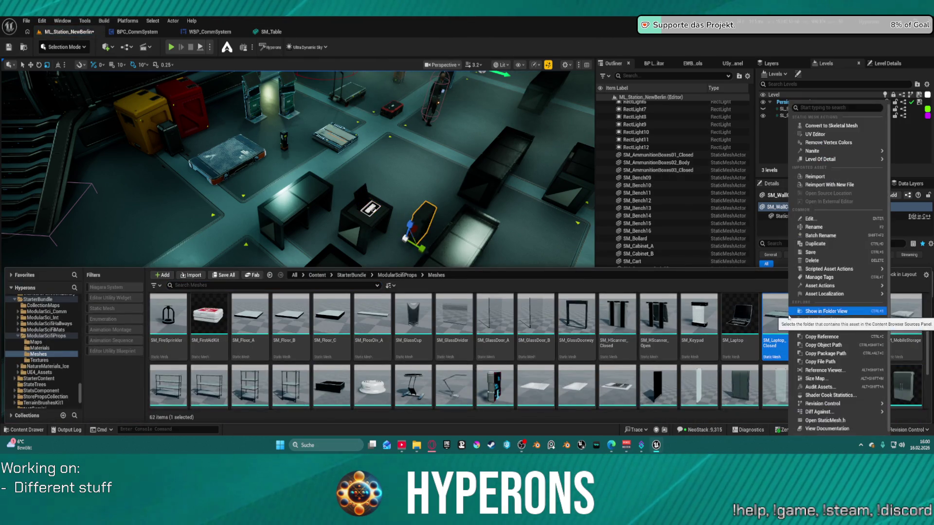
Restore the maximized editor window and bring the SM_Table mesh editor to the front.
{"action": "mouse_move", "coordinate": [846, 151]}
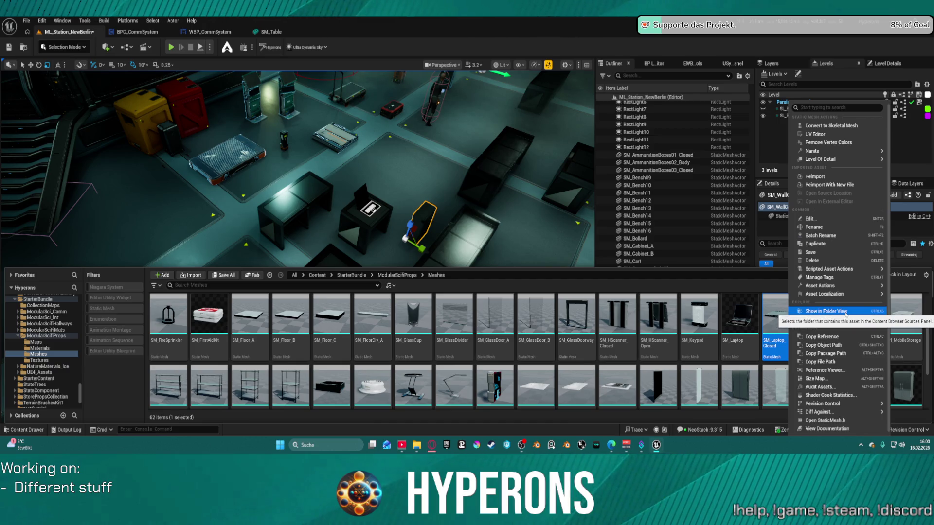
{"action": "double_click", "coordinate": [382, 39]}
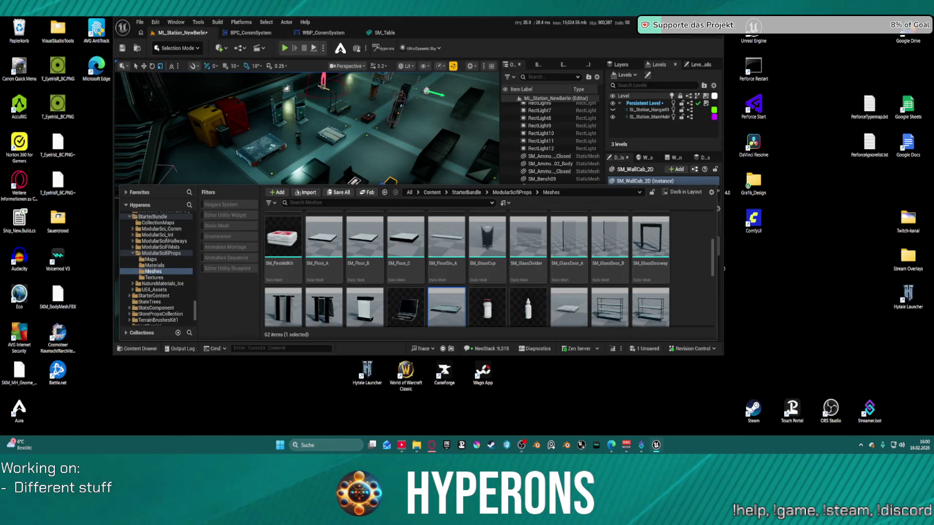
{"action": "double_click", "coordinate": [428, 32]}
{"action": "left_click", "coordinate": [104, 20]}
{"action": "left_click", "coordinate": [81, 22]}
{"action": "mouse_move", "coordinate": [128, 82]}
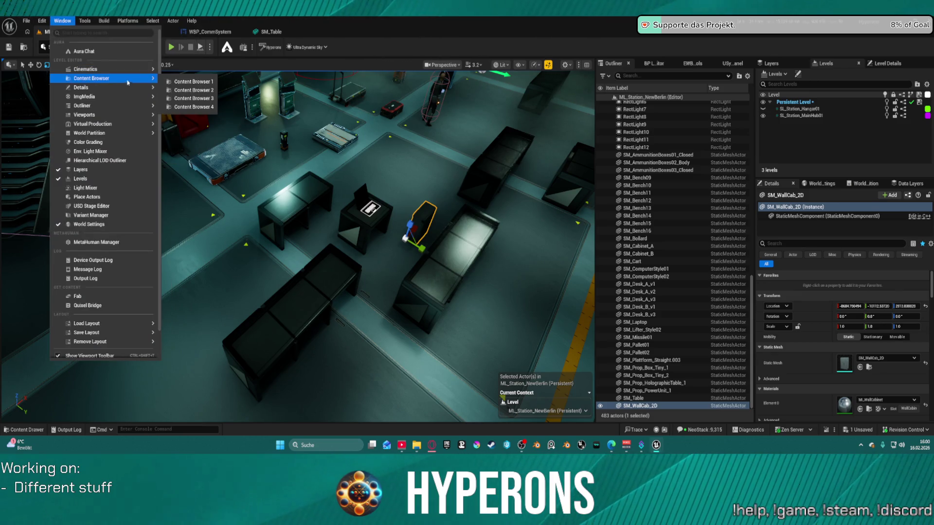
{"action": "left_click", "coordinate": [188, 91]}
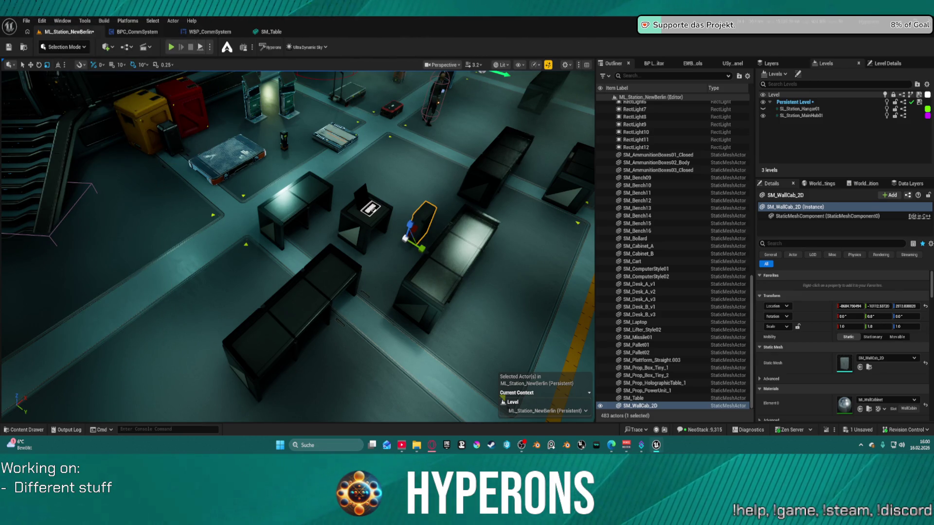
{"action": "mouse_move", "coordinate": [656, 445]}
{"action": "left_click", "coordinate": [709, 396]}
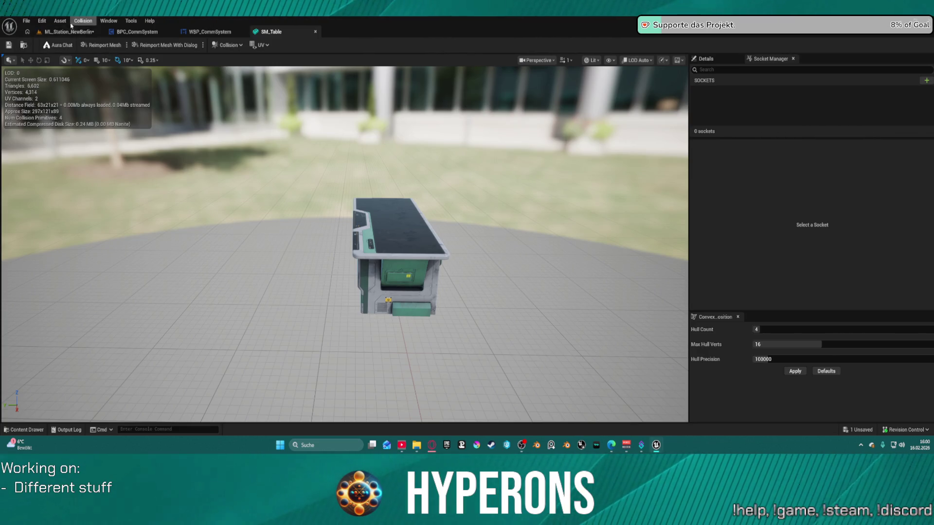
Open SM_Laptop_Closed in the Static Mesh Editor and return to the ML_Station_NewBerlin tab.
{"action": "left_click", "coordinate": [26, 430]}
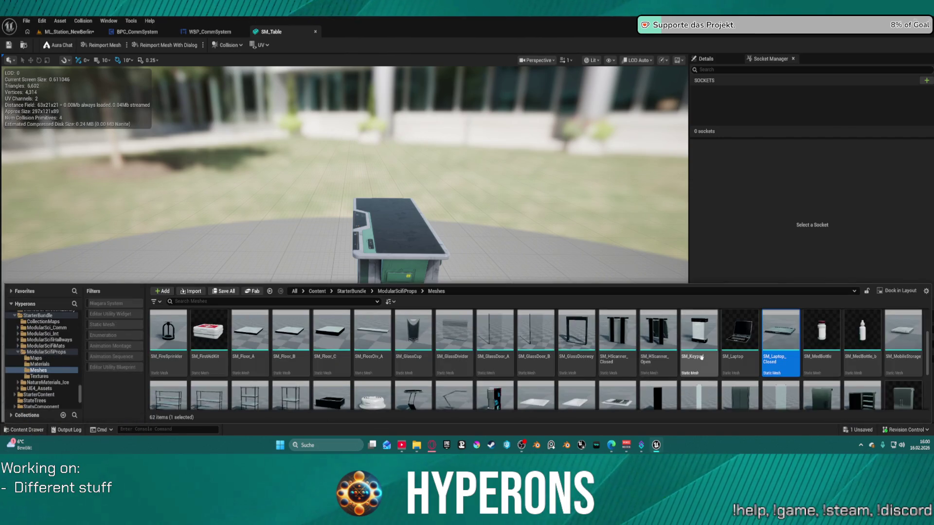
{"action": "double_click", "coordinate": [782, 346]}
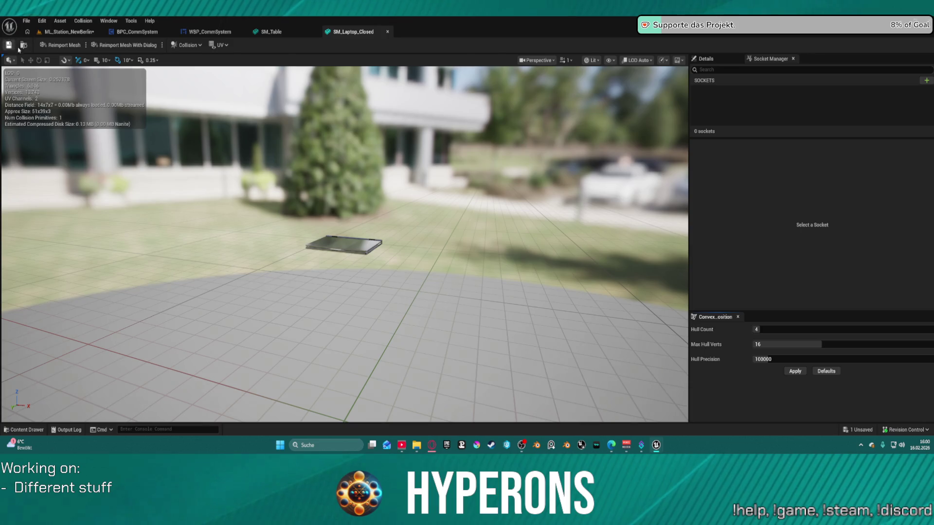
{"action": "left_click", "coordinate": [23, 45]}
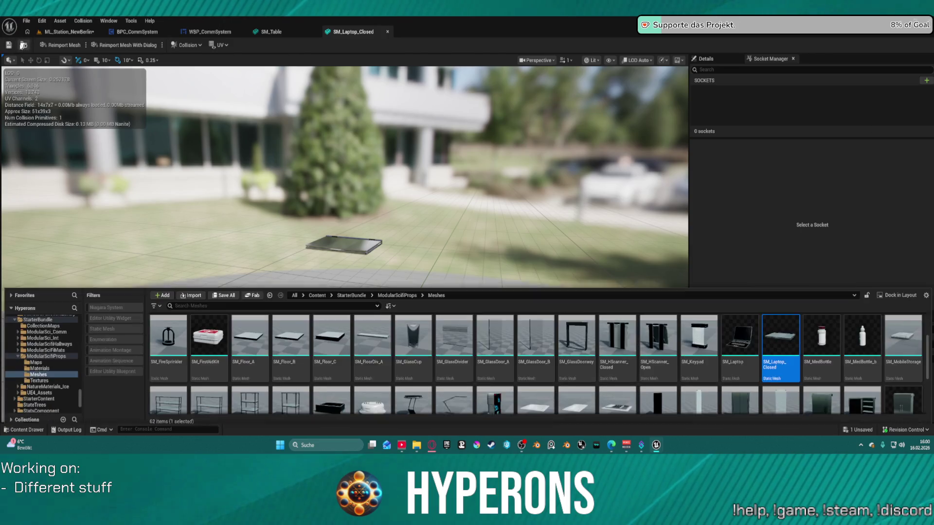
{"action": "key", "text": "ctrl+space"}
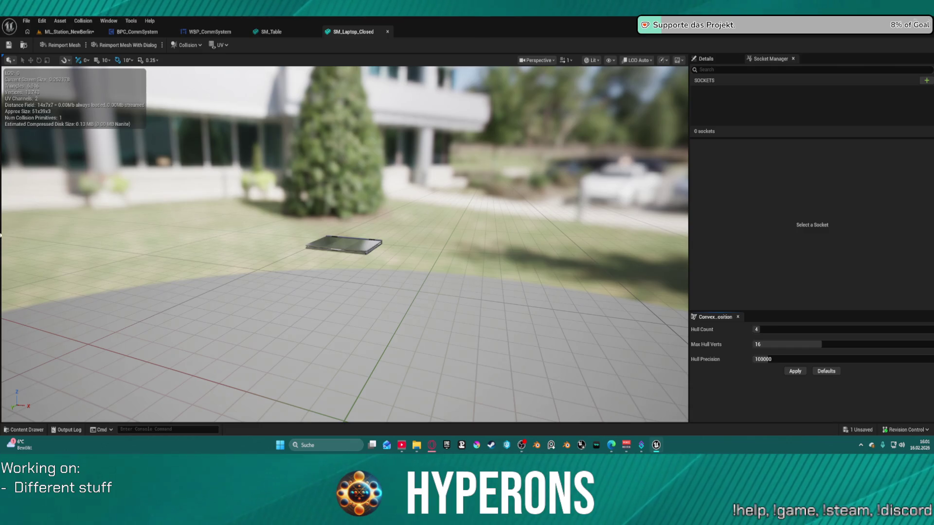
{"action": "left_click", "coordinate": [68, 31]}
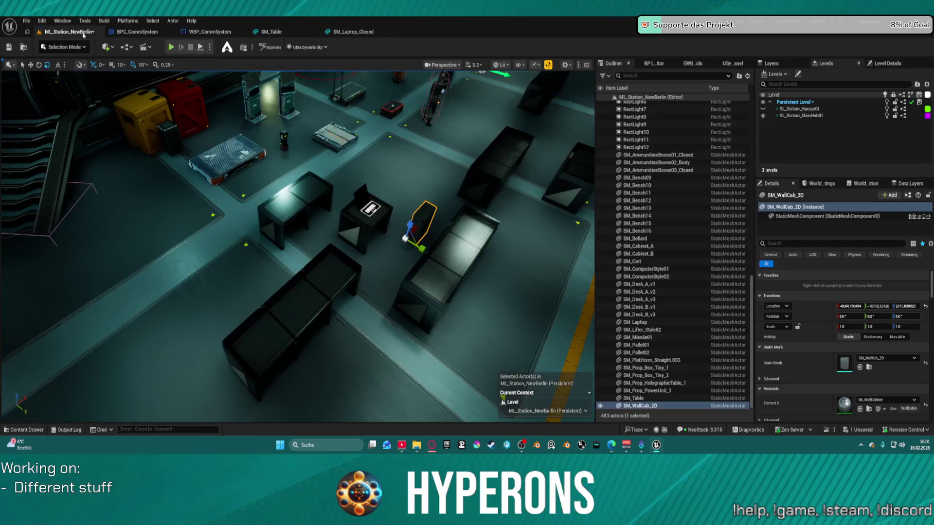
Duplicate the SM_WallCab_2D wall cabinet and frame the copy in view.
{"action": "left_click_drag", "start_coordinate": [252, 176], "coordinate": [252, 177]}
{"action": "scroll", "coordinate": [252, 177], "scroll_direction": "down", "scroll_amount": 2}
{"action": "scroll", "coordinate": [252, 177], "scroll_direction": "down", "scroll_amount": 2}
{"action": "left_click_drag", "start_coordinate": [386, 82], "coordinate": [386, 82]}
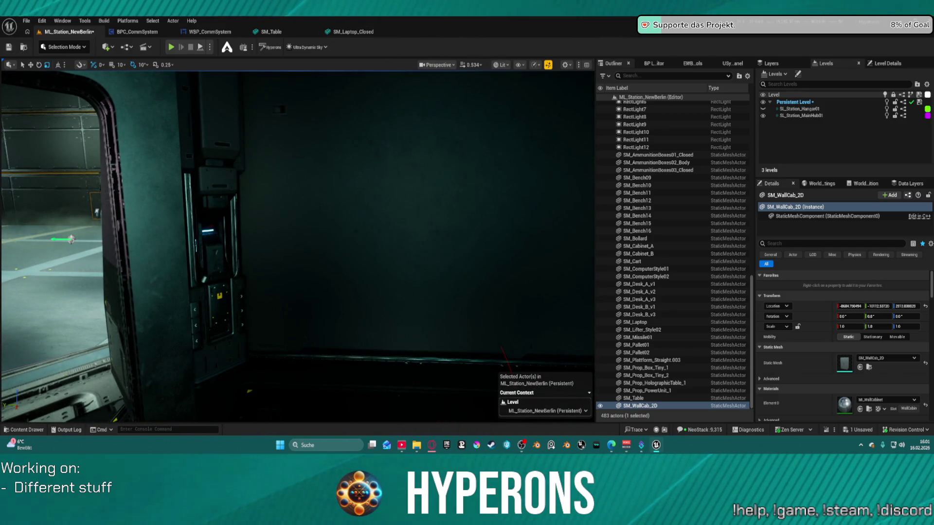
{"action": "key", "text": "ctrl+d"}
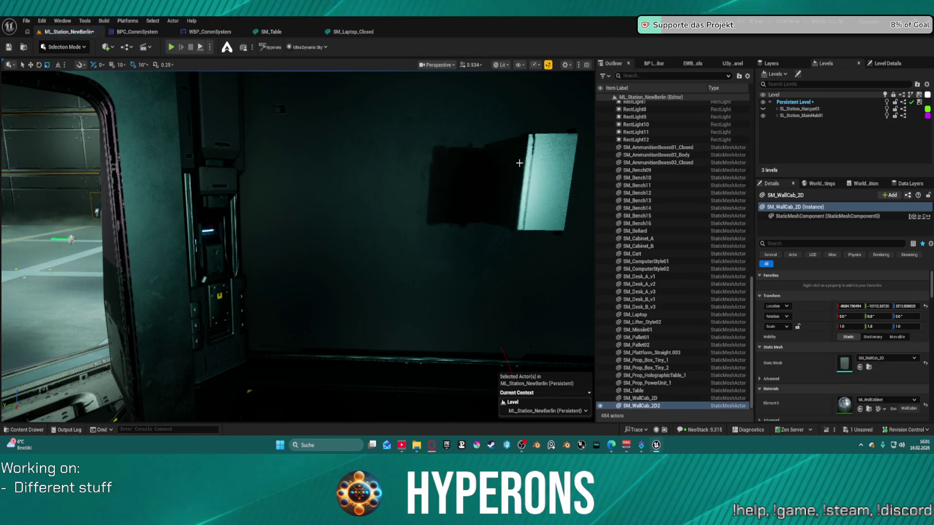
{"action": "key", "text": "f"}
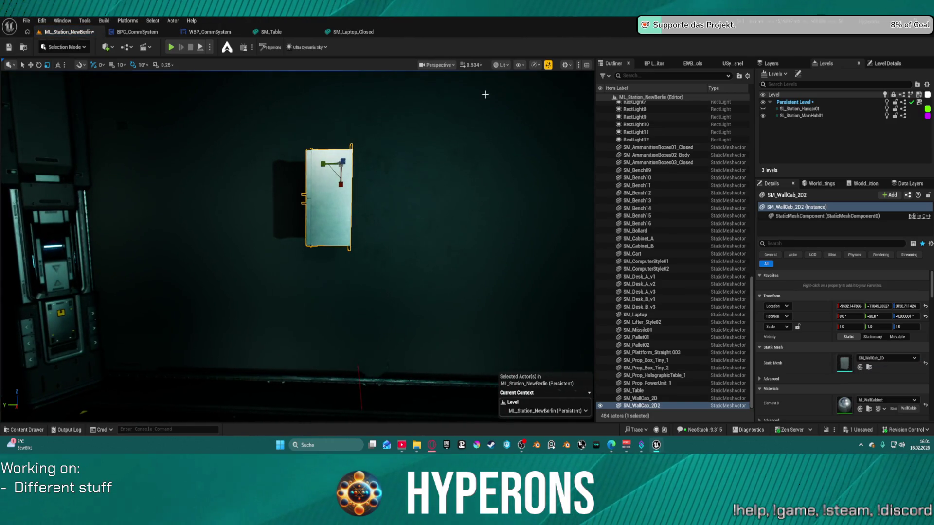
{"action": "mouse_move", "coordinate": [353, 173]}
{"action": "left_mouse_down"}
{"action": "mouse_move", "coordinate": [331, 177]}
{"action": "mouse_move", "coordinate": [340, 175]}
{"action": "left_mouse_up"}
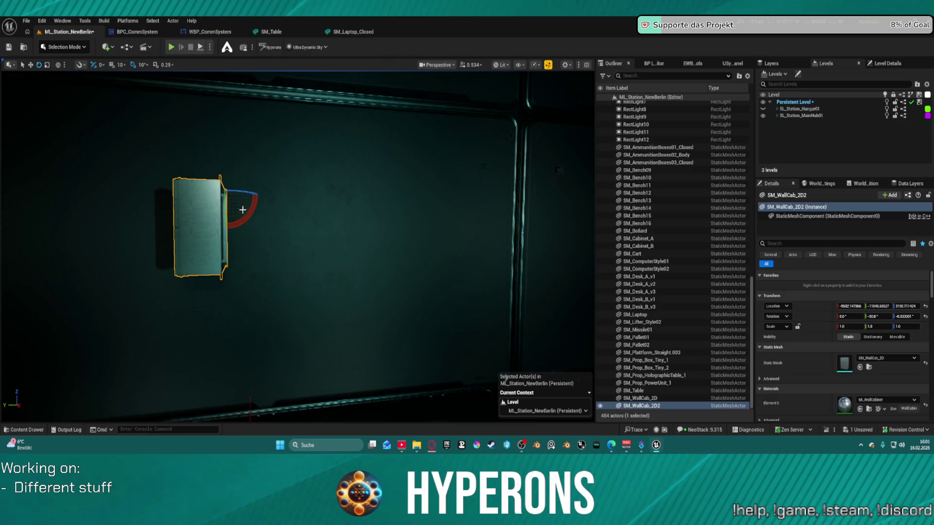
Rotate the duplicate to -89.99° around Z so its doors face the room.
{"action": "key", "text": "w"}
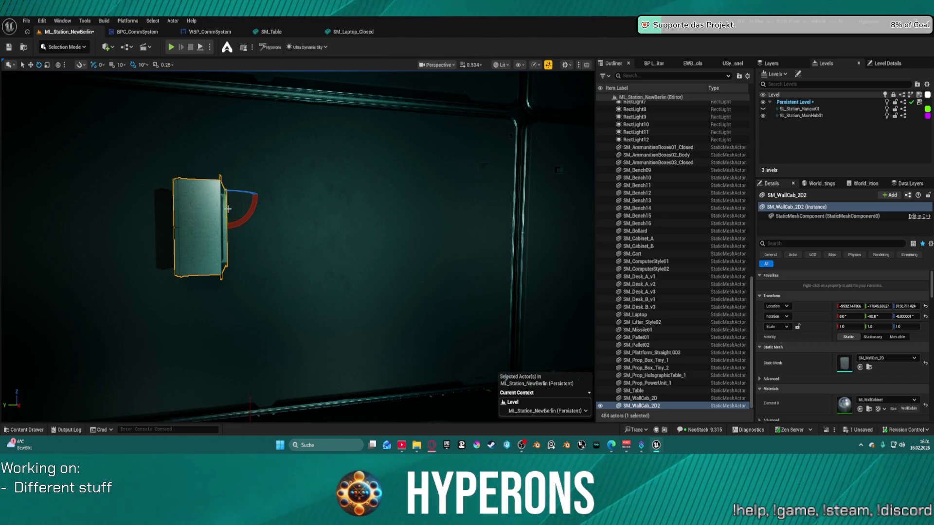
{"action": "left_click_drag", "start_coordinate": [225, 206], "coordinate": [226, 152]}
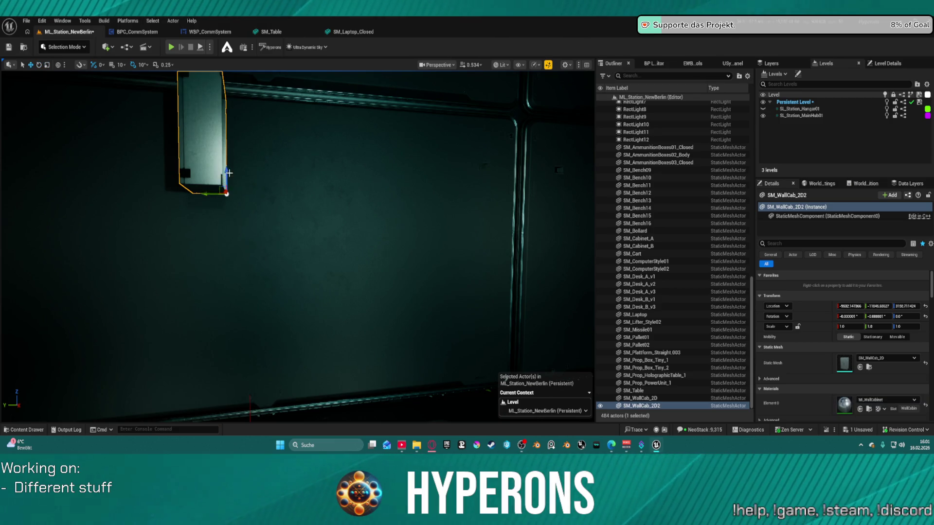
{"action": "mouse_move", "coordinate": [231, 192]}
{"action": "left_mouse_down"}
{"action": "mouse_move", "coordinate": [246, 207]}
{"action": "mouse_move", "coordinate": [234, 217]}
{"action": "left_mouse_up"}
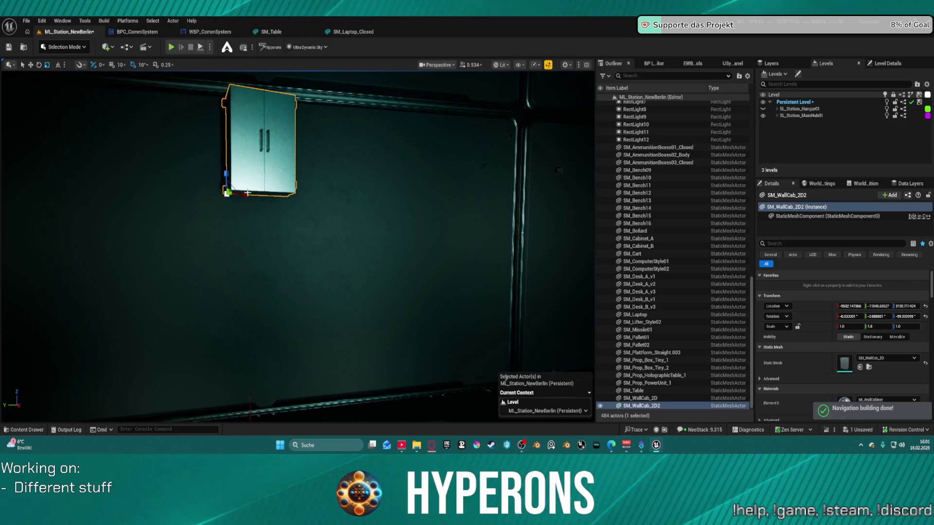
{"action": "key", "text": "e"}
{"action": "left_click_drag", "start_coordinate": [243, 192], "coordinate": [243, 211]}
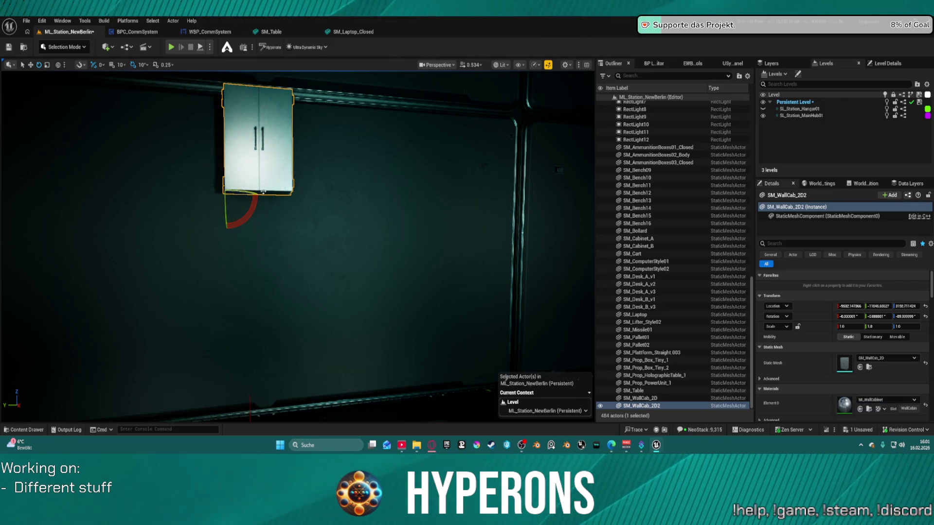